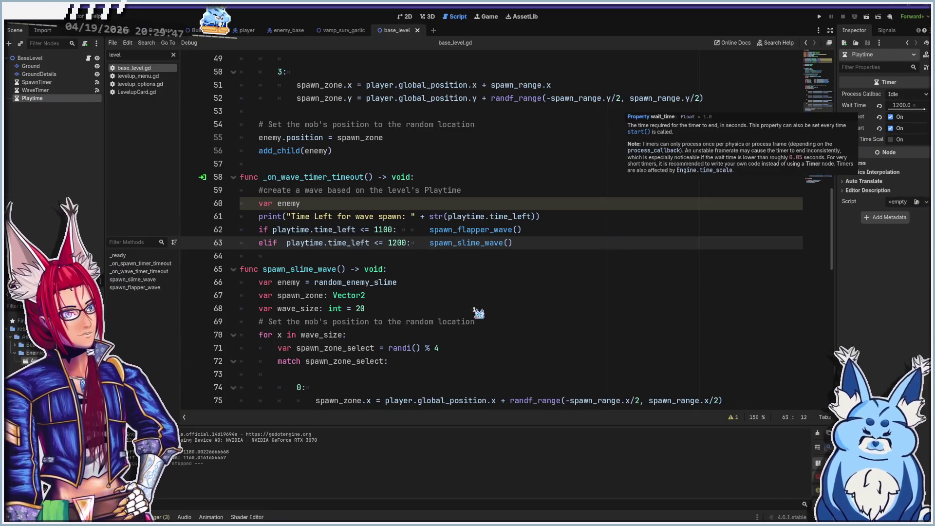
Delete the debug print statement on line 61 of _on_wave_timer_timeout.
{"action": "left_click", "coordinate": [286, 243]}
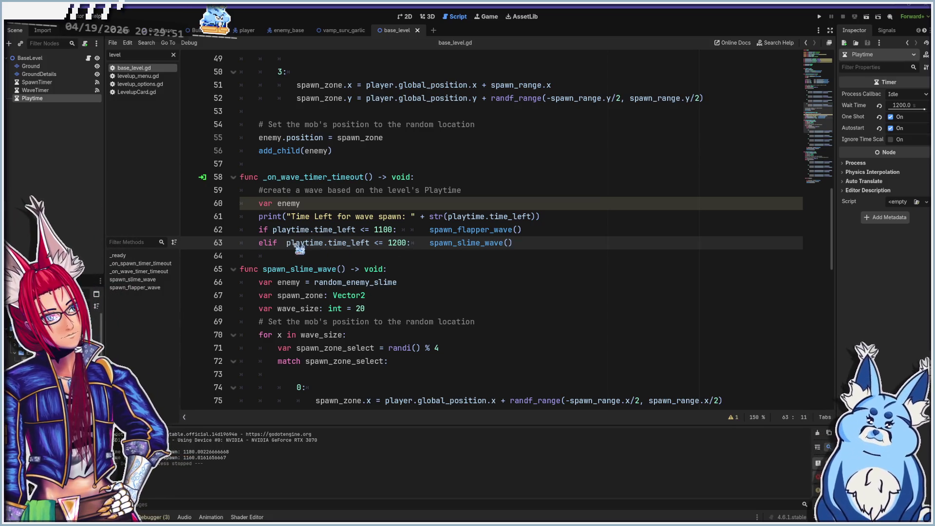
{"action": "mouse_move", "coordinate": [306, 242]}
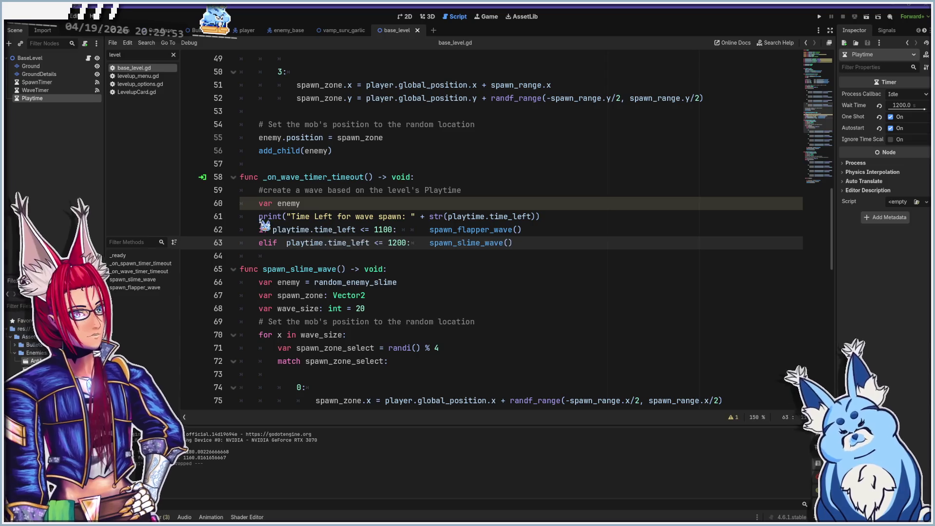
{"action": "mouse_move", "coordinate": [275, 230]}
{"action": "left_click", "coordinate": [549, 209]}
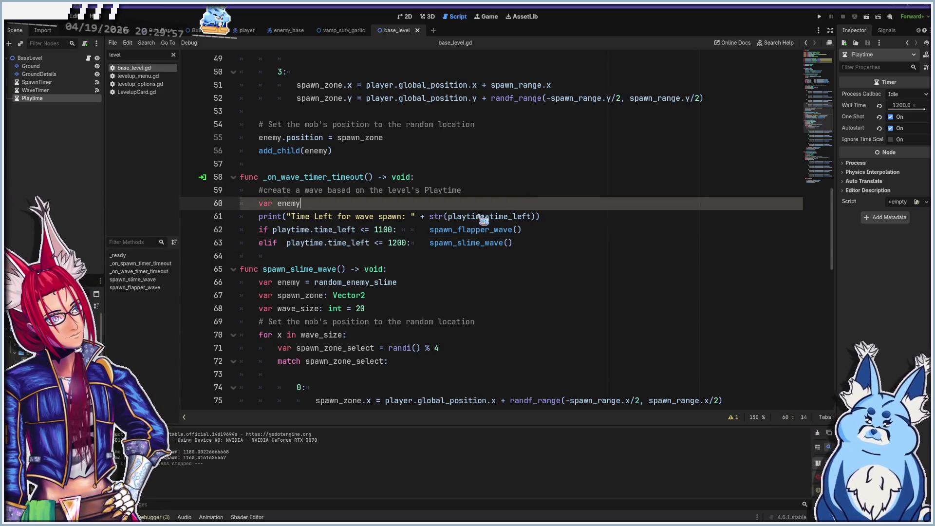
{"action": "left_click", "coordinate": [573, 215]}
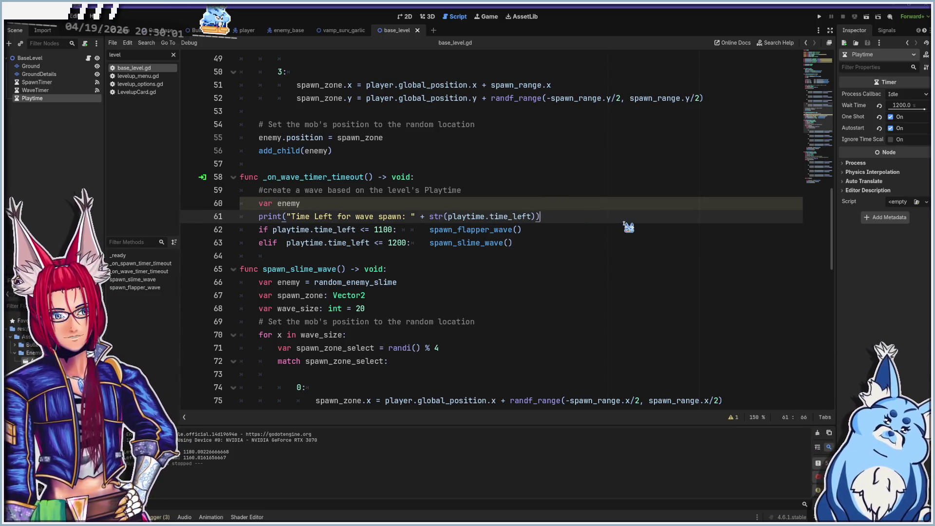
{"action": "key", "text": "shift+Home"}
{"action": "key", "text": "BackSpace"}
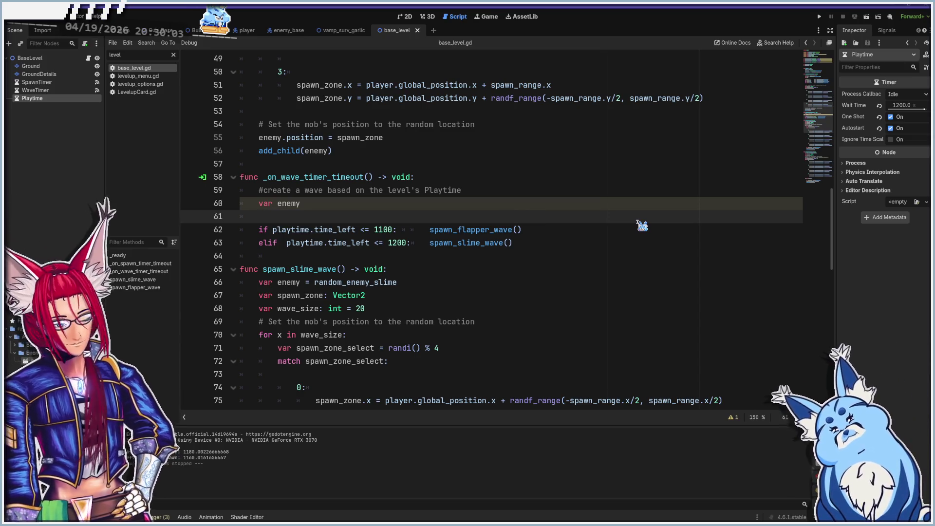
Write 'var current_time = playtime.time_left' in its place and save base_level.gd.
{"action": "type", "text": "var current"}
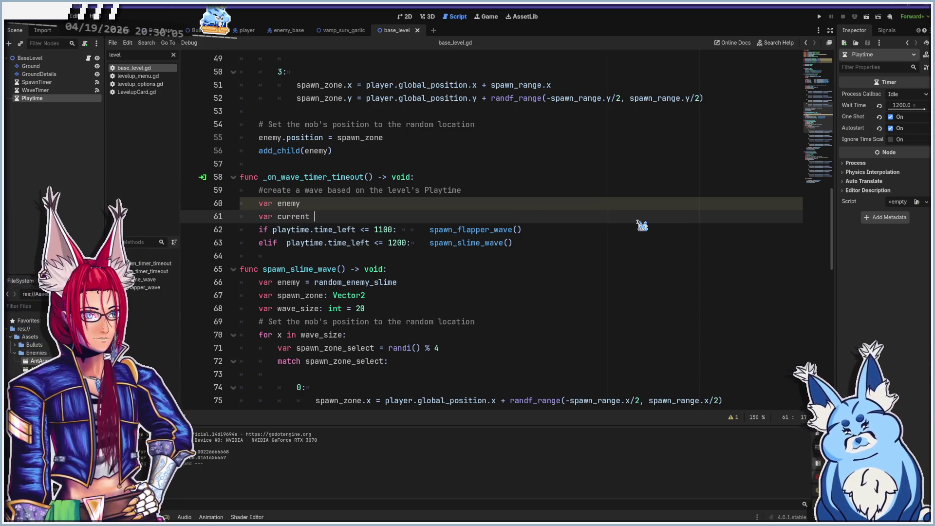
{"action": "key", "text": "BackSpace"}
{"action": "type", "text": "time"}
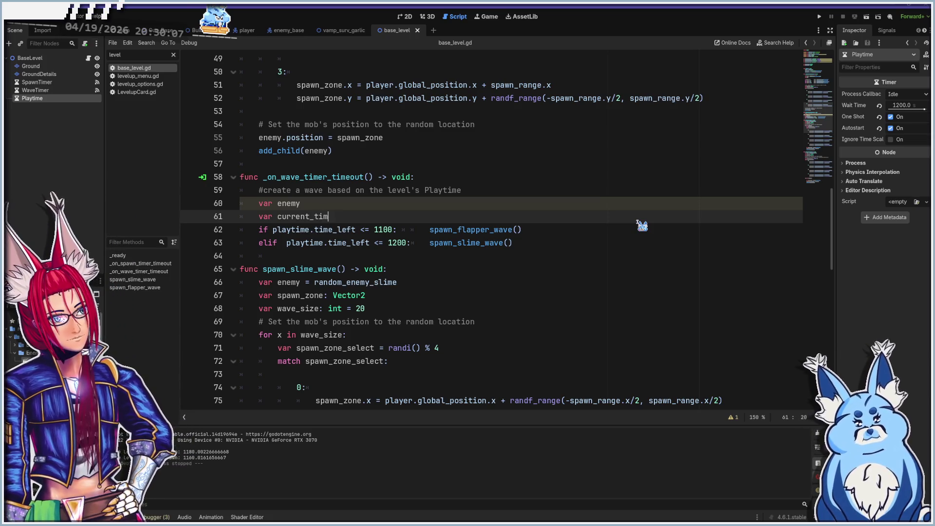
{"action": "type", "text": " = "}
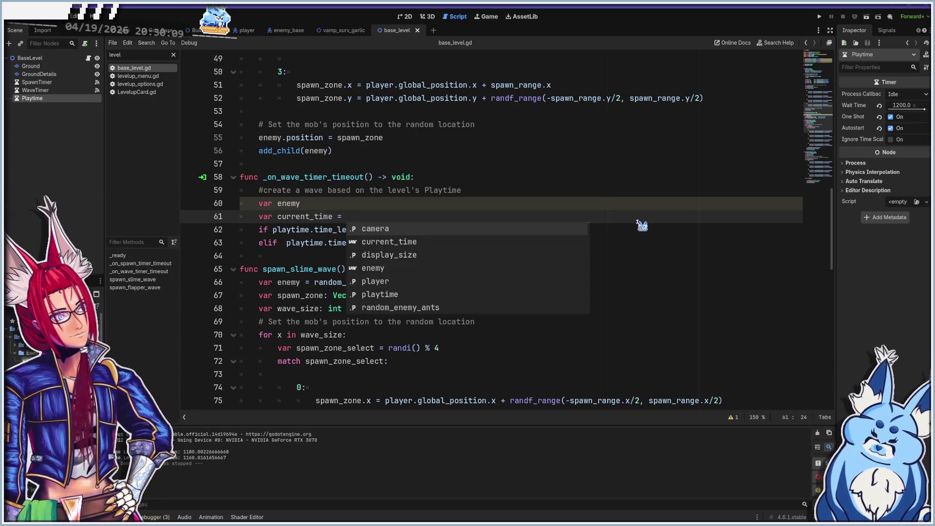
{"action": "type", "text": "playtime."}
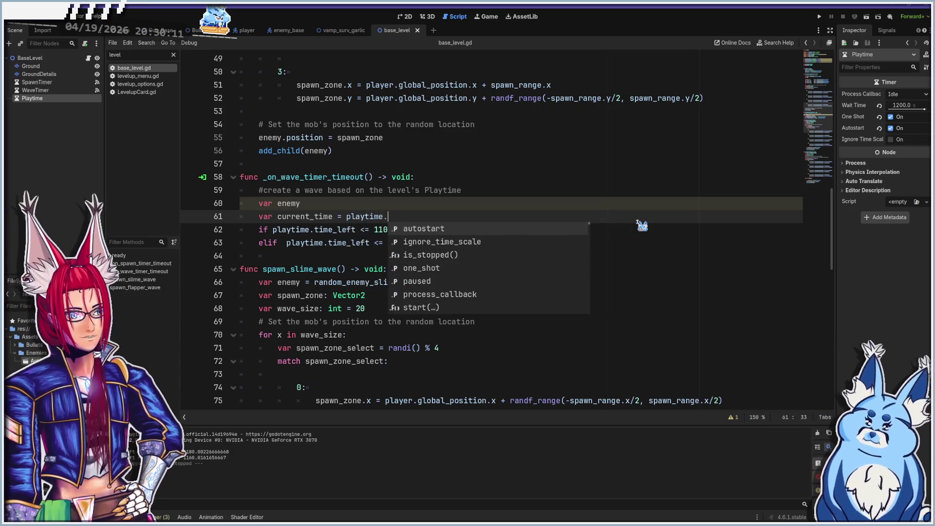
{"action": "type", "text": "time"}
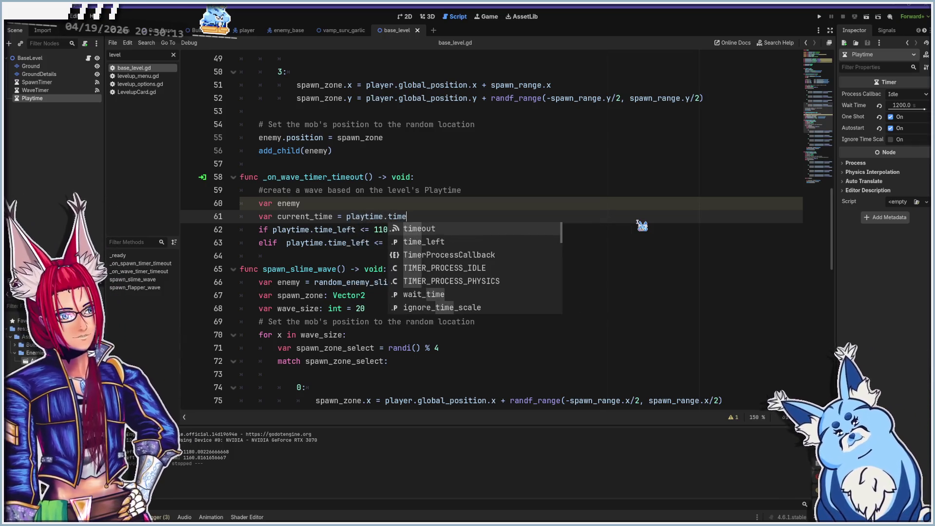
{"action": "key", "text": "Down"}
{"action": "key", "text": "Return"}
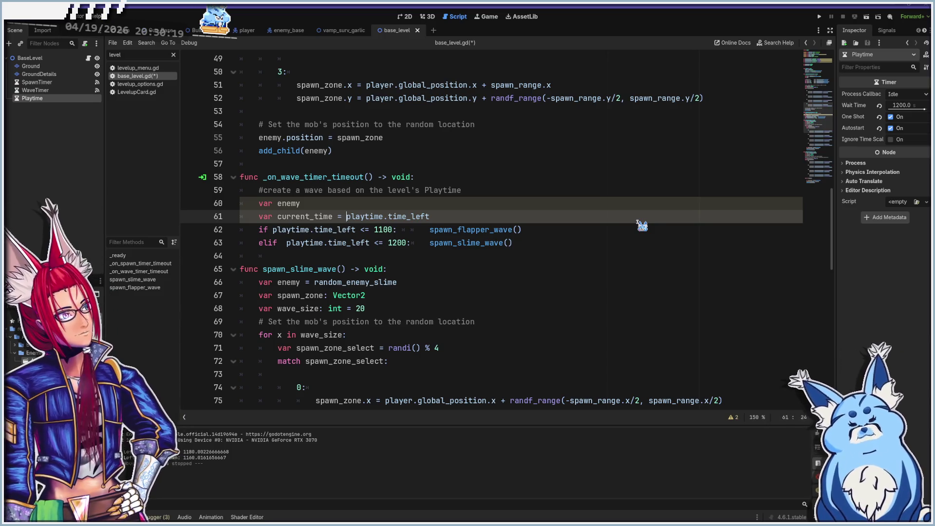
{"action": "type", "text": "play"}
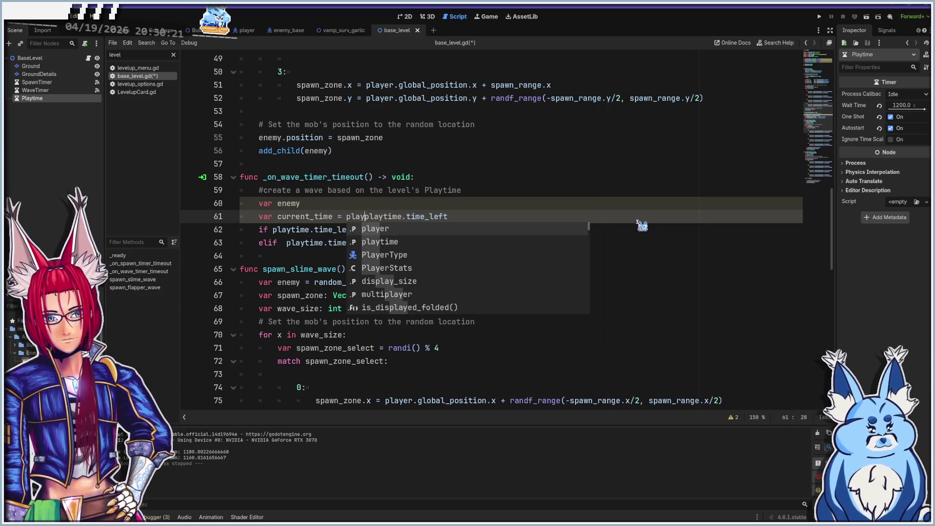
{"action": "type", "text": "time."}
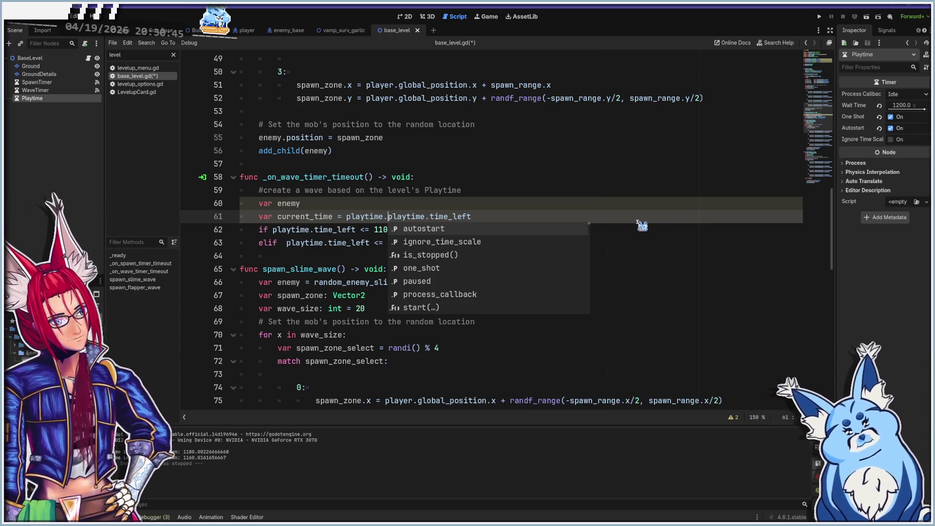
{"action": "left_click", "coordinate": [347, 216], "text": "shift"}
{"action": "key", "text": "BackSpace"}
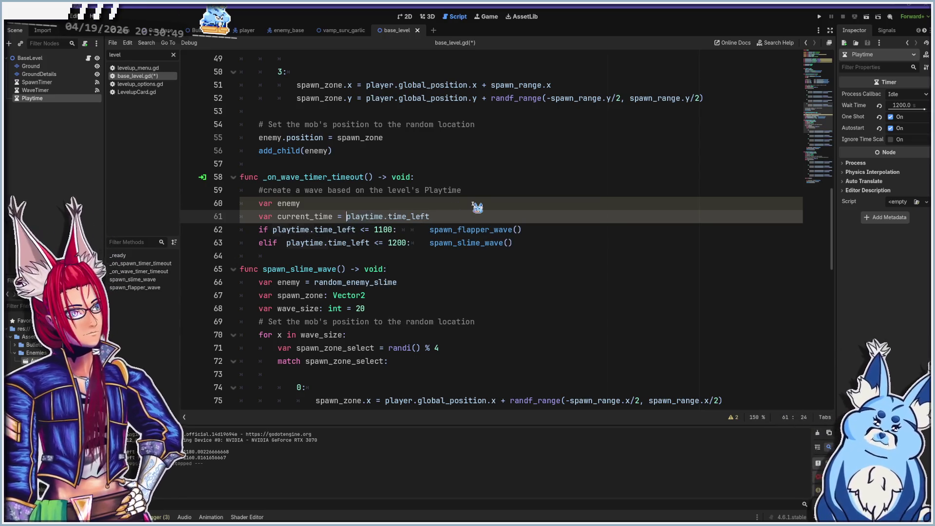
{"action": "key", "text": "ctrl+s"}
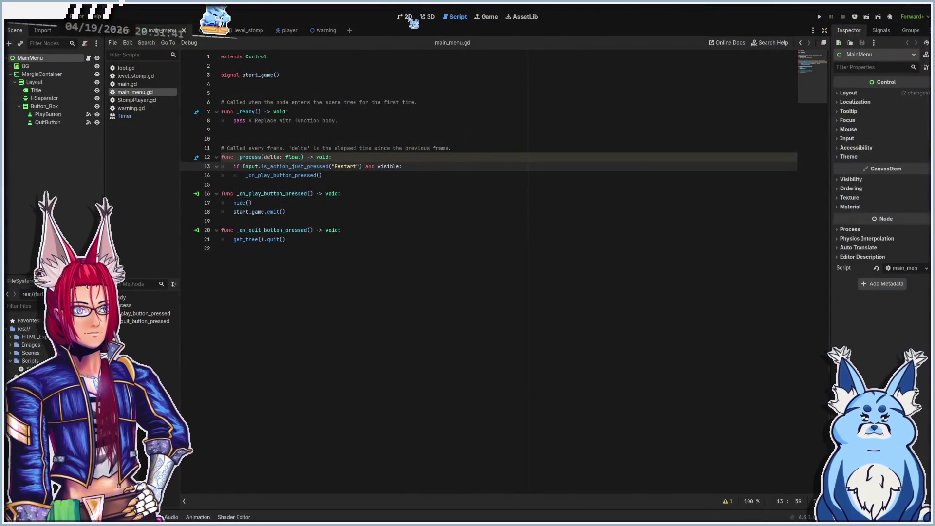
Show the MainMenu scene's 'Stomp On Slug' title with Play and Quit buttons in the 2D view.
{"action": "left_click", "coordinate": [408, 17]}
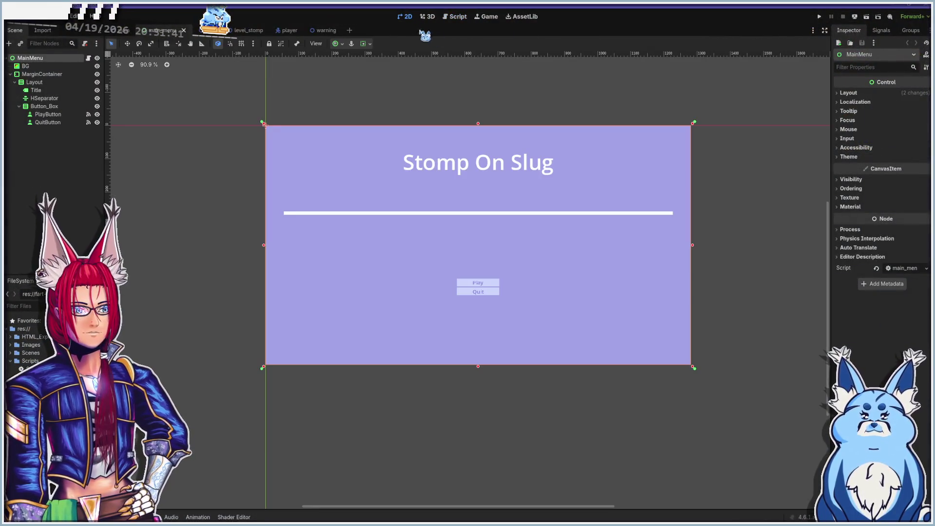
{"action": "key", "text": "F5"}
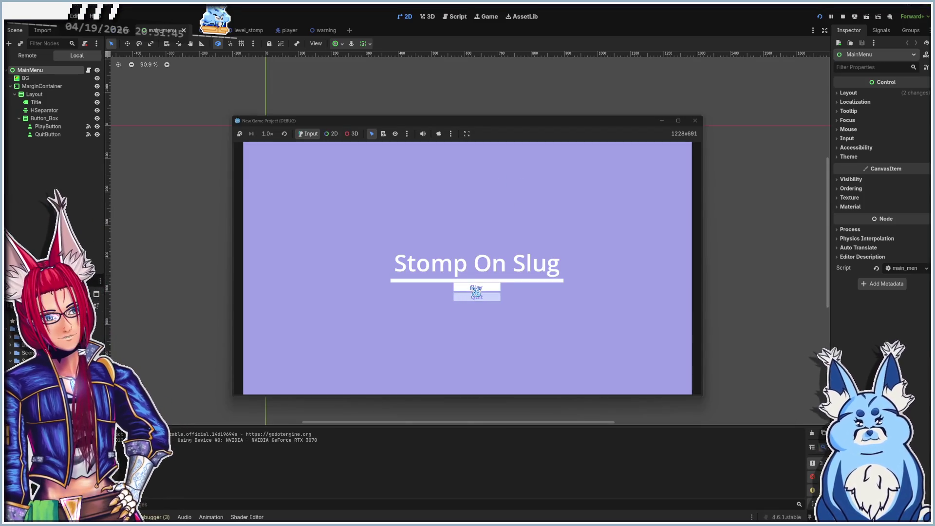
{"action": "left_click", "coordinate": [476, 288]}
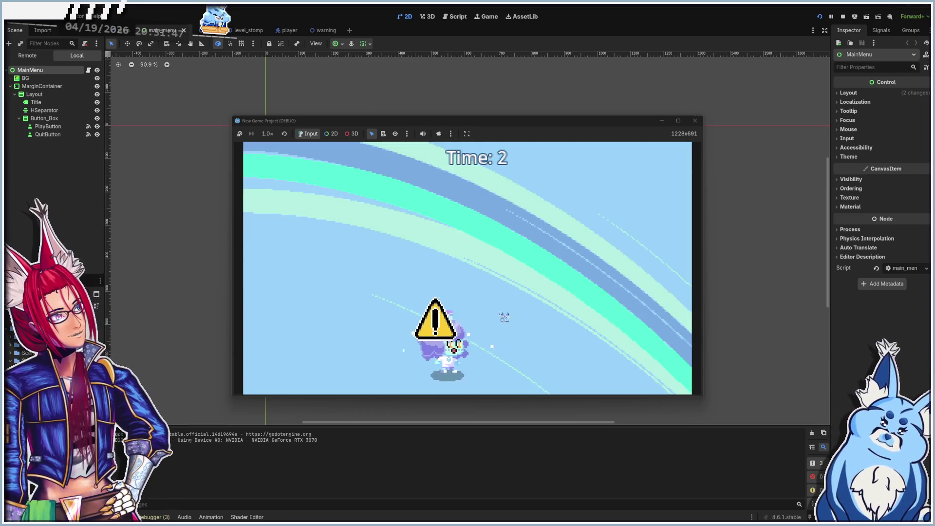
{"action": "key", "text": "Right"}
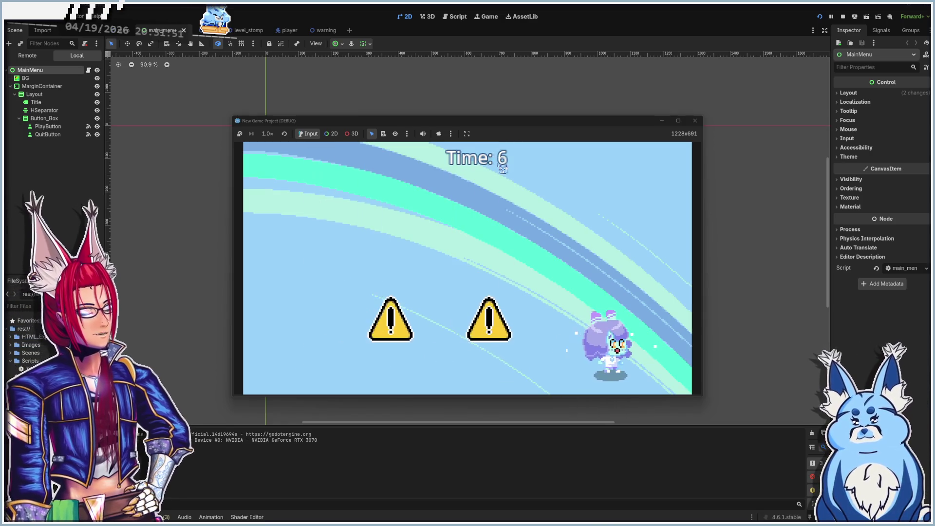
{"action": "key", "text": "Left"}
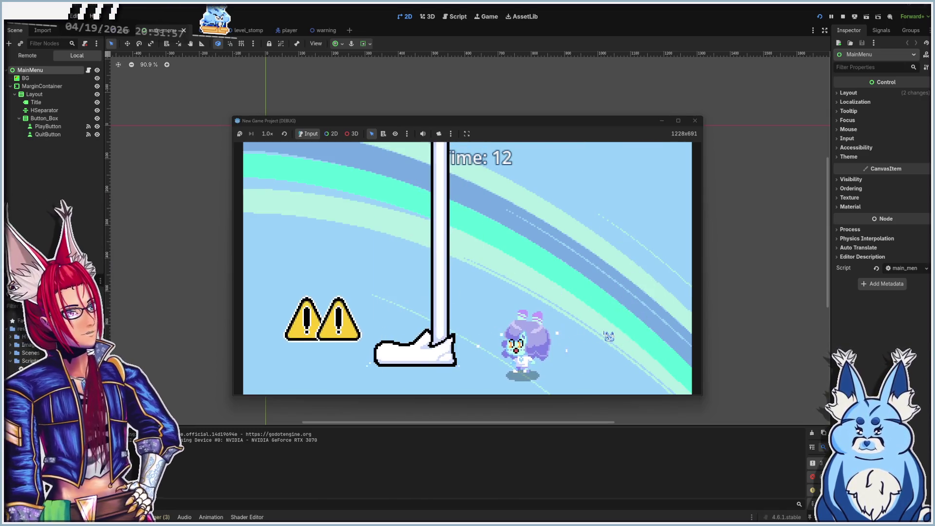
{"action": "key", "text": "Right"}
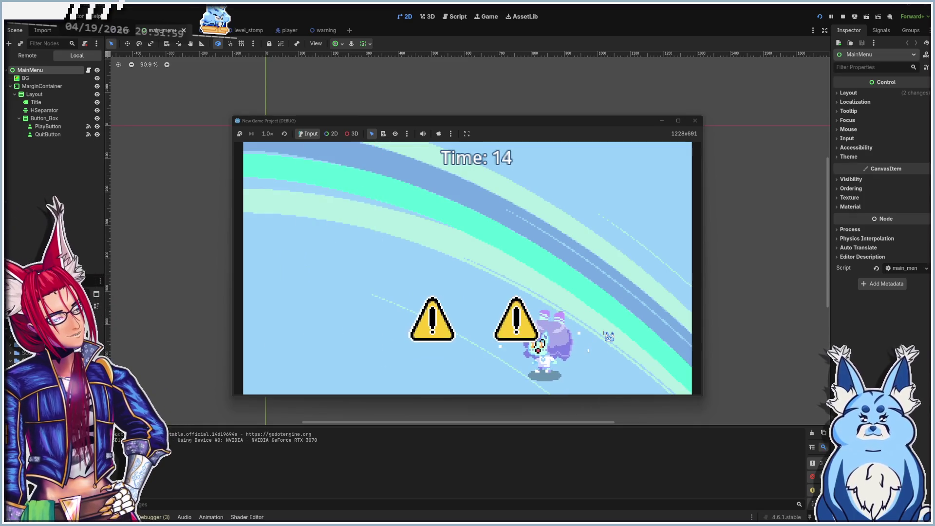
{"action": "key", "text": "Right"}
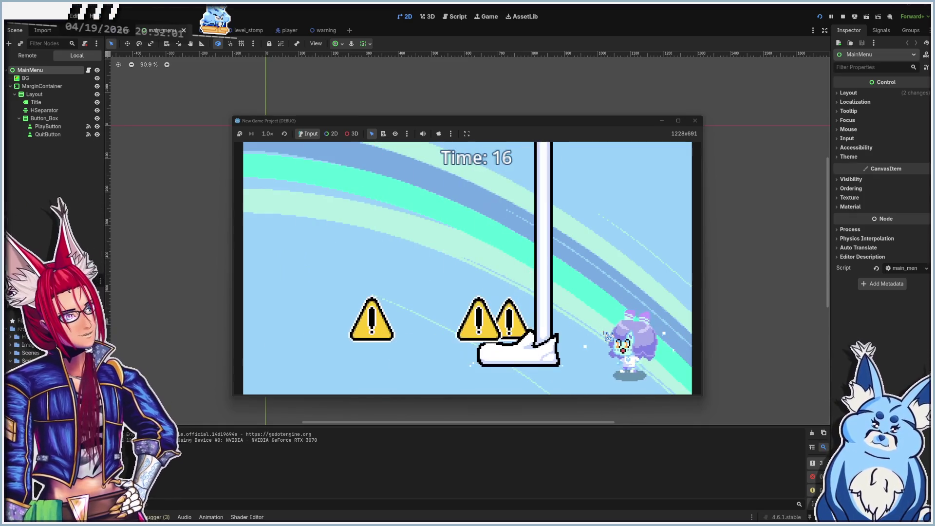
{"action": "key", "text": "Right"}
{"action": "key", "text": "Right"}
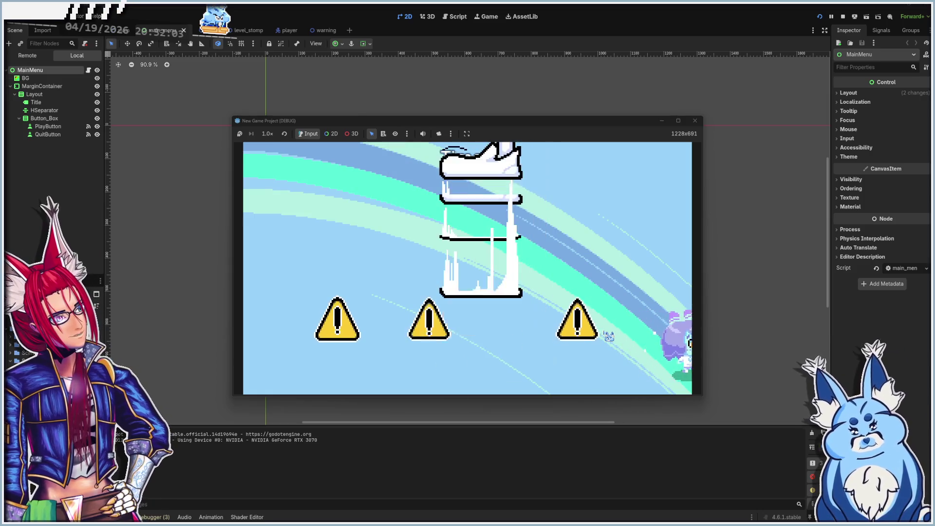
{"action": "key", "text": "Left"}
{"action": "key", "text": "Left"}
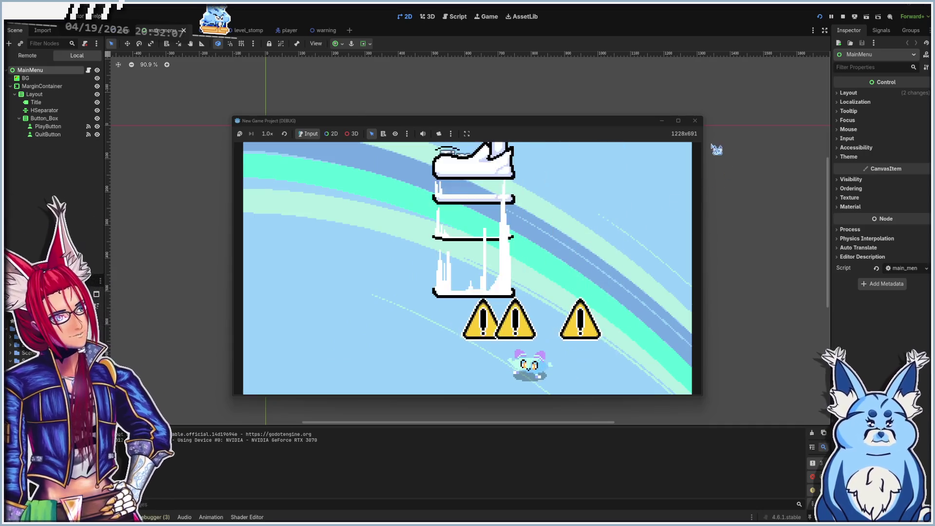
{"action": "left_click", "coordinate": [695, 120]}
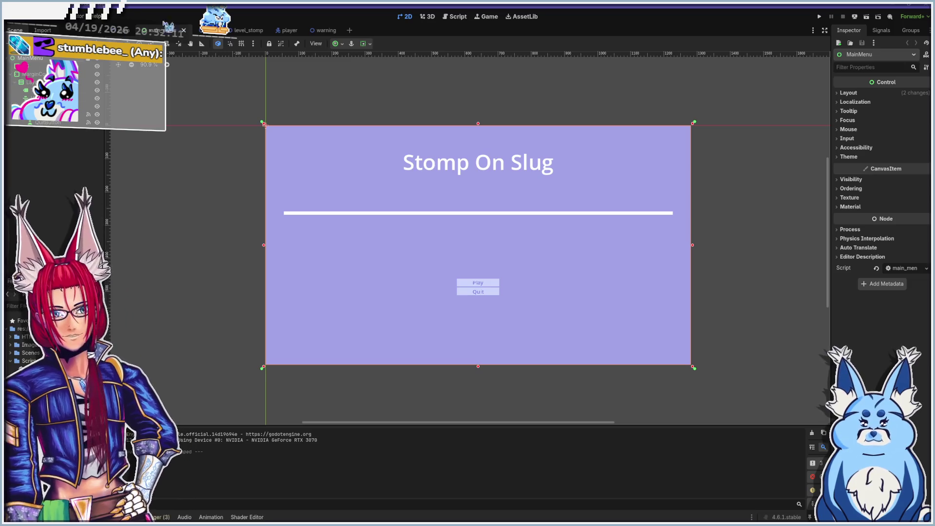
Open the level_stomp scene, inspect its TextureRect, GameplayTimer and Label, and view level_stomp.gd.
{"action": "left_click", "coordinate": [252, 31]}
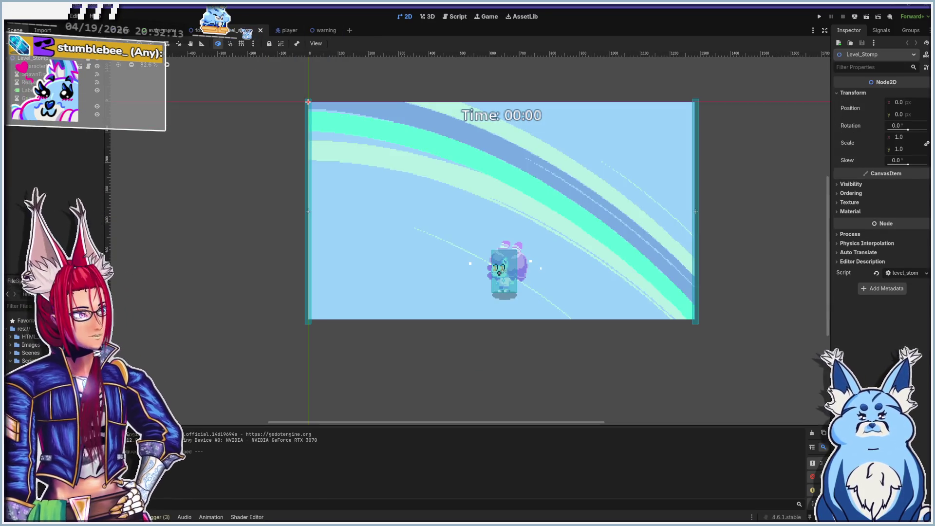
{"action": "left_click", "coordinate": [524, 122]}
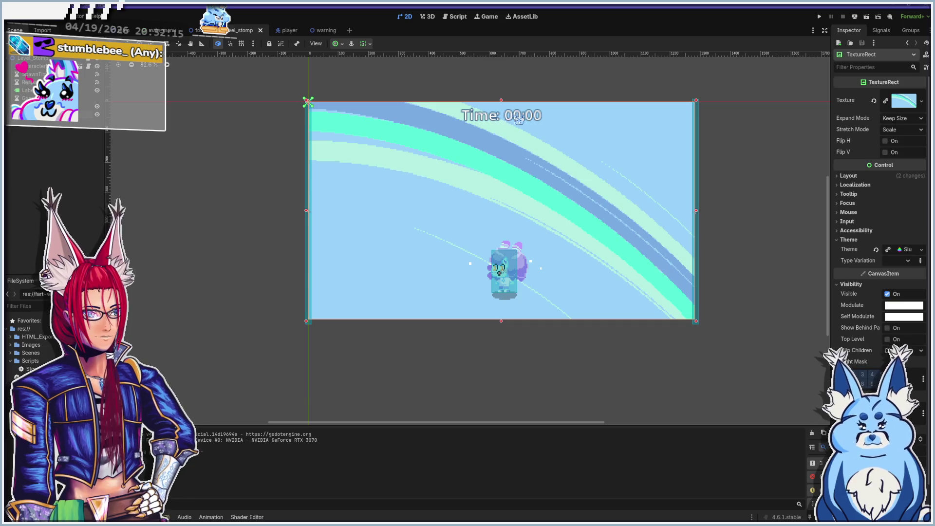
{"action": "left_click", "coordinate": [34, 98]}
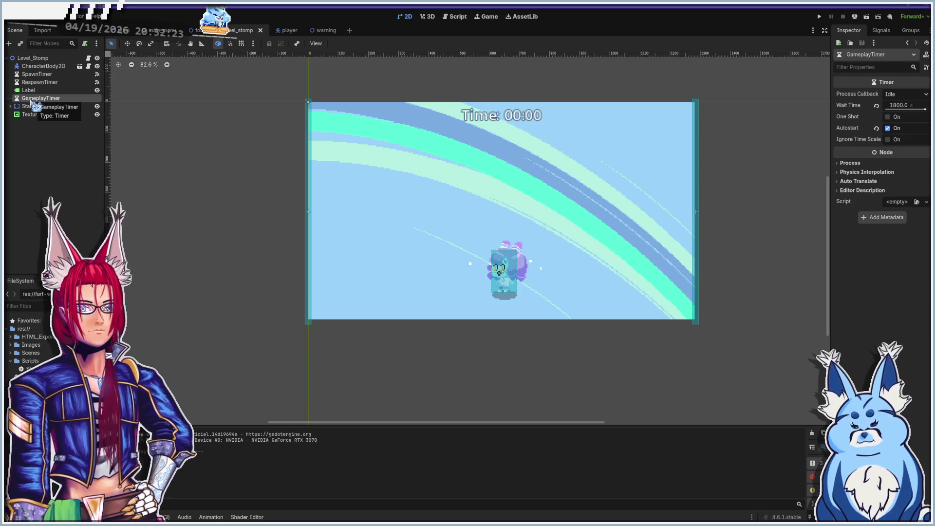
{"action": "left_click", "coordinate": [455, 17]}
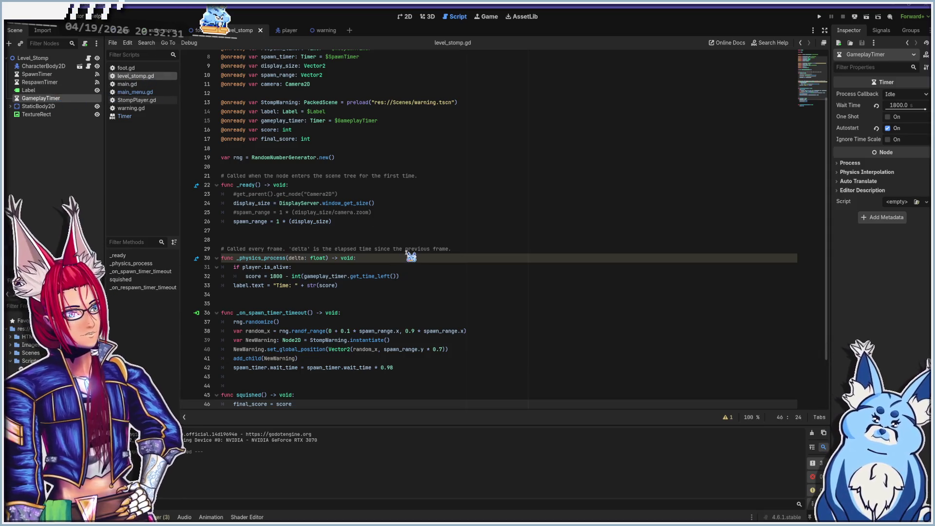
{"action": "scroll", "coordinate": [414, 273], "scroll_direction": "up", "scroll_amount": 3}
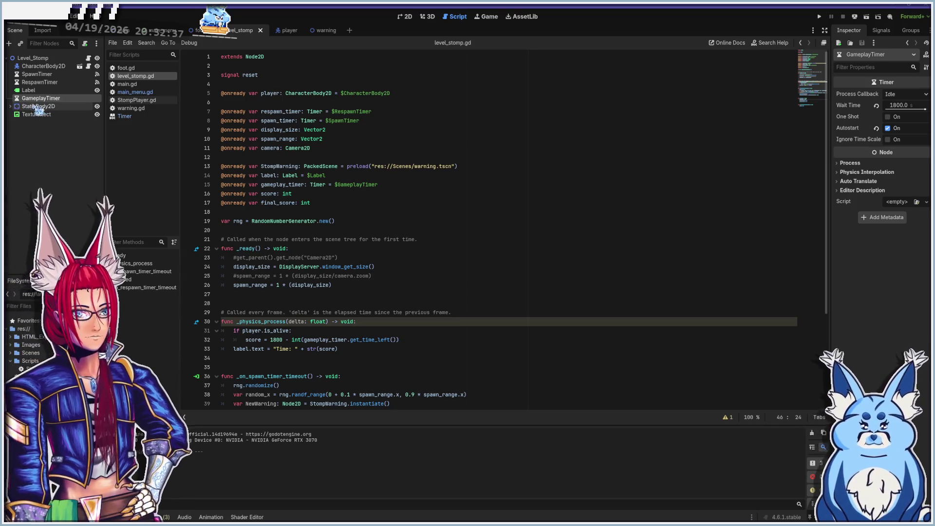
{"action": "left_click", "coordinate": [28, 91]}
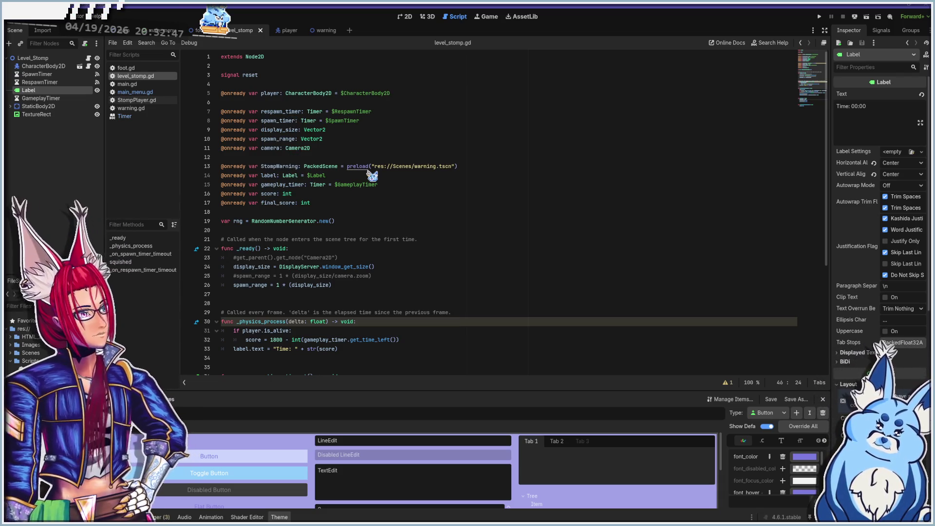
Filter the Scene dock's nodes for 'lab'.
{"action": "key", "text": "ctrl+f"}
{"action": "type", "text": "lab"}
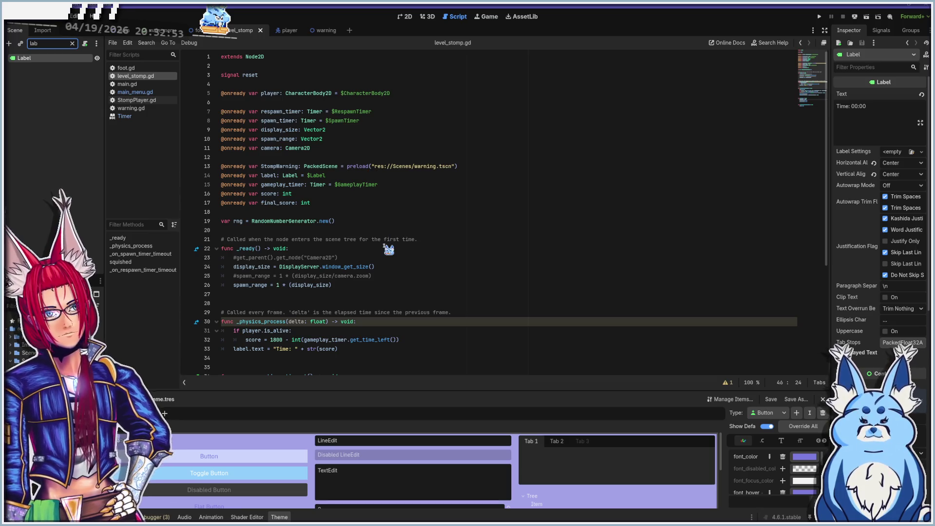
{"action": "left_click", "coordinate": [72, 44]}
Search level_stomp.gd for 'label' and inspect the score line's 1800 value.
{"action": "left_click", "coordinate": [380, 139]}
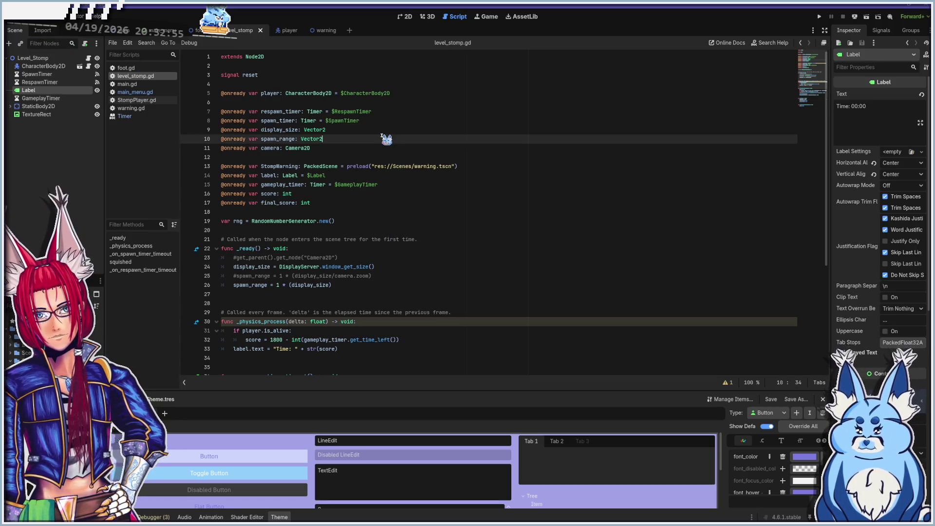
{"action": "key", "text": "ctrl+f"}
{"action": "type", "text": "label"}
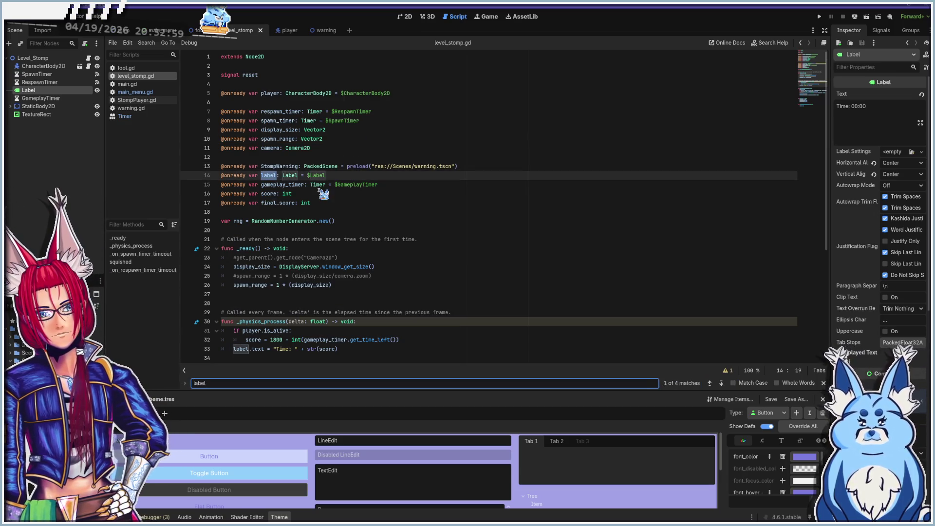
{"action": "key", "text": "Return"}
{"action": "key", "text": "Return"}
{"action": "key", "text": "Return"}
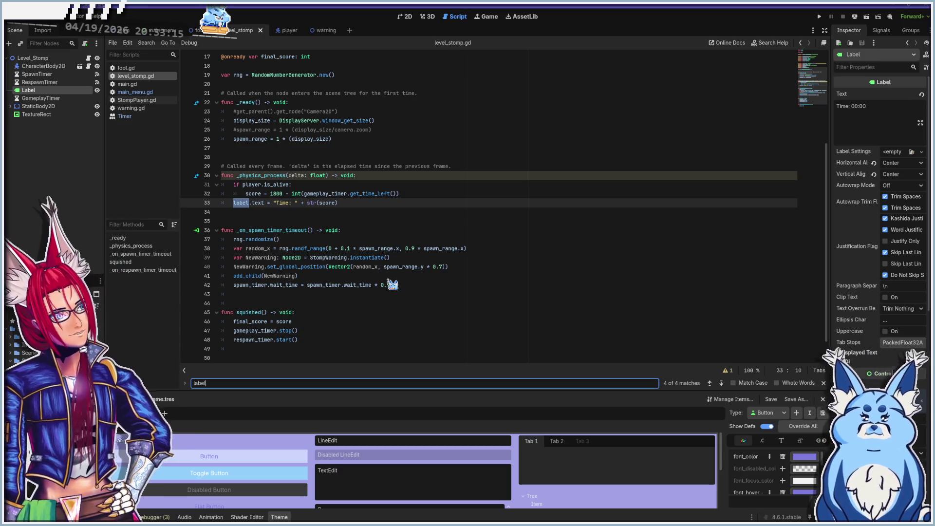
{"action": "left_click", "coordinate": [274, 193]}
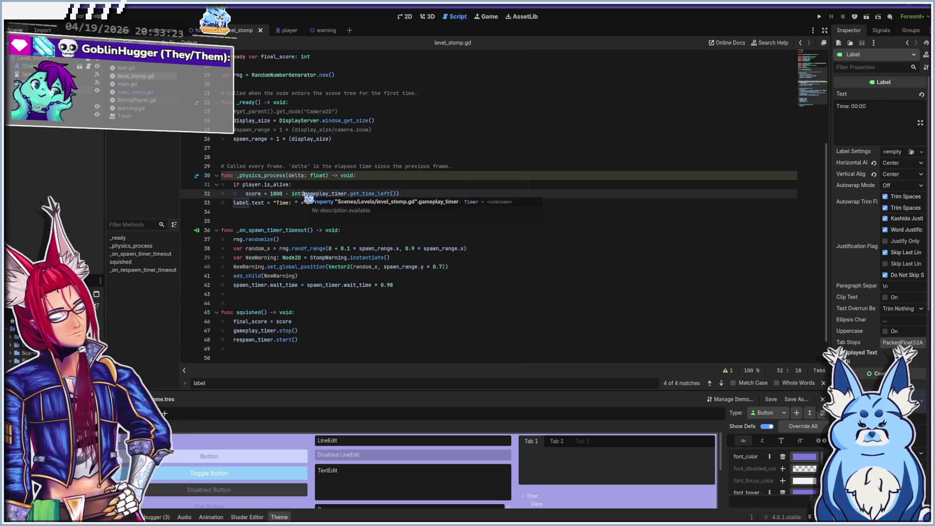
{"action": "key", "text": "Left"}
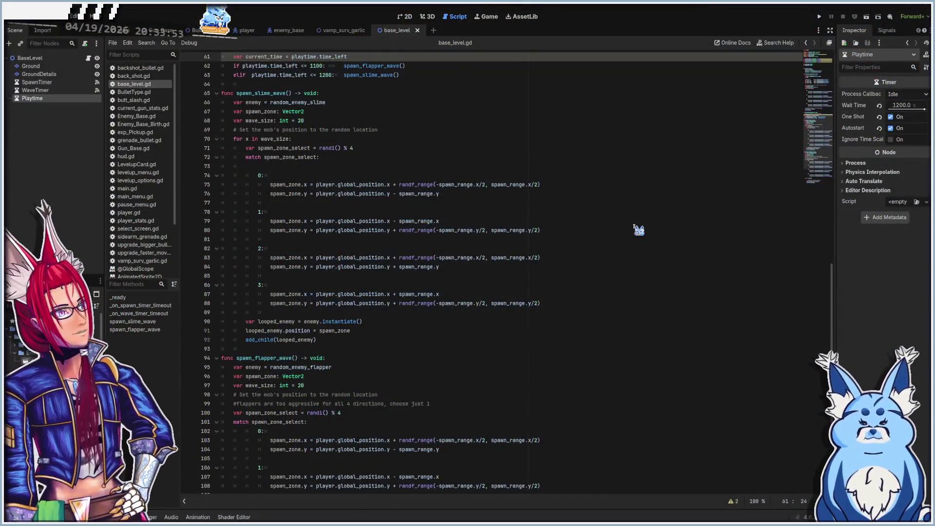
Make current_time equal playtime.wait_time minus playtime.time_left.
{"action": "scroll", "coordinate": [348, 300], "scroll_direction": "up", "scroll_amount": 5}
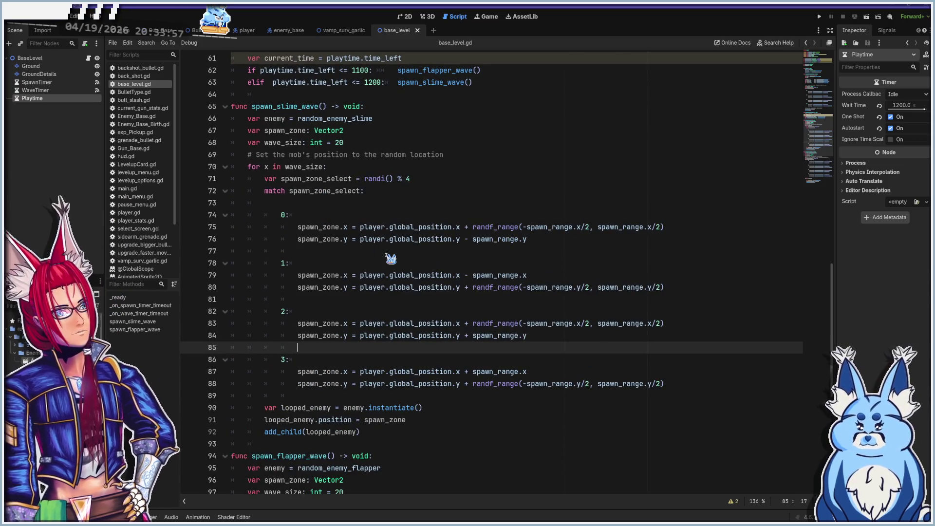
{"action": "scroll", "coordinate": [391, 258], "scroll_direction": "up", "scroll_amount": 2}
{"action": "scroll", "coordinate": [391, 258], "scroll_direction": "up", "scroll_amount": 1}
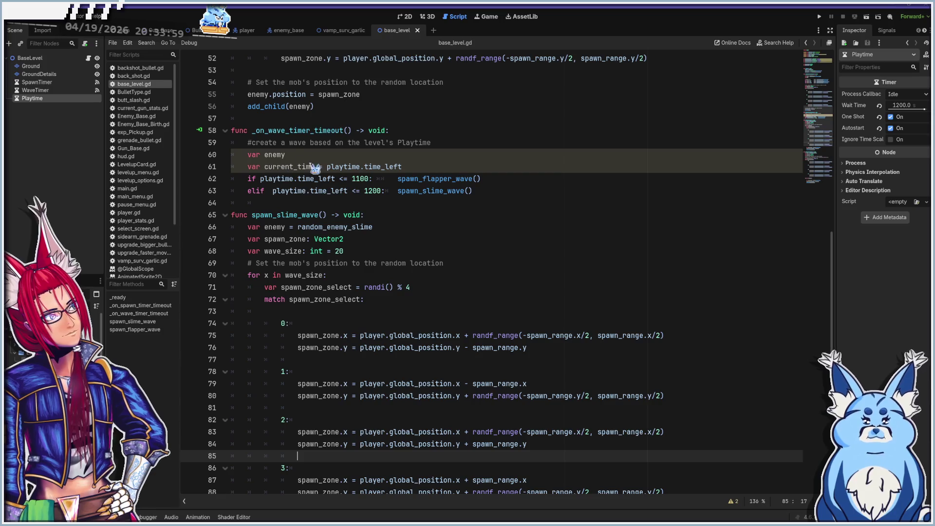
{"action": "left_click", "coordinate": [265, 167]}
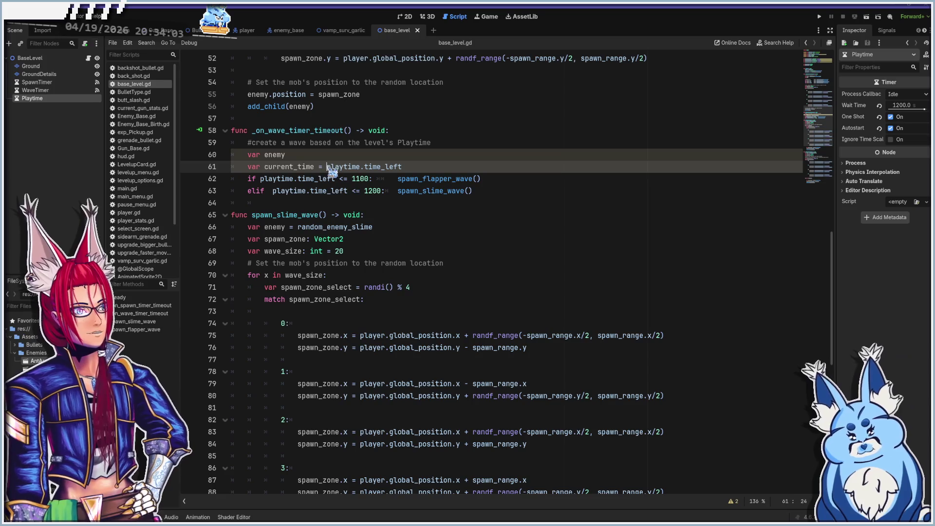
{"action": "type", "text": "playtime"}
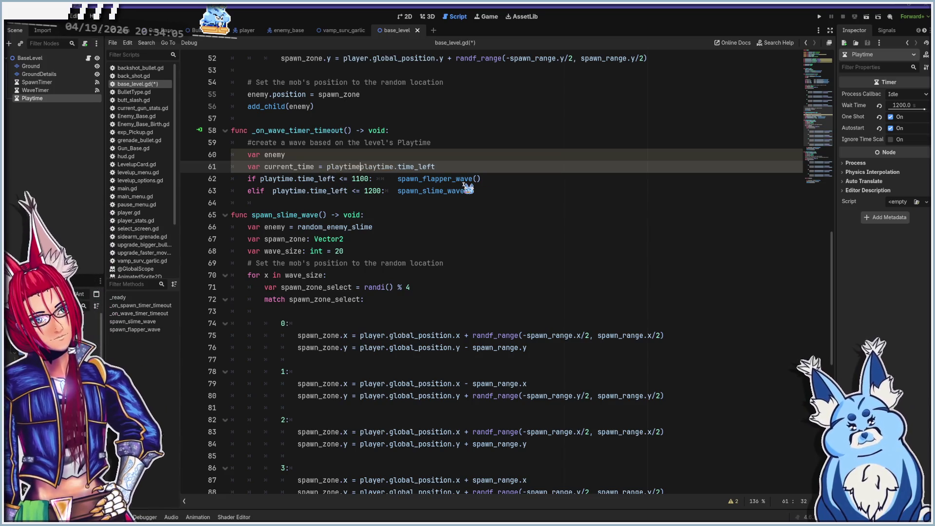
{"action": "type", "text": ".wait"}
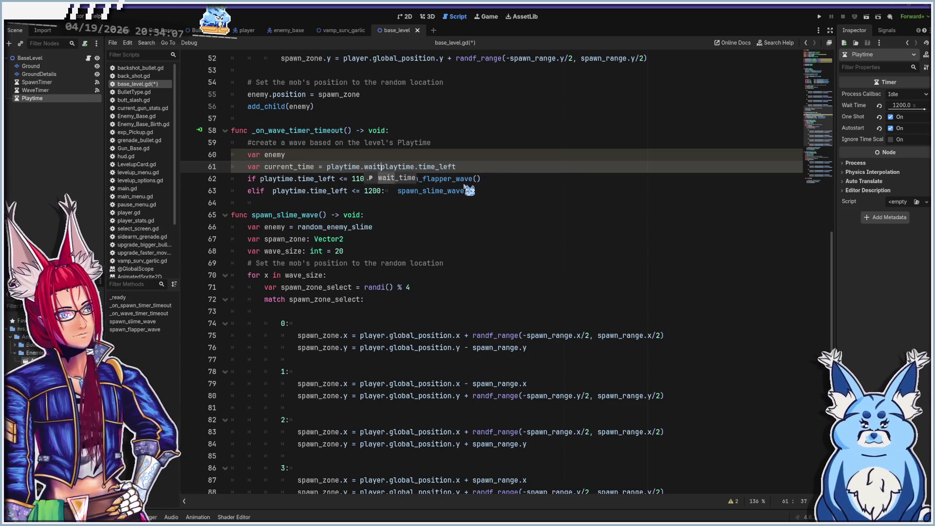
{"action": "key", "text": "Tab"}
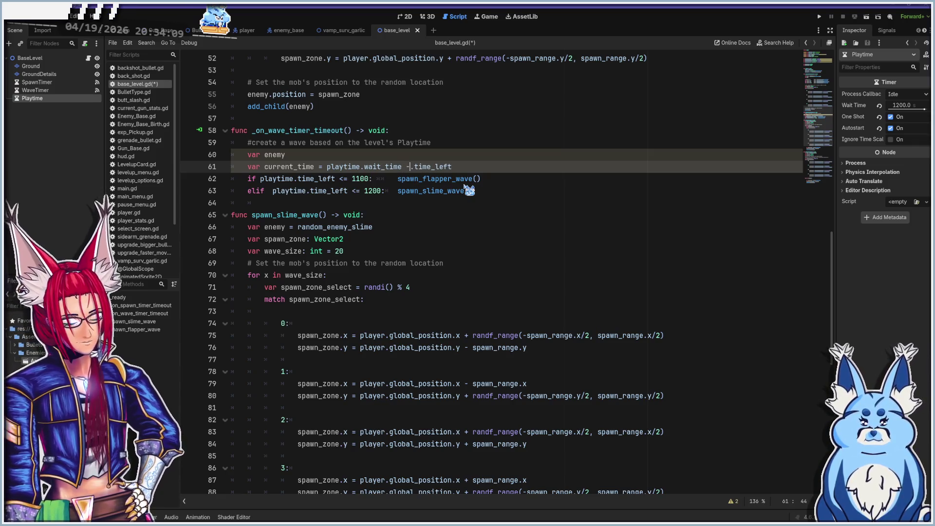
{"action": "type", "text": "playt"}
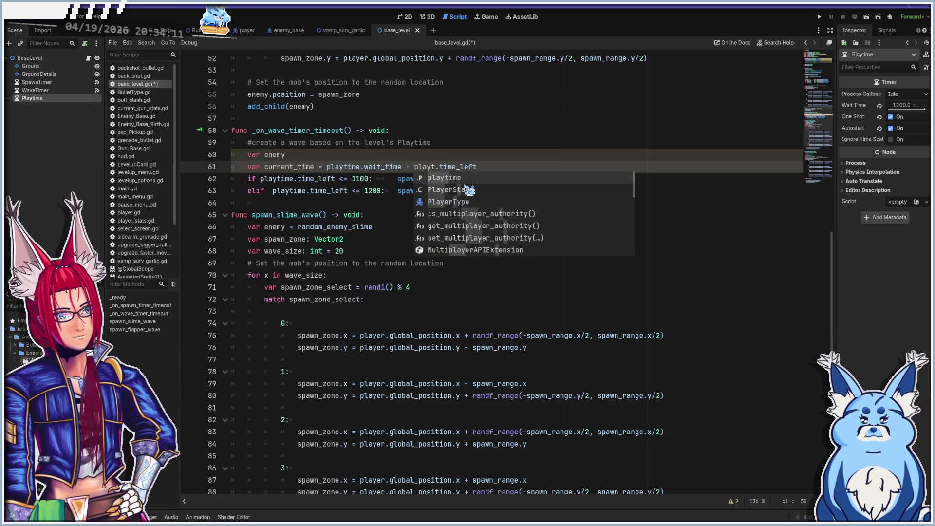
{"action": "key", "text": "Tab"}
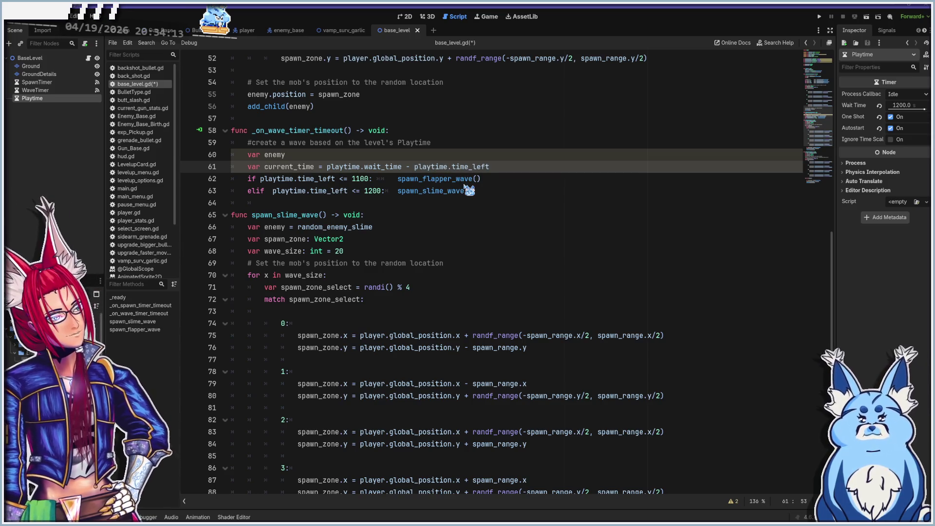
Change the first wave condition to current_time <= 60 calling spawn_slime_wave(), aligned.
{"action": "left_click", "coordinate": [299, 181]}
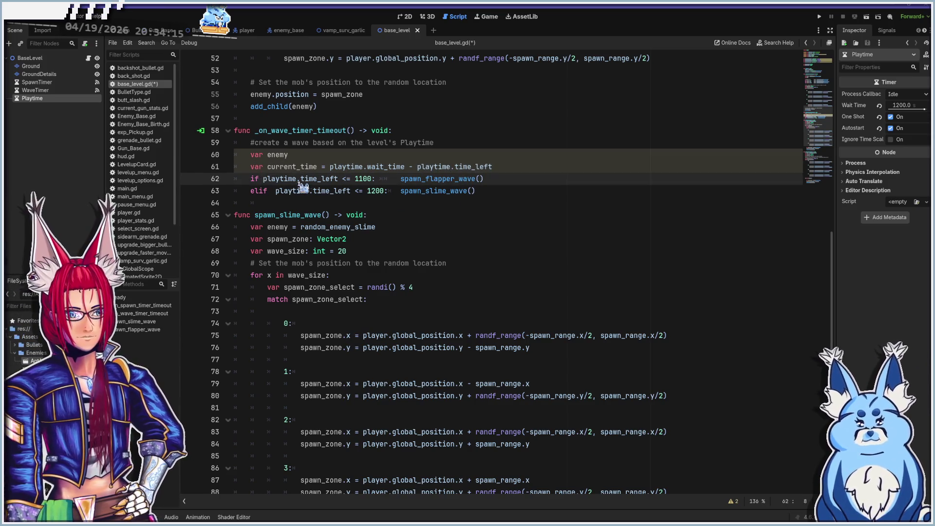
{"action": "left_click", "coordinate": [337, 179], "text": "shift"}
{"action": "key", "text": "shift+Right"}
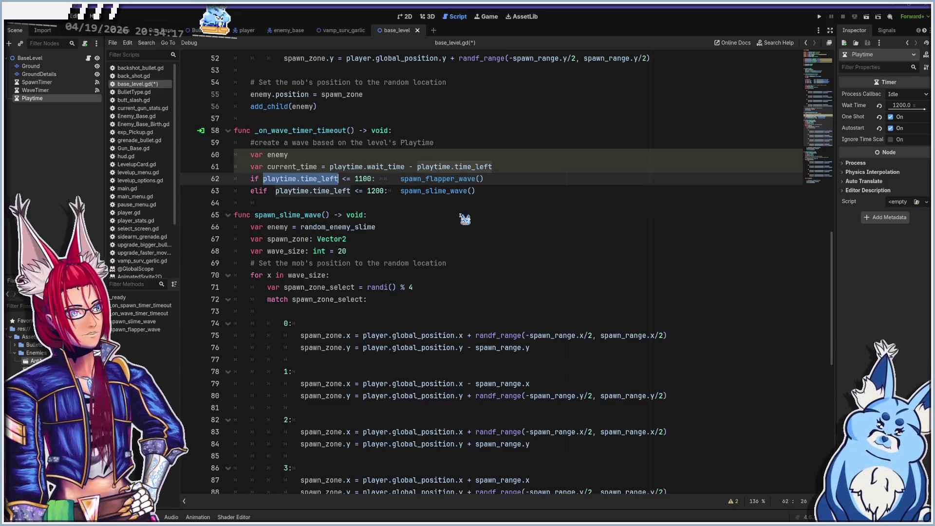
{"action": "type", "text": "current"}
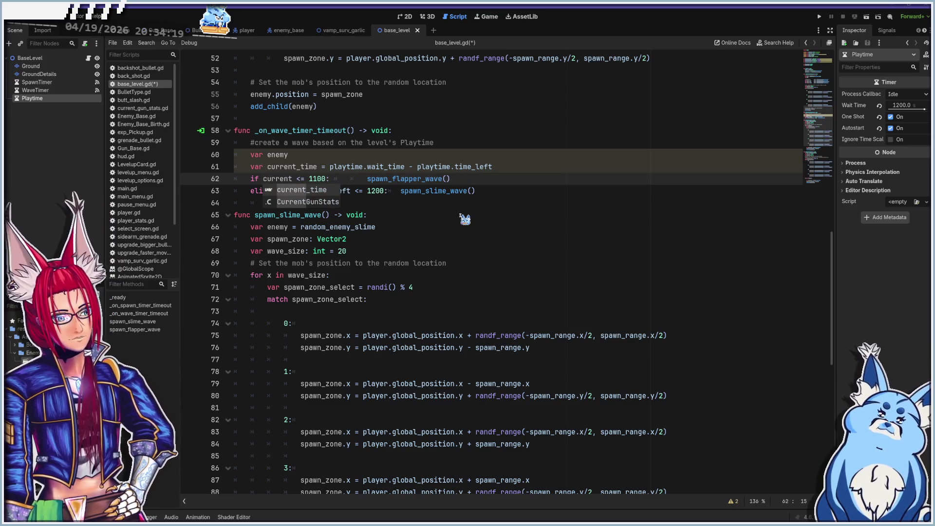
{"action": "key", "text": "Return"}
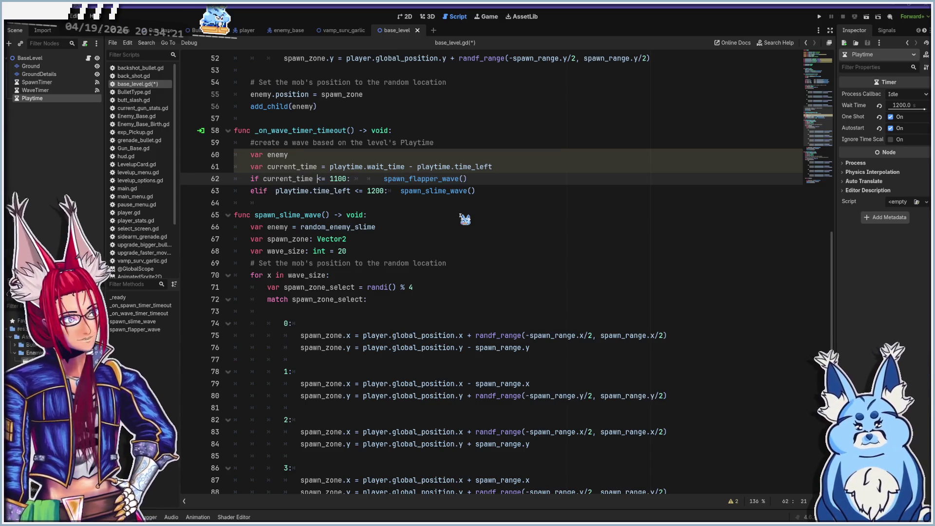
{"action": "key", "text": "Right"}
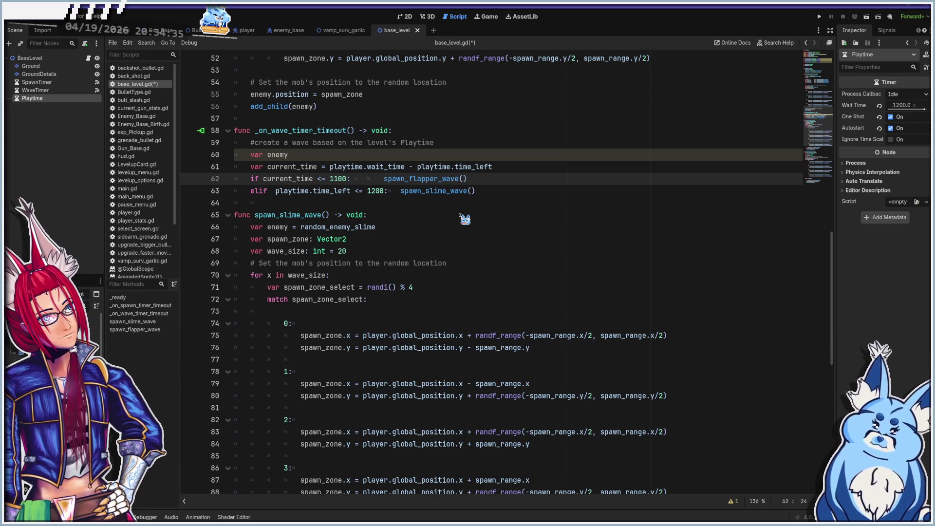
{"action": "key", "text": "shift+Right"}
{"action": "key", "text": "shift+Right"}
{"action": "key", "text": "shift+Right"}
{"action": "type", "text": "60"}
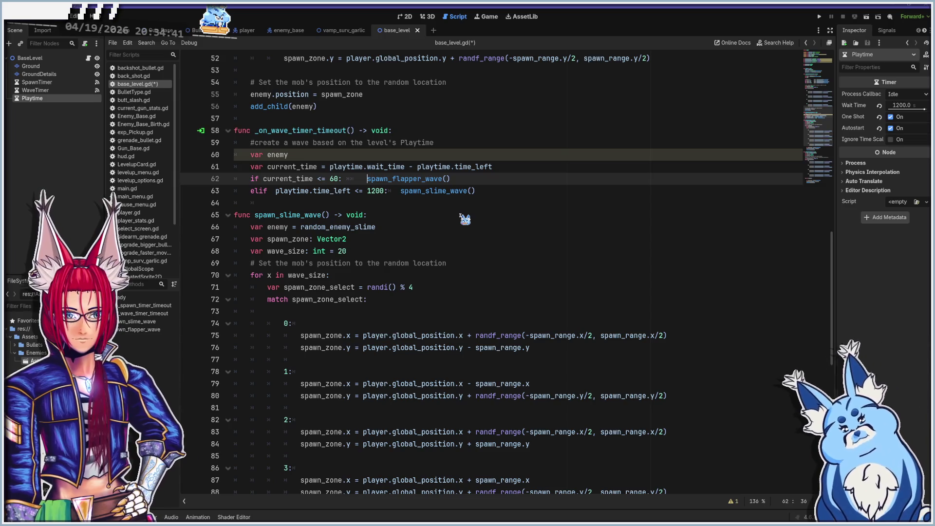
{"action": "key", "text": "Tab"}
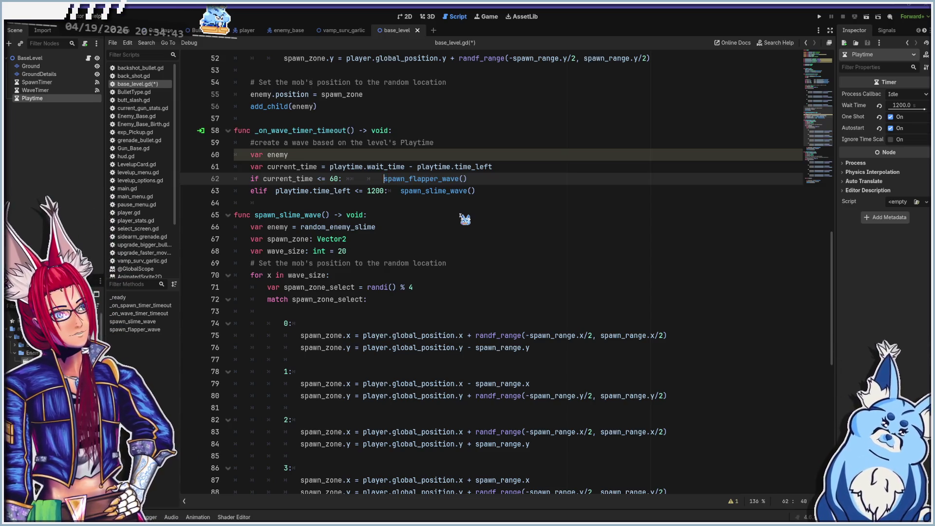
{"action": "key", "text": "Tab"}
{"action": "key", "text": "Right"}
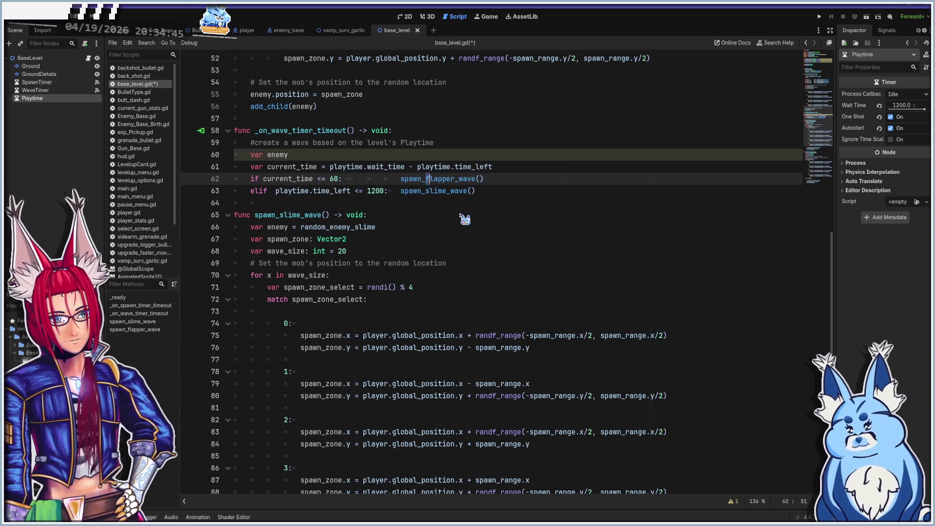
{"action": "type", "text": "slim"}
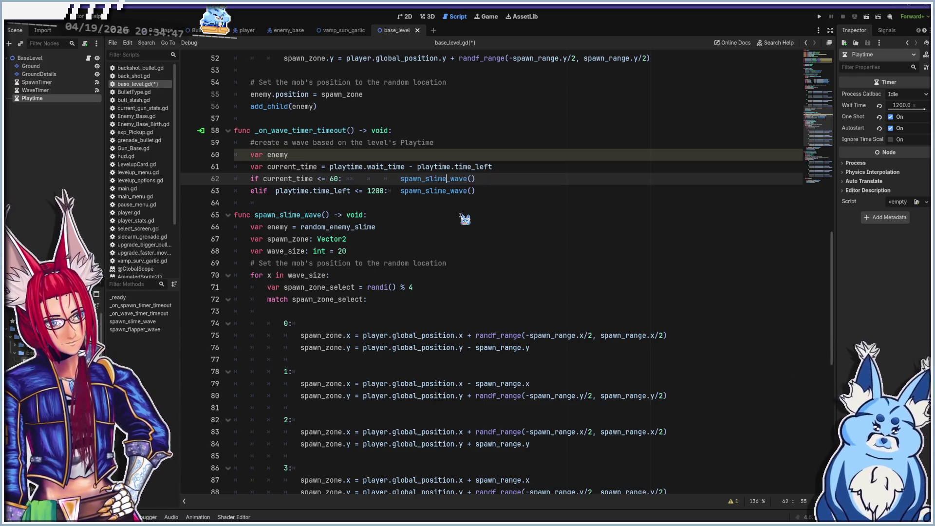
Change the second condition to current_time <= 120, save, and begin typing flapper for its call.
{"action": "left_click", "coordinate": [276, 191]}
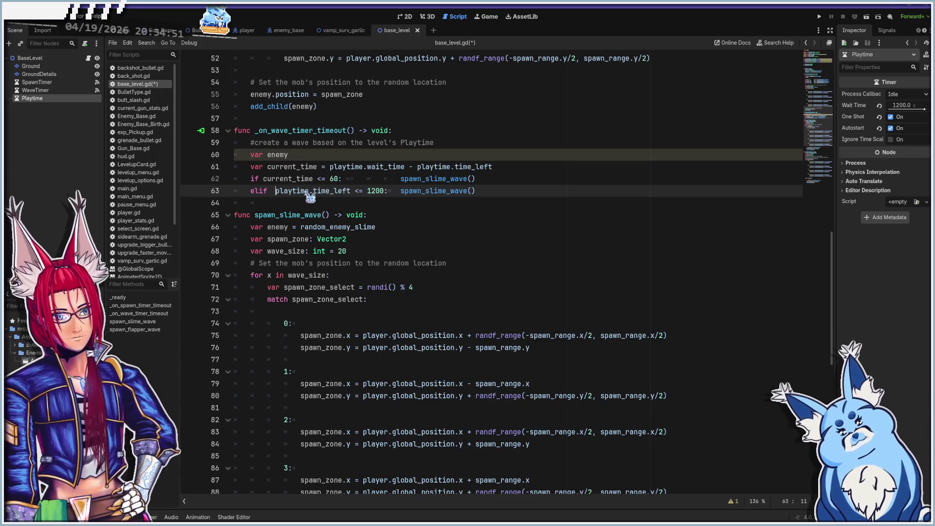
{"action": "left_click", "coordinate": [351, 192], "text": "shift"}
{"action": "type", "text": "current"}
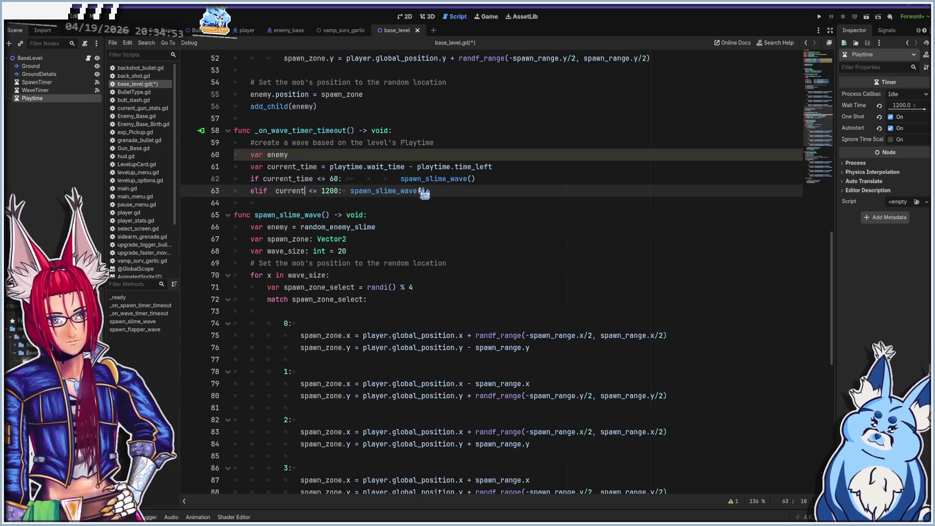
{"action": "type", "text": "_time <= "}
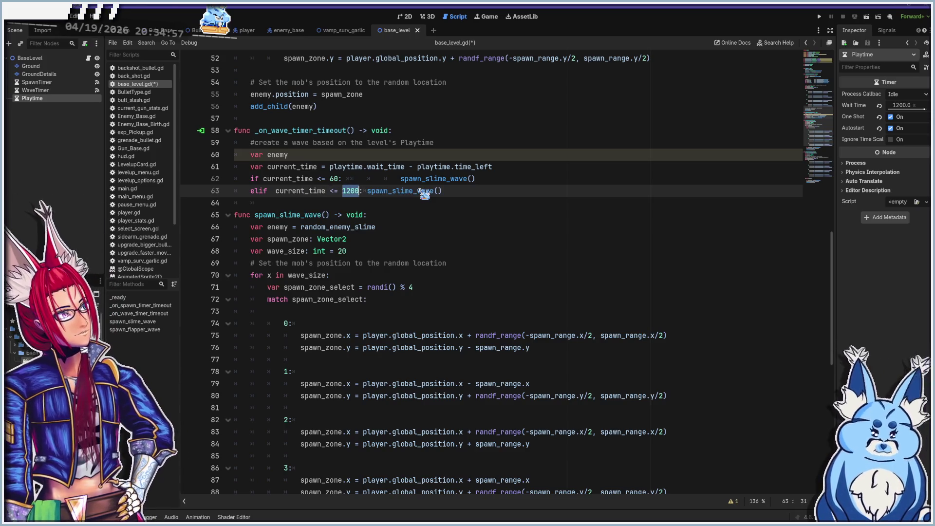
{"action": "type", "text": "120"}
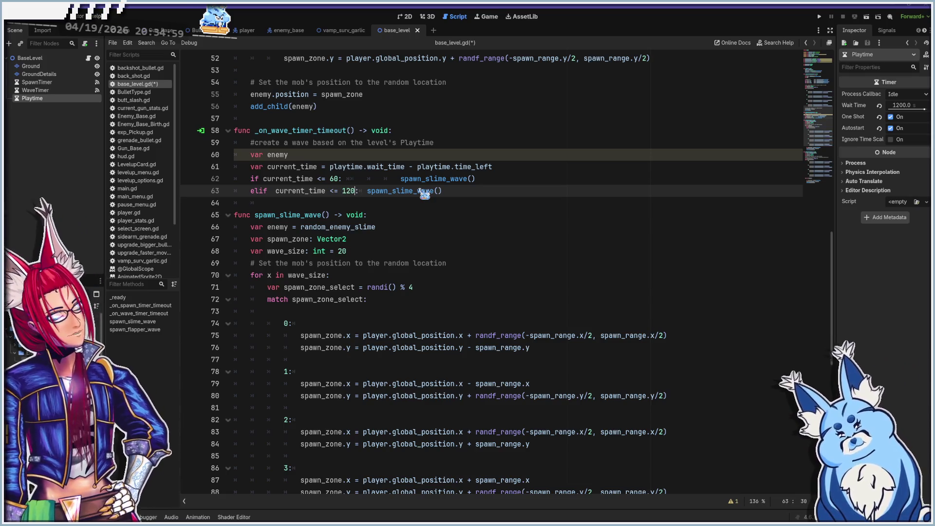
{"action": "key", "text": "Tab"}
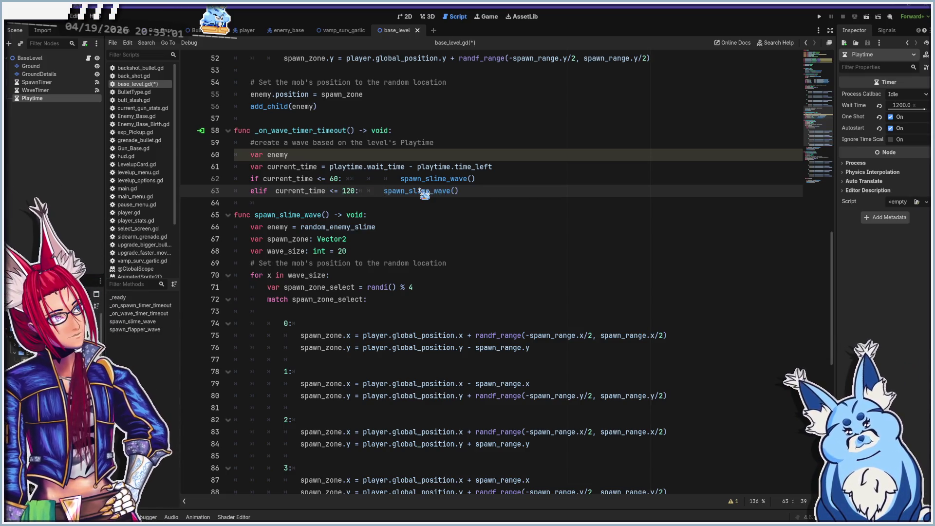
{"action": "key", "text": "Tab"}
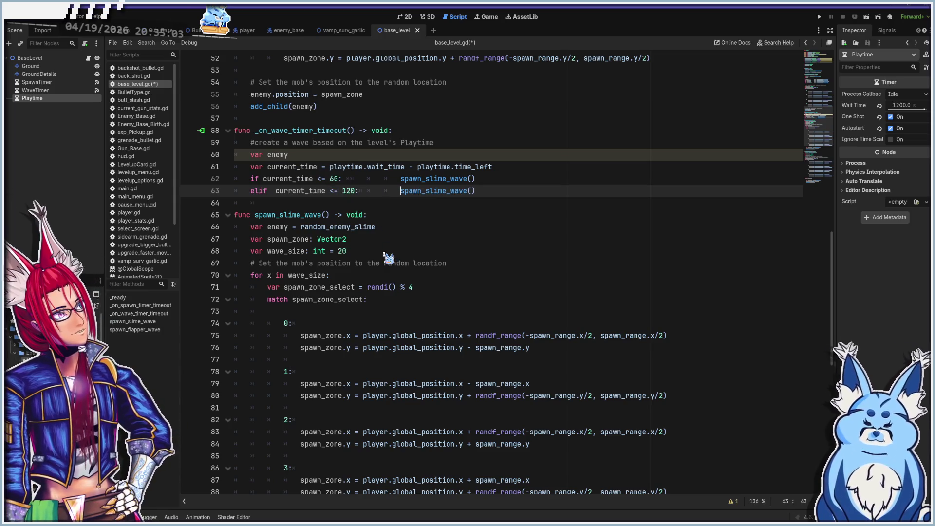
{"action": "key", "text": "ctrl+s"}
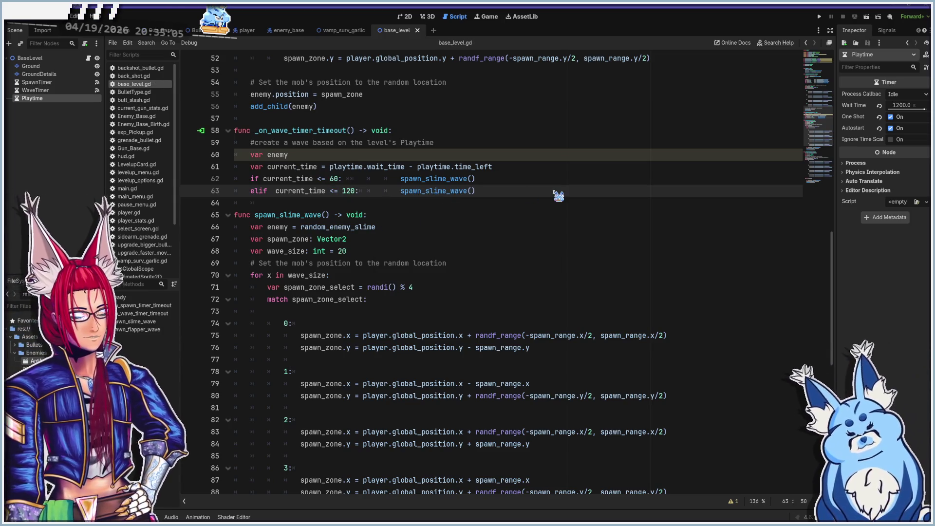
{"action": "type", "text": "flapper"}
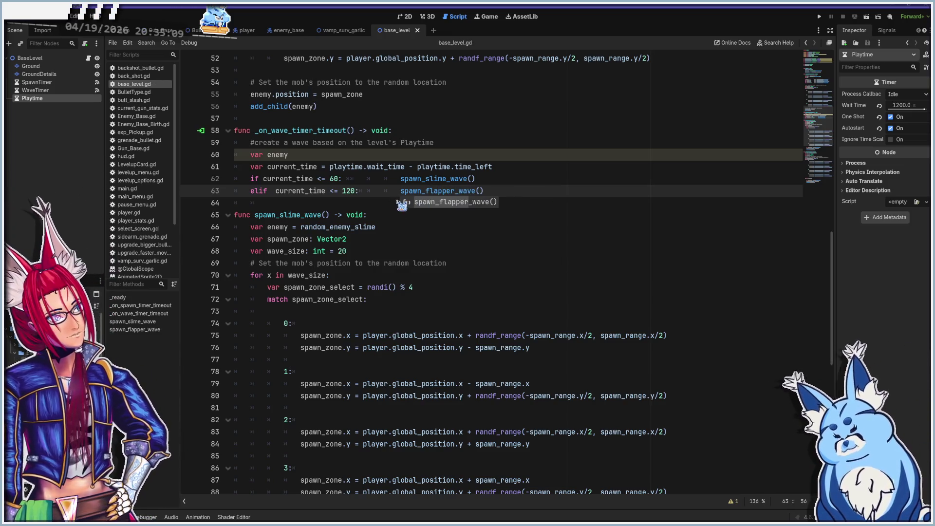
Add 'current_time = current_time * 3' after the current_time definition and run the game with F5.
{"action": "left_click", "coordinate": [330, 179]}
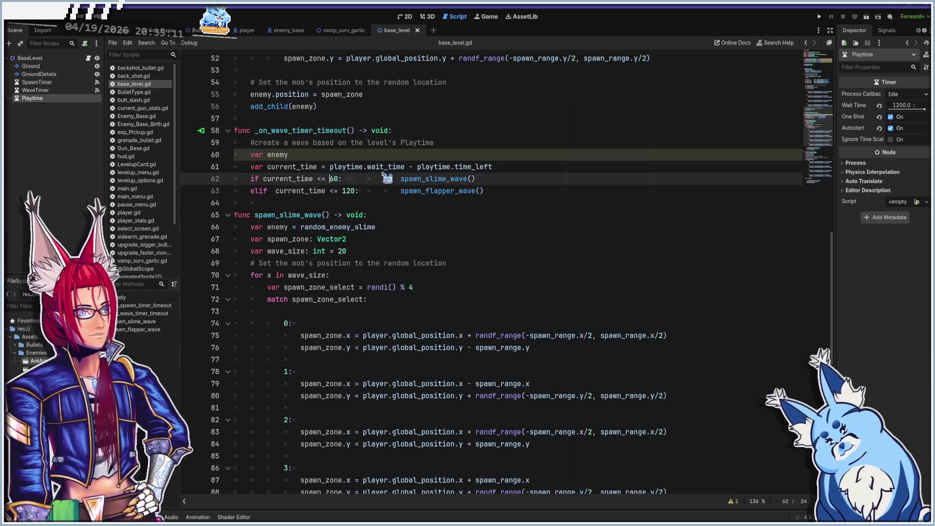
{"action": "left_click", "coordinate": [523, 168]}
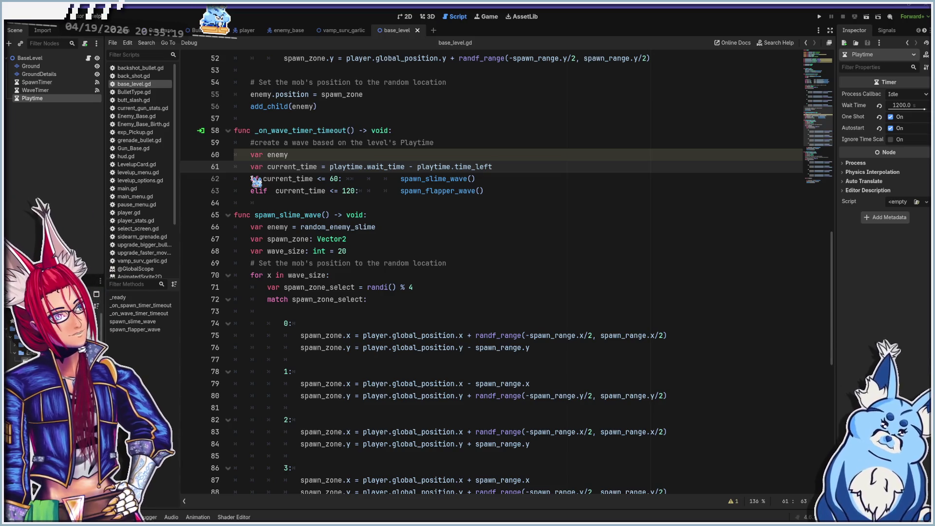
{"action": "key", "text": "Return"}
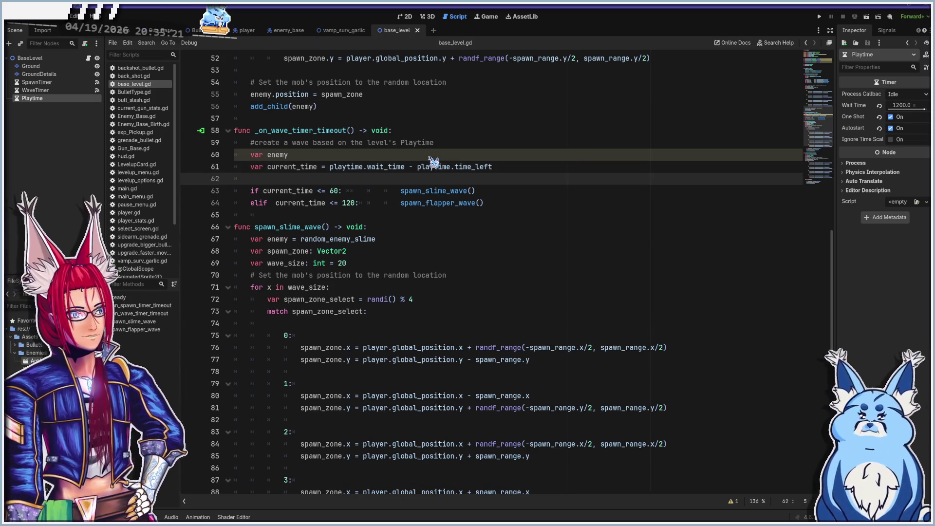
{"action": "type", "text": "t"}
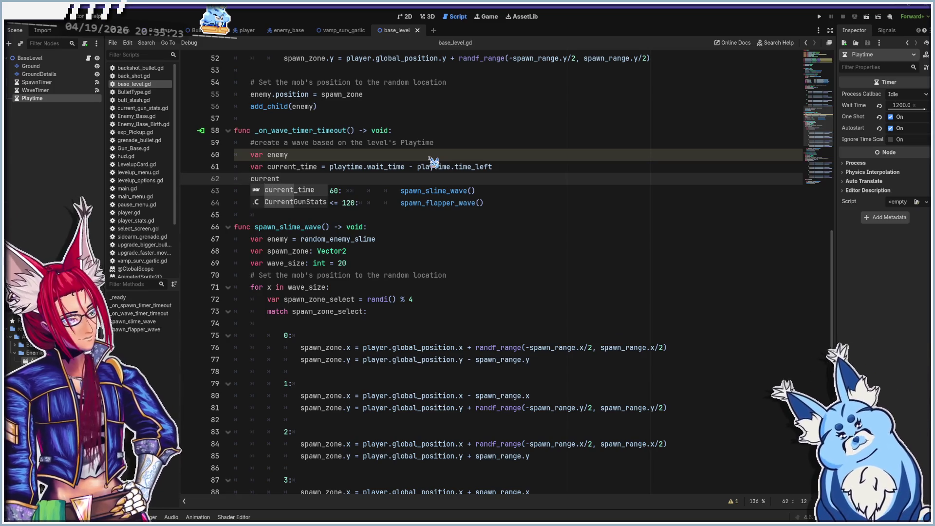
{"action": "type", "text": "_time = "}
{"action": "type", "text": "current"}
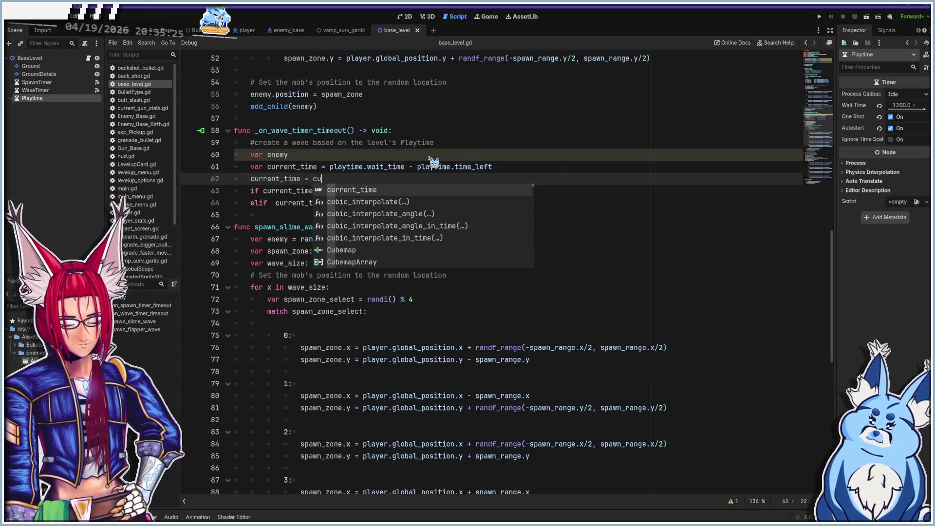
{"action": "type", "text": "_time *3"}
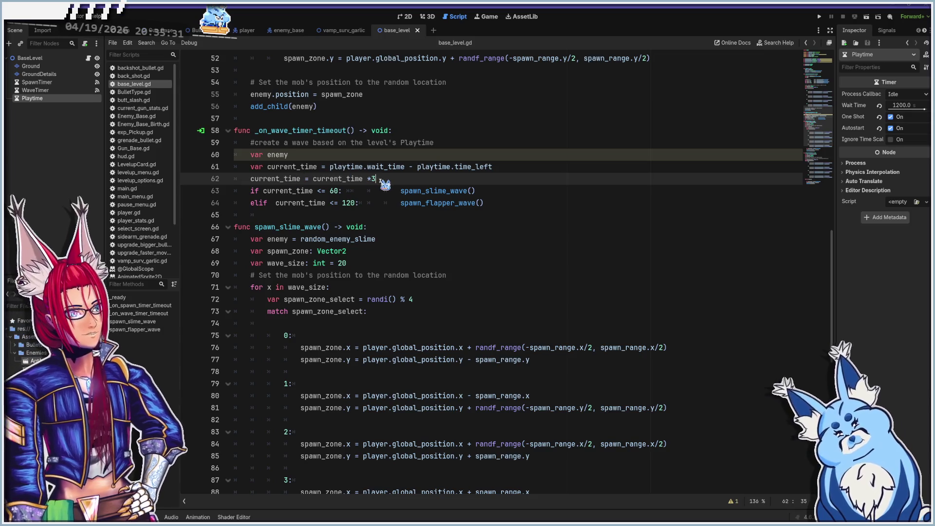
{"action": "key", "text": "F5"}
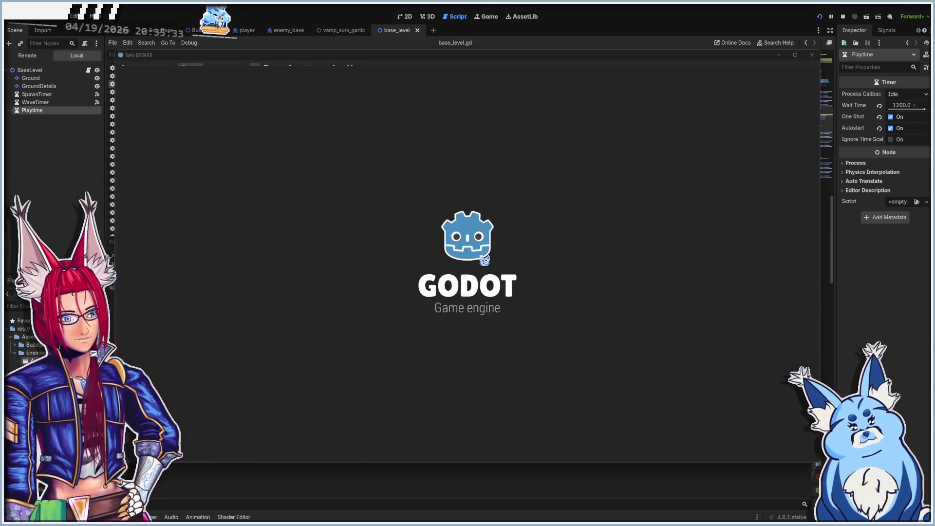
Start a new game, pick a starting weapon, and walk around shooting the pink enemy.
{"action": "left_click", "coordinate": [476, 347]}
{"action": "left_click", "coordinate": [475, 296]}
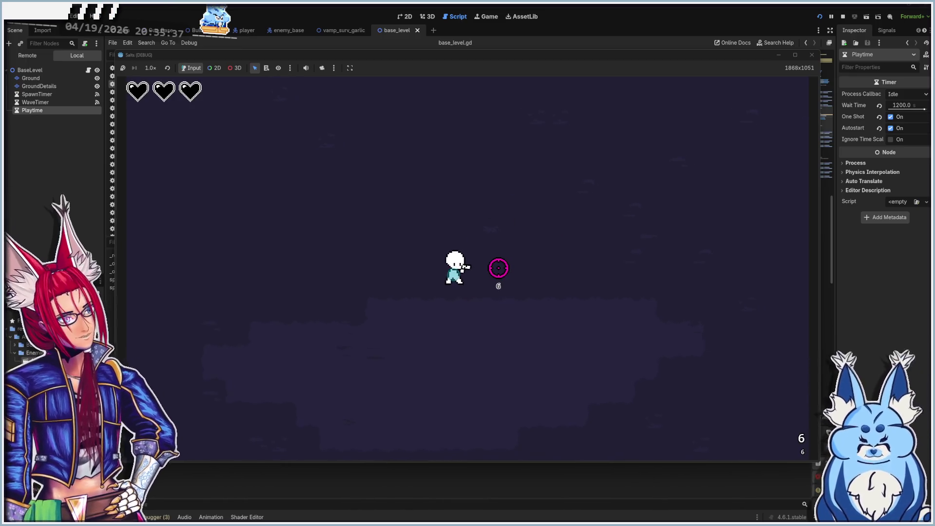
{"action": "key", "text": "a"}
{"action": "key", "text": "w"}
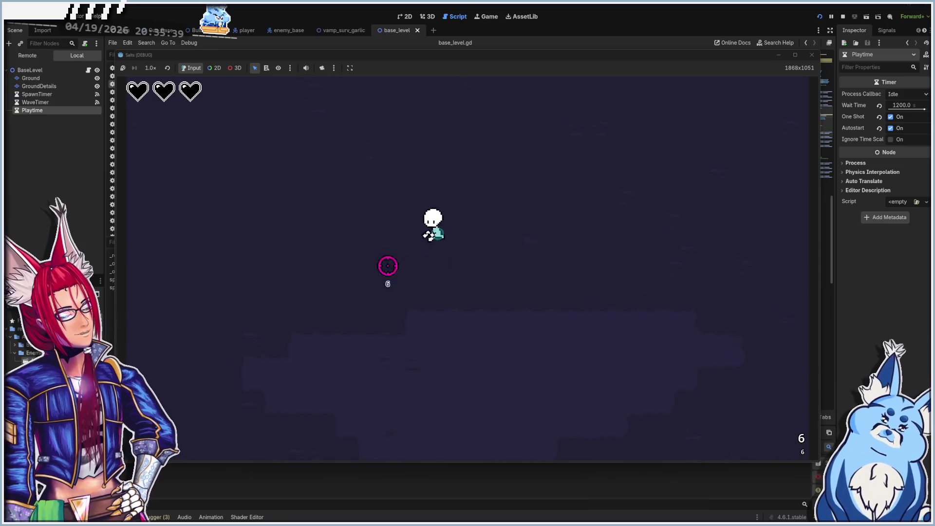
{"action": "key", "text": "d"}
{"action": "key", "text": "s"}
{"action": "key", "text": "w"}
{"action": "key", "text": "w"}
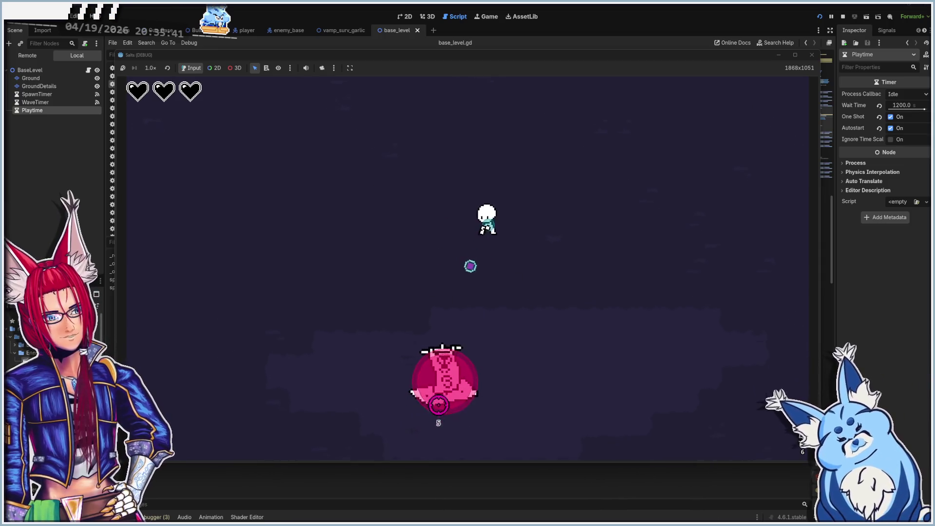
{"action": "left_click", "coordinate": [453, 324]}
Dodge and shoot the approaching enemies, then pick the first Level Up card.
{"action": "key", "text": "d"}
{"action": "key", "text": "d"}
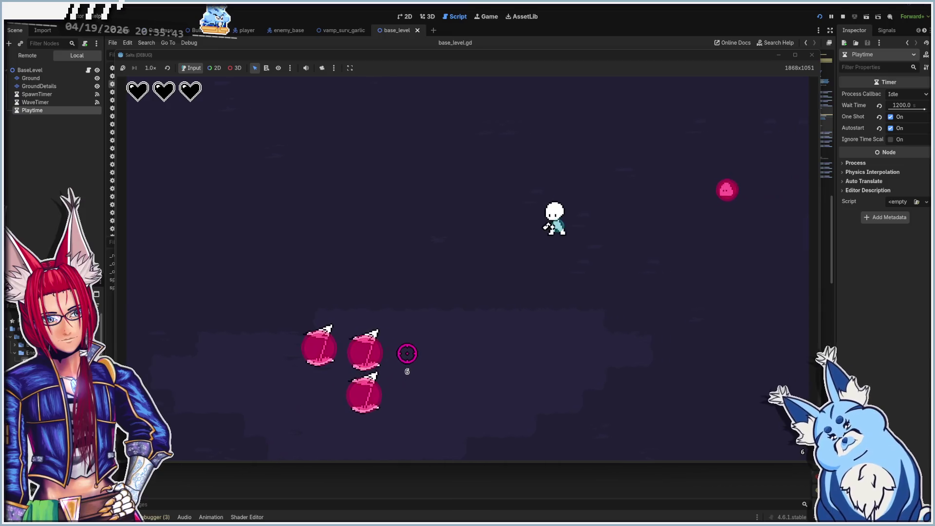
{"action": "key", "text": "a"}
{"action": "key", "text": "s"}
{"action": "key", "text": "d"}
{"action": "key", "text": "s"}
{"action": "left_click", "coordinate": [457, 221]}
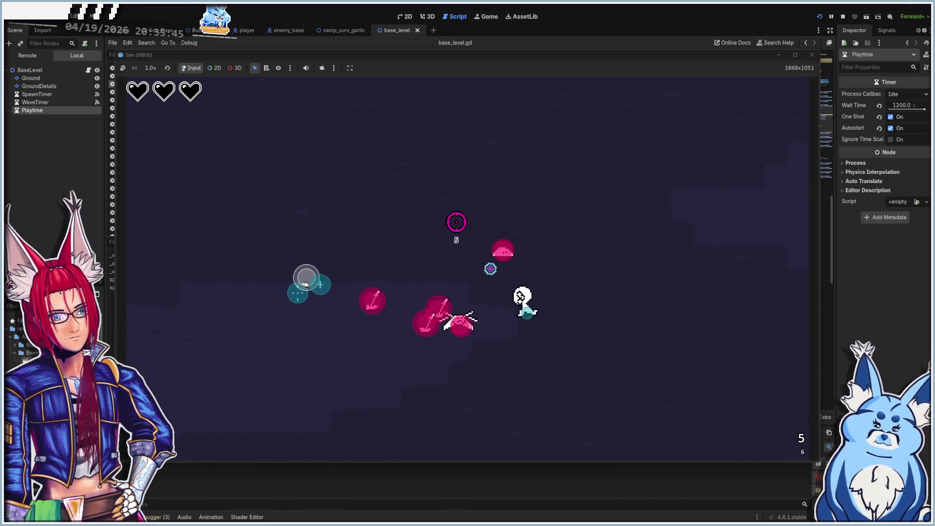
{"action": "key", "text": "w"}
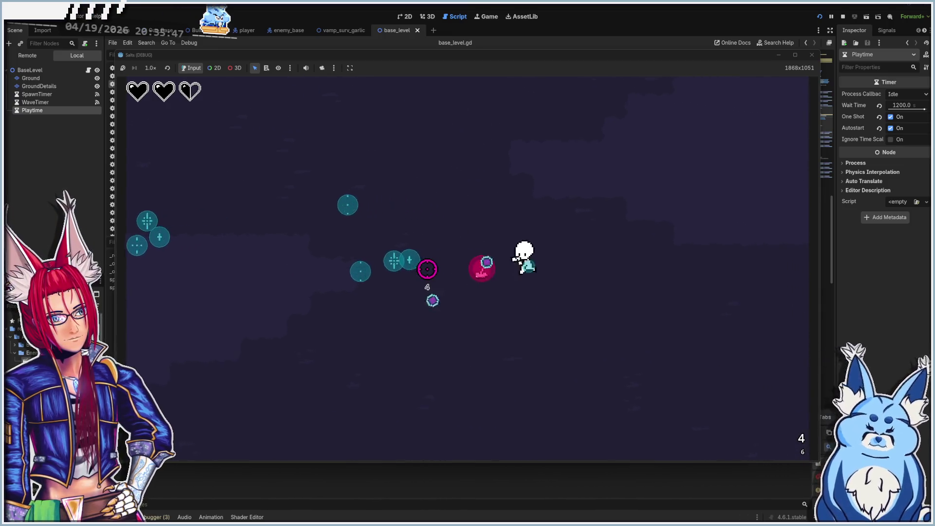
{"action": "key", "text": "a"}
{"action": "left_click", "coordinate": [438, 267]}
{"action": "key", "text": "a"}
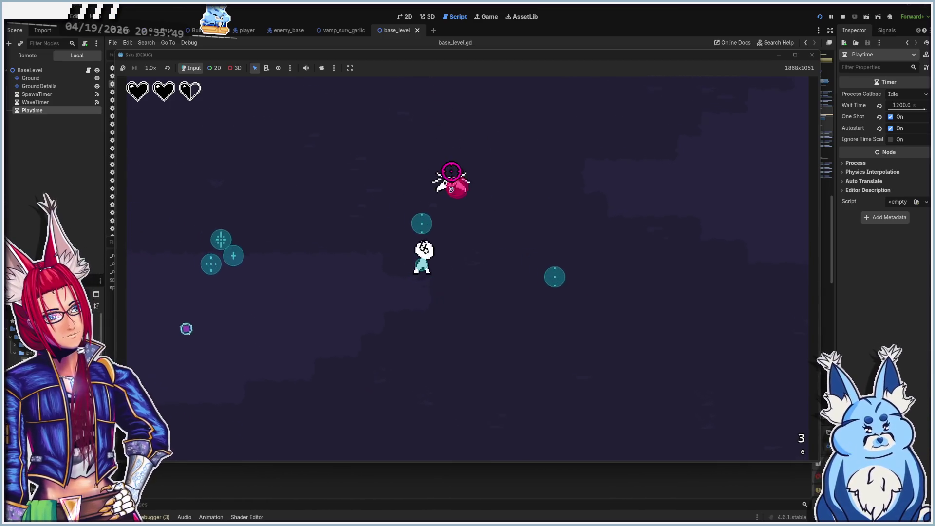
{"action": "key", "text": "s"}
{"action": "left_click", "coordinate": [481, 197]}
{"action": "key", "text": "a"}
{"action": "key", "text": "d"}
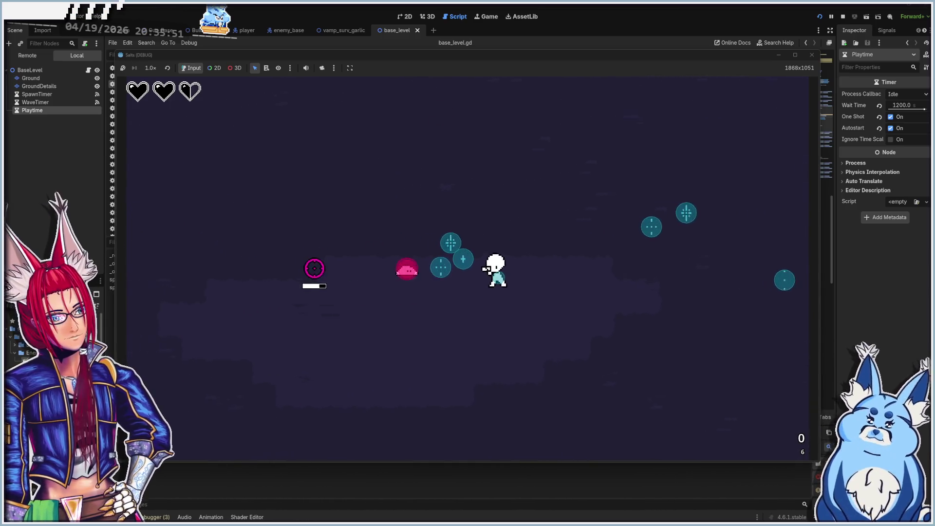
{"action": "left_click", "coordinate": [317, 274]}
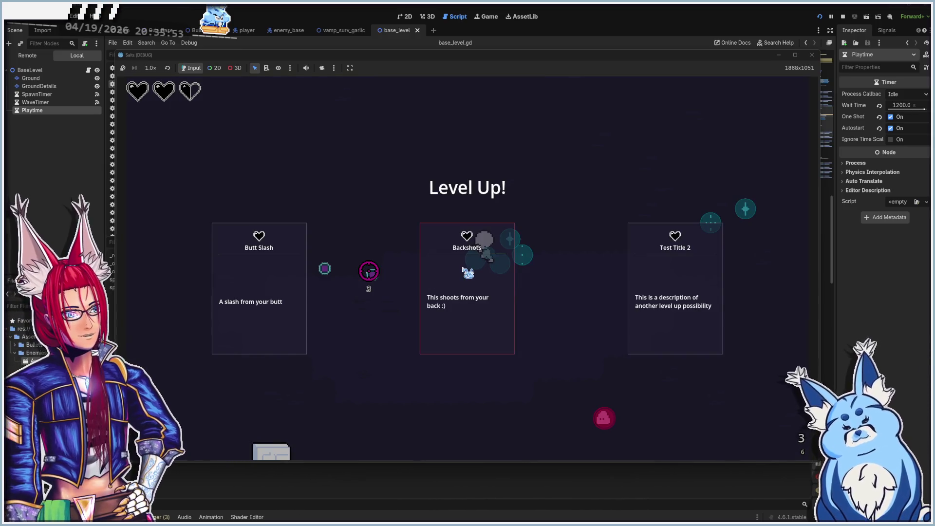
{"action": "left_click", "coordinate": [295, 288]}
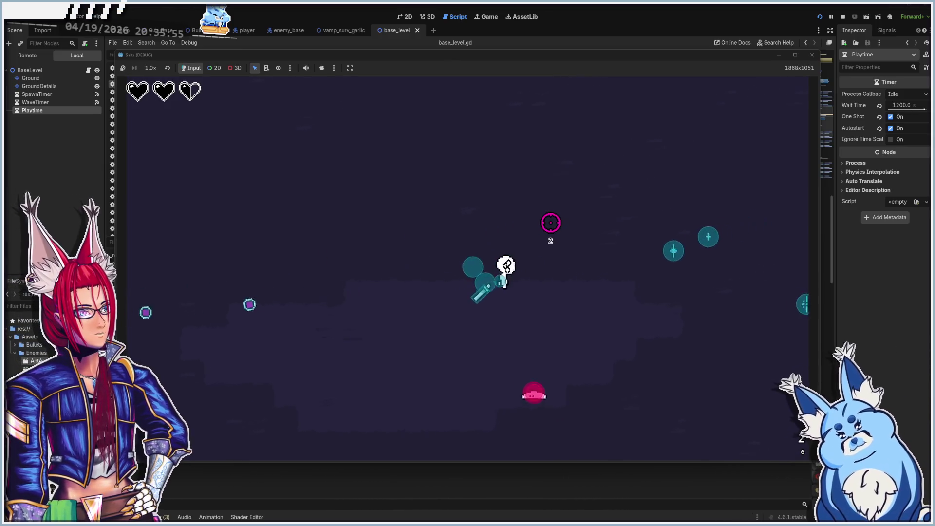
Move across the arena and choose the Uh Oh Stinky upgrade.
{"action": "key", "text": "d"}
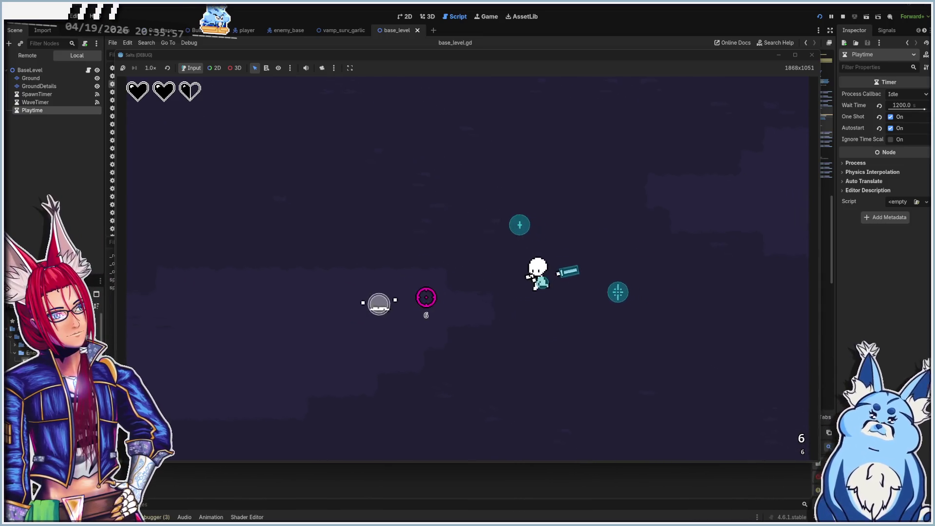
{"action": "key", "text": "a"}
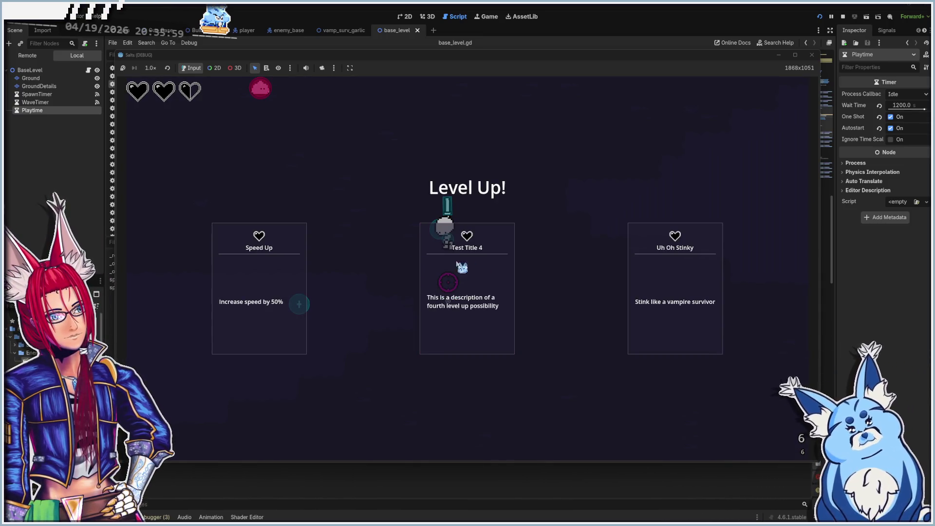
{"action": "left_click", "coordinate": [678, 277]}
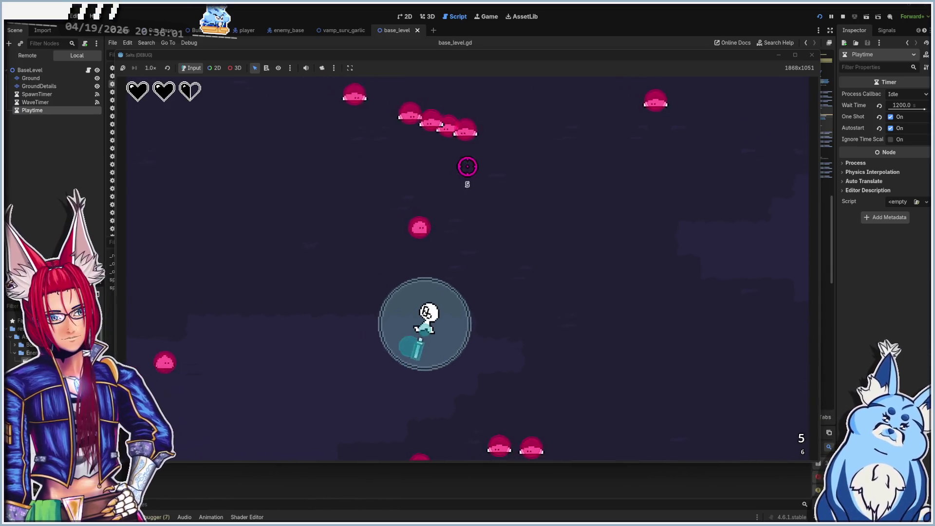
Evade the slimes around the arena and choose the Backshots upgrade.
{"action": "key", "text": "w"}
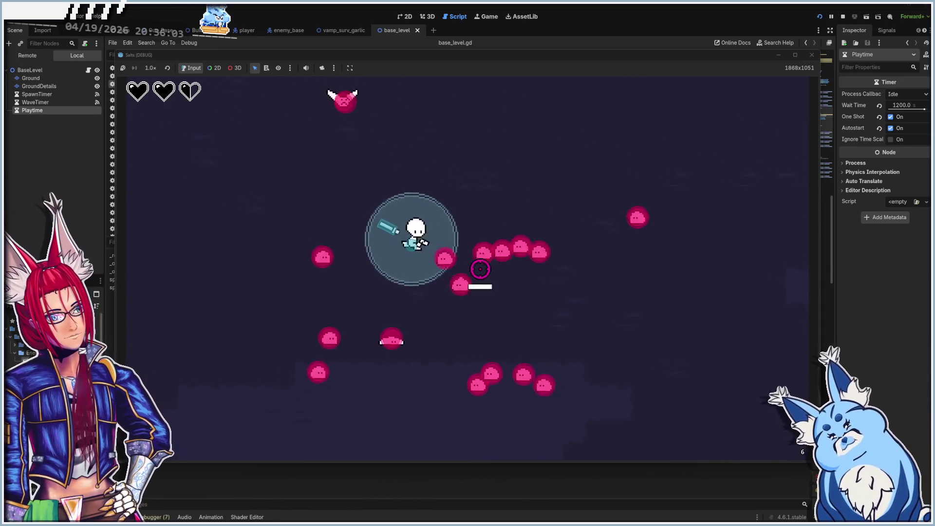
{"action": "key", "text": "w"}
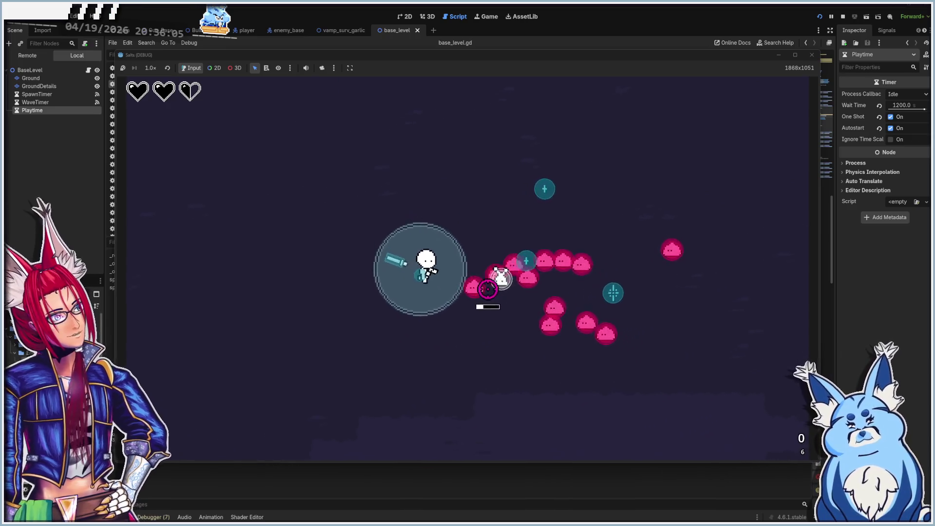
{"action": "key", "text": "a"}
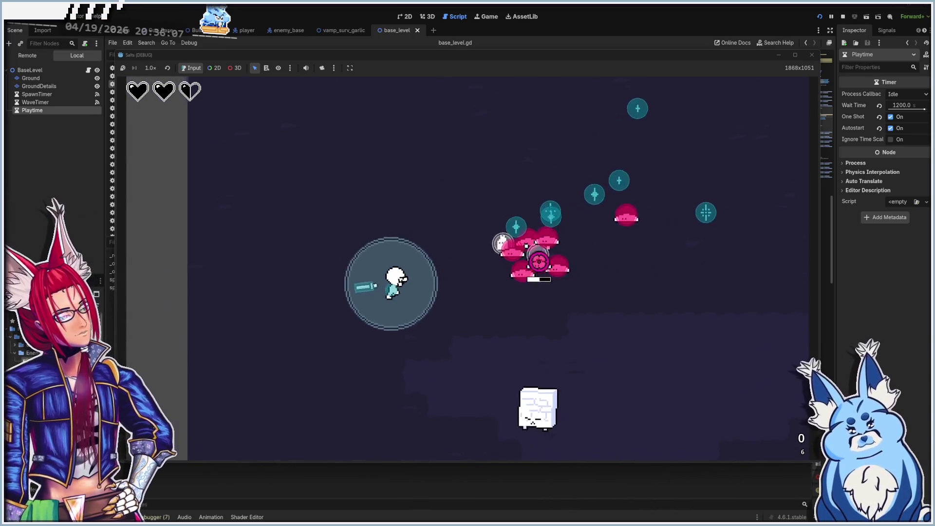
{"action": "key", "text": "a"}
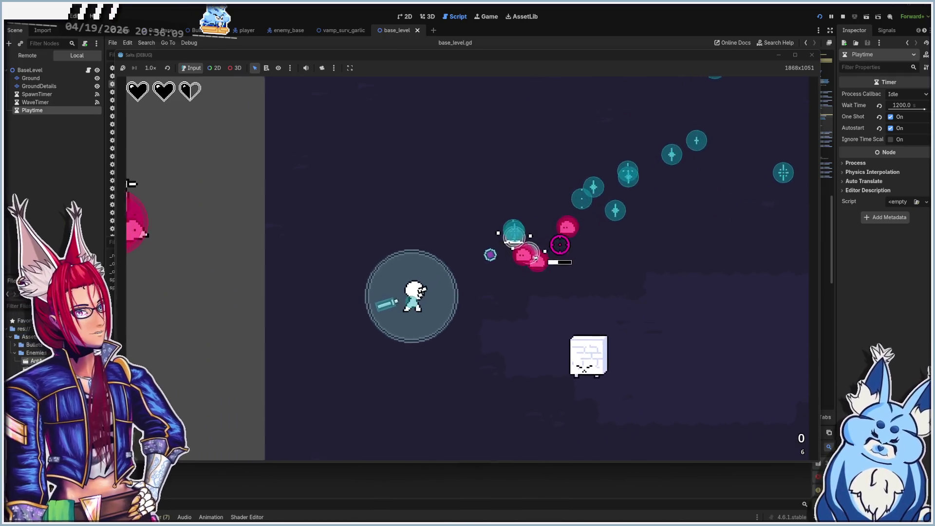
{"action": "key", "text": "s"}
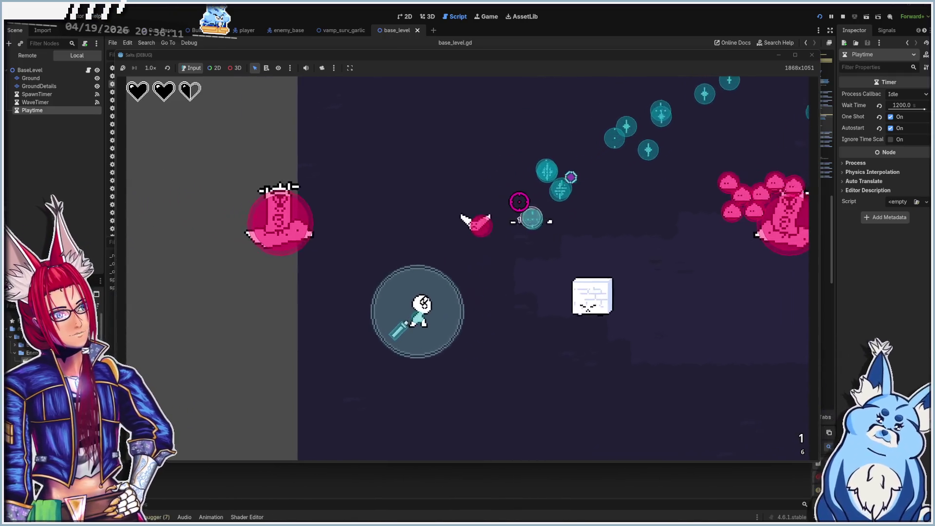
{"action": "key", "text": "d"}
{"action": "key", "text": "w"}
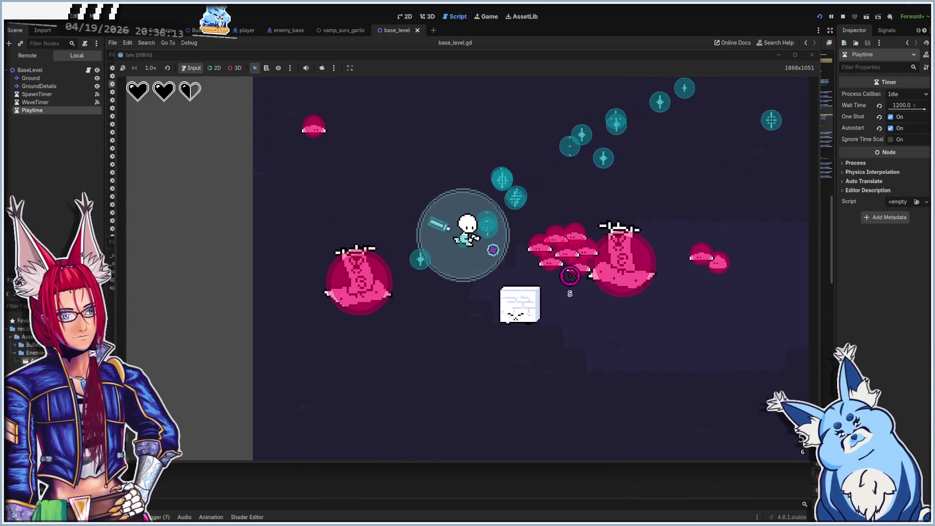
{"action": "key", "text": "a"}
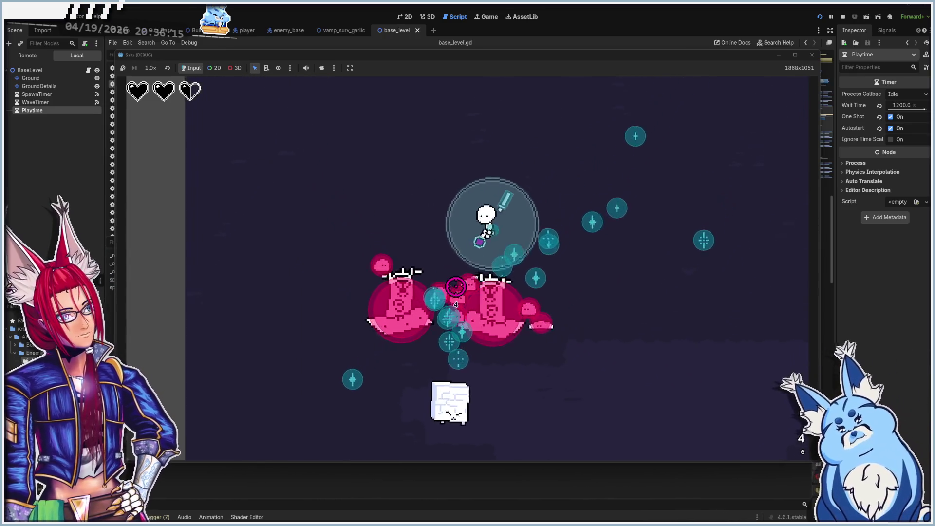
{"action": "key", "text": "d"}
{"action": "key", "text": "w"}
{"action": "left_click", "coordinate": [458, 285]}
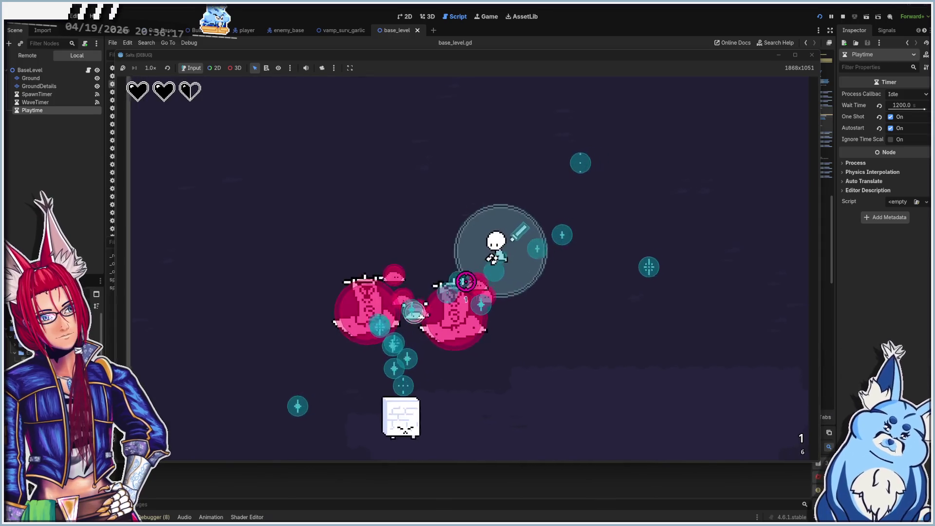
Steer the player around the enemy swarm and pick another level-up upgrade.
{"action": "key", "text": "d"}
{"action": "key", "text": "w"}
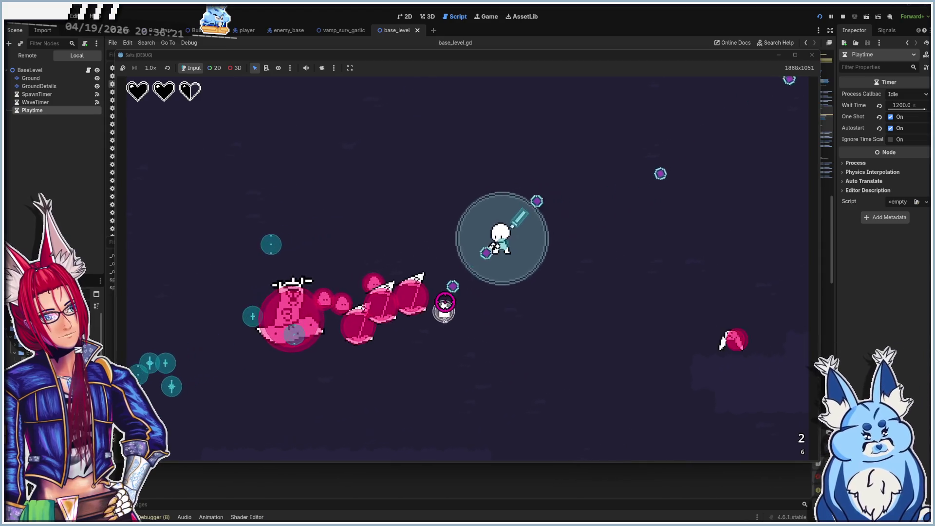
{"action": "key", "text": "s"}
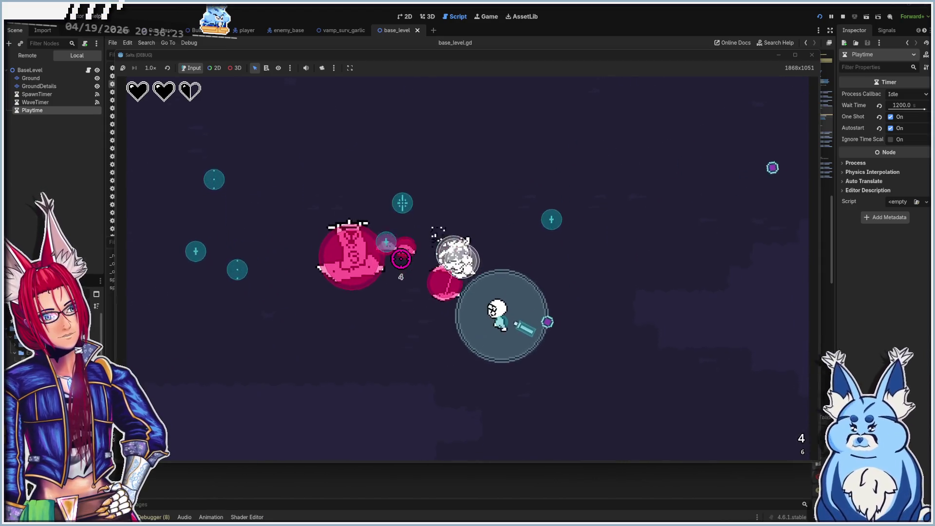
{"action": "key", "text": "d"}
{"action": "key", "text": "w"}
{"action": "key", "text": "d"}
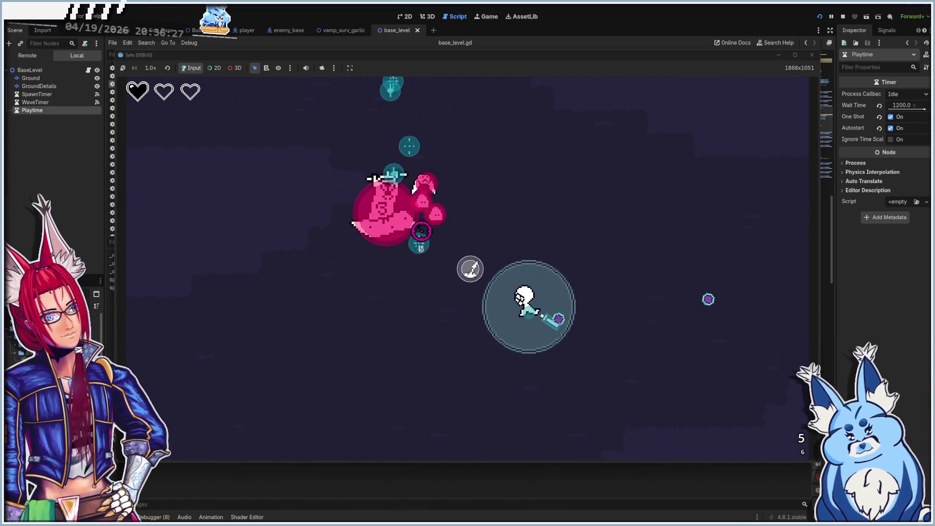
{"action": "key", "text": "w"}
{"action": "key", "text": "d"}
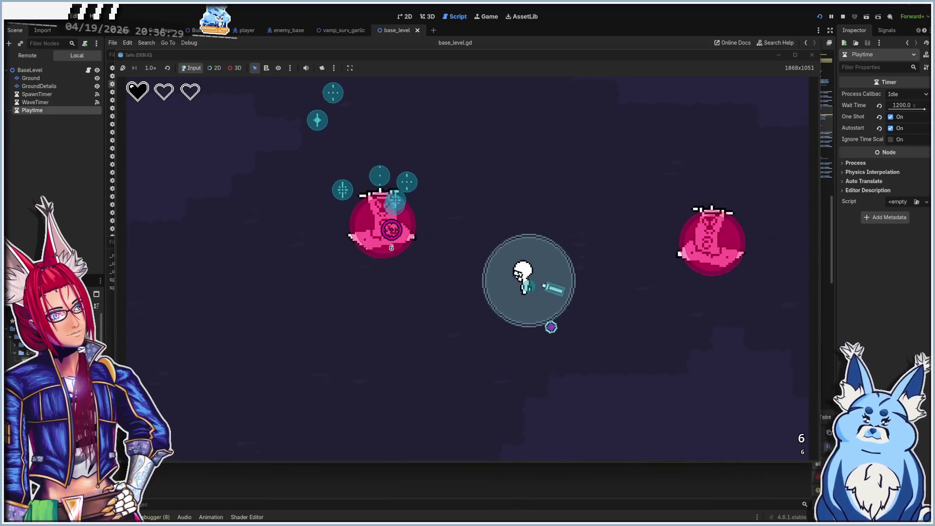
{"action": "key", "text": "a"}
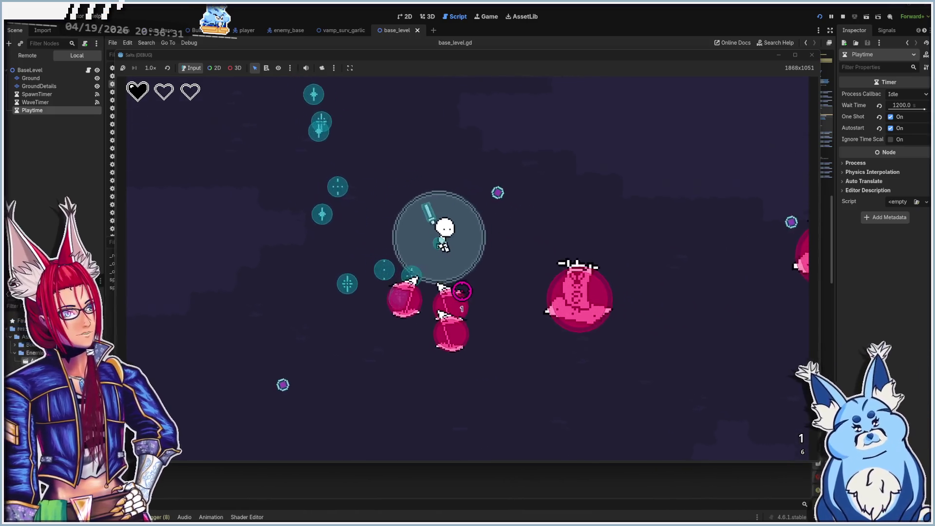
{"action": "key", "text": "w"}
{"action": "key", "text": "a"}
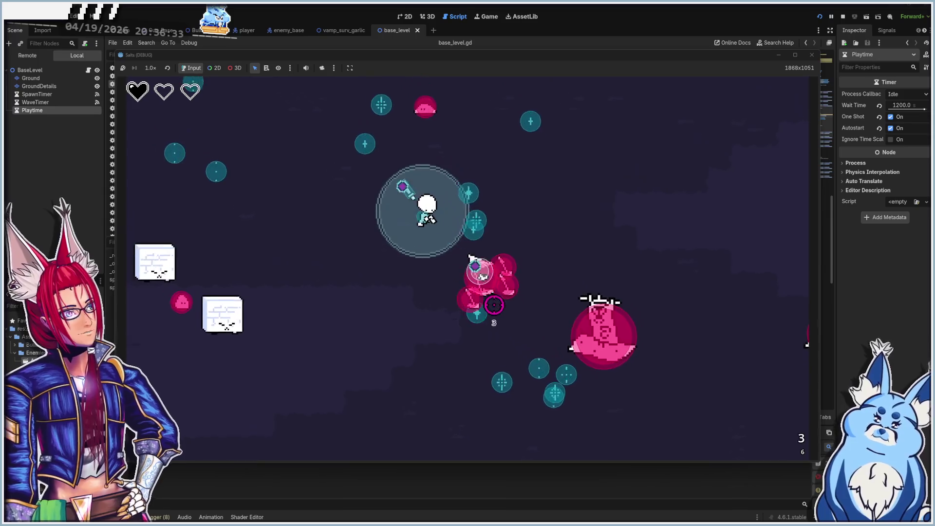
{"action": "key", "text": "a"}
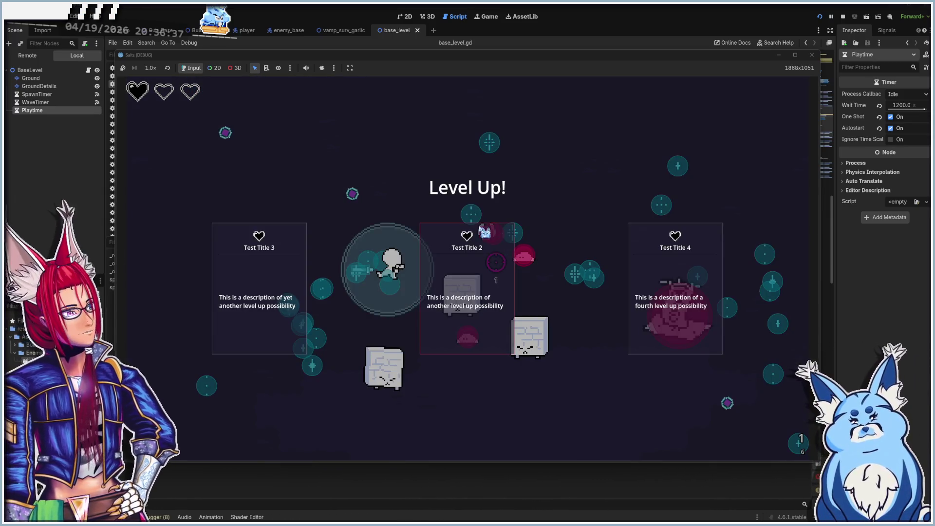
{"action": "left_click", "coordinate": [265, 283]}
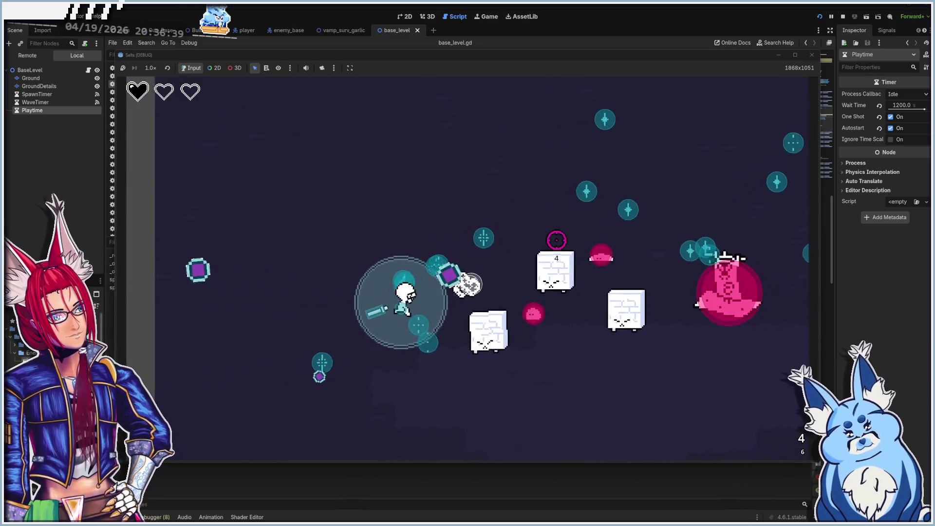
Choose the Test Title 4 upgrade and keep moving away from enemies.
{"action": "key", "text": "w"}
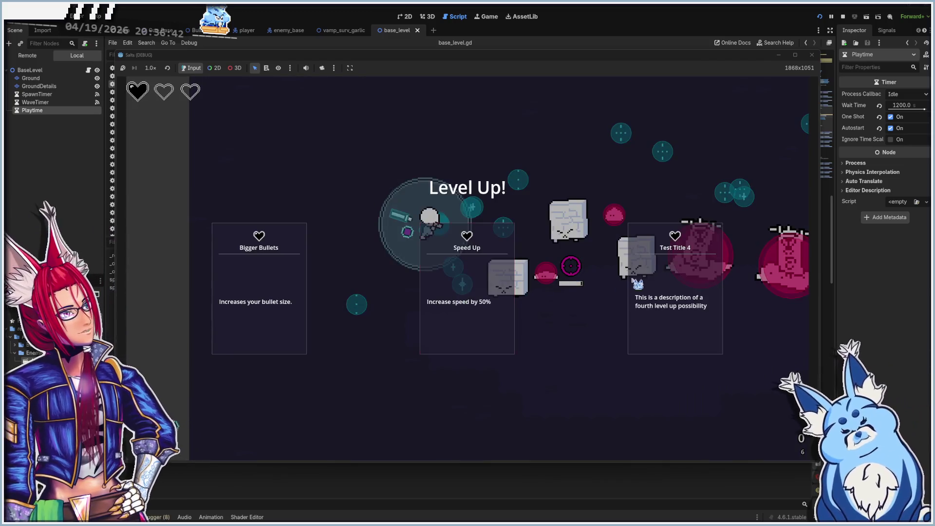
{"action": "left_click", "coordinate": [638, 283]}
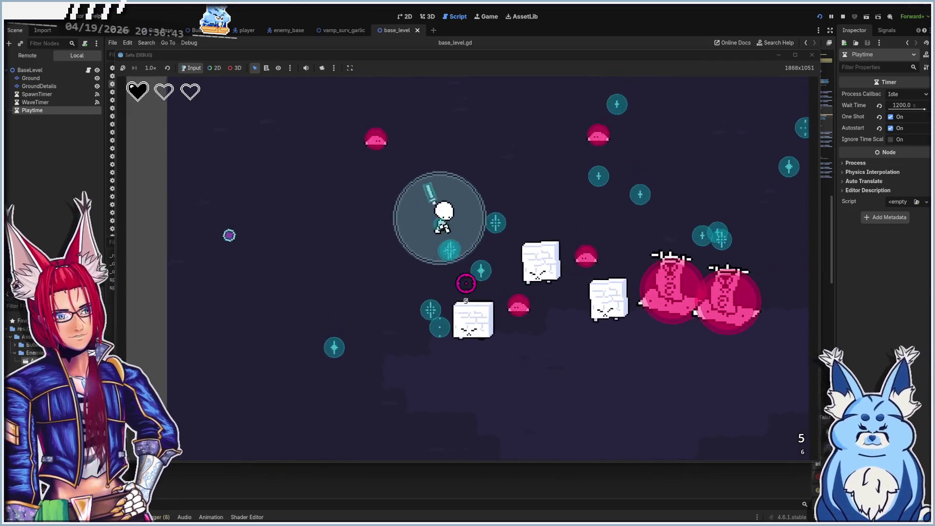
{"action": "key", "text": "w"}
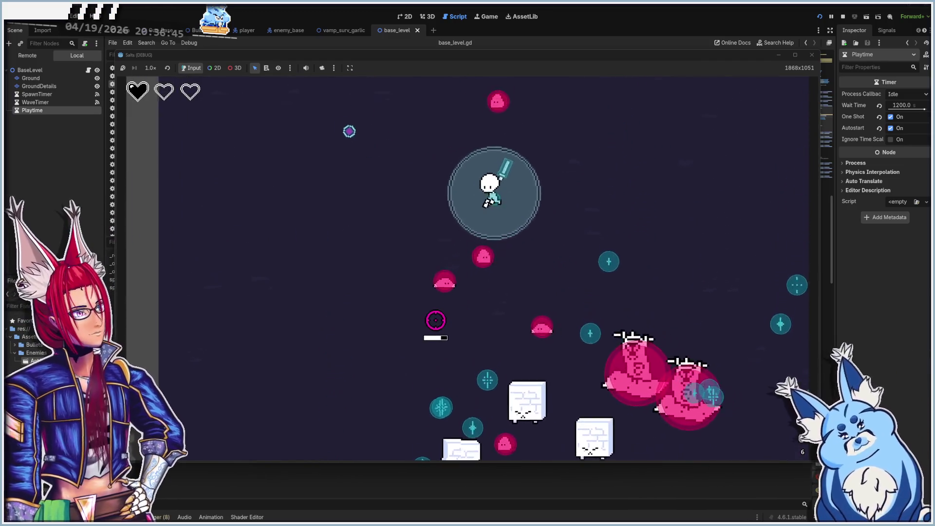
{"action": "key", "text": "d"}
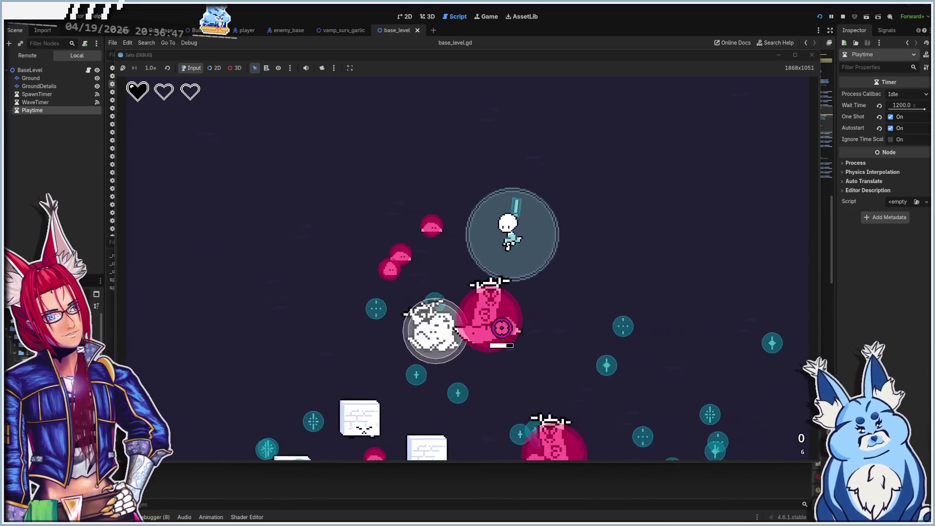
Keep dodging enemies in the running playtest with the WASD keys.
{"action": "key", "text": "s"}
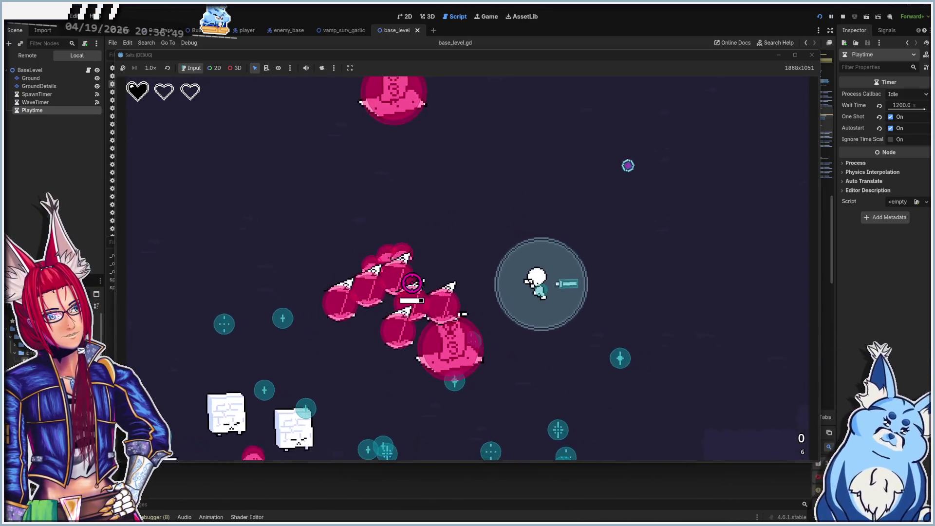
{"action": "key", "text": "d"}
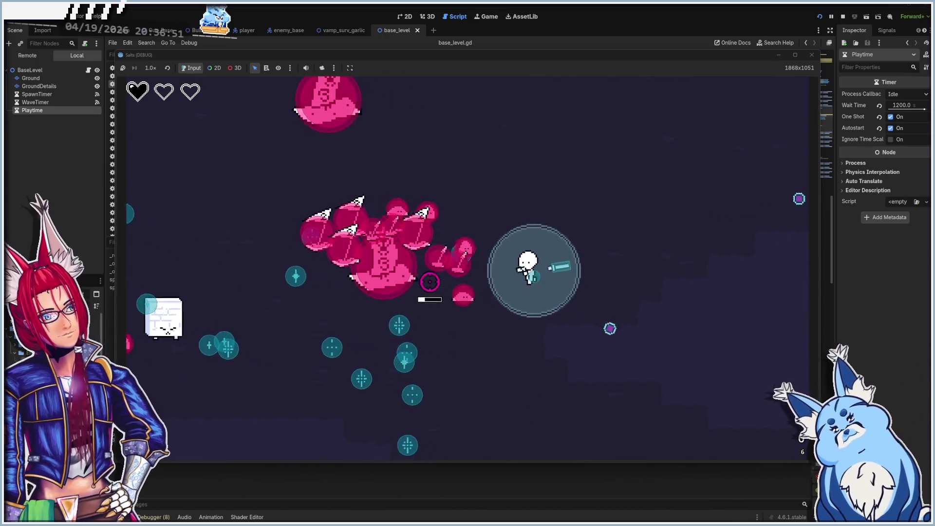
{"action": "key", "text": "s"}
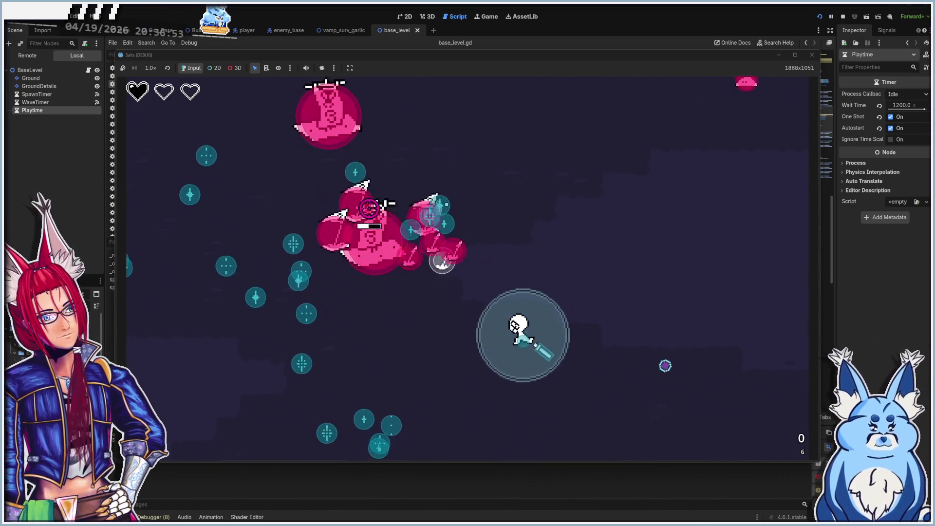
{"action": "key", "text": "a"}
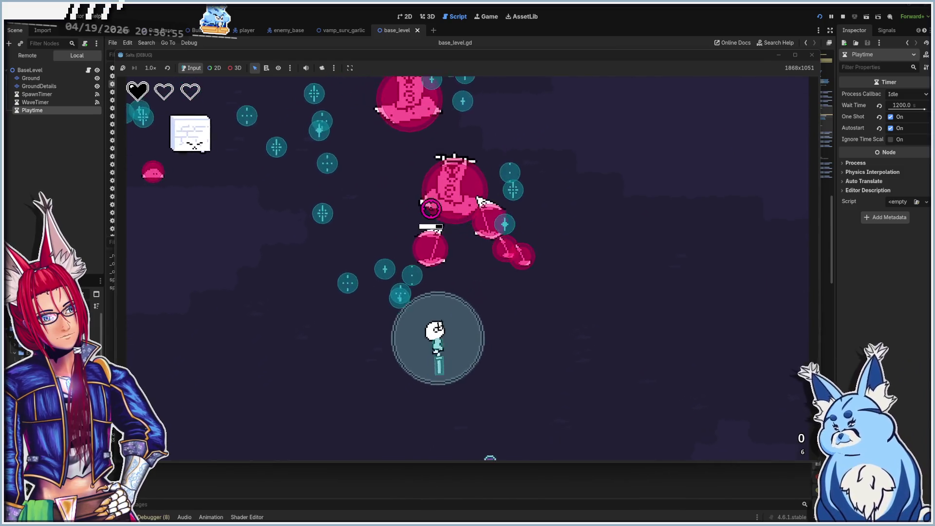
{"action": "key", "text": "a"}
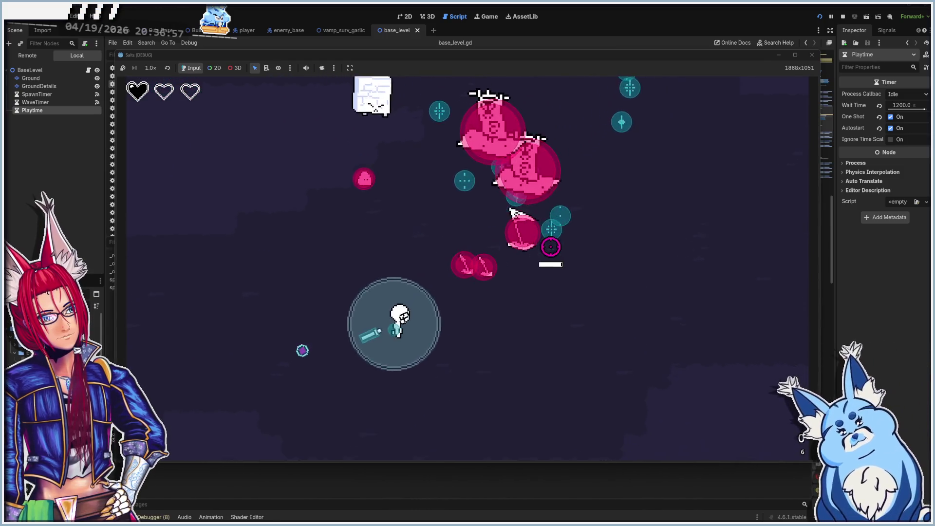
{"action": "key", "text": "a"}
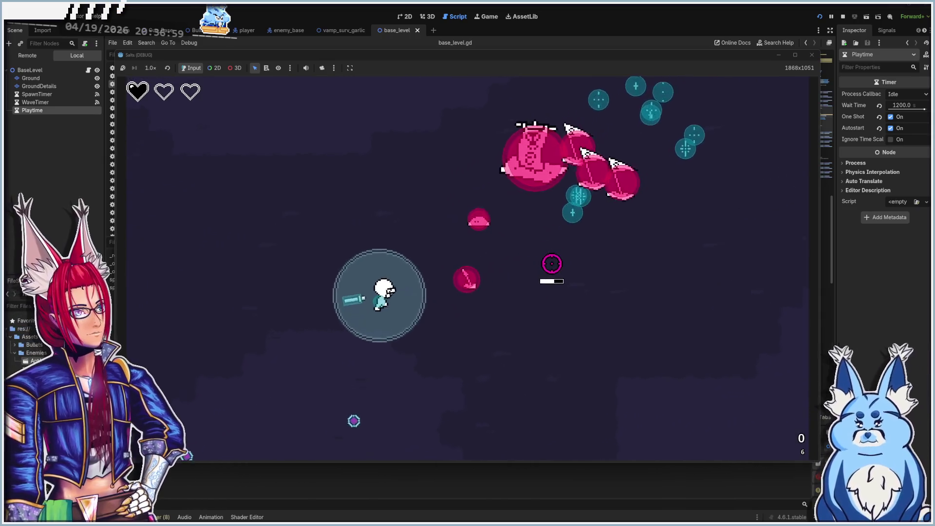
{"action": "key", "text": "a"}
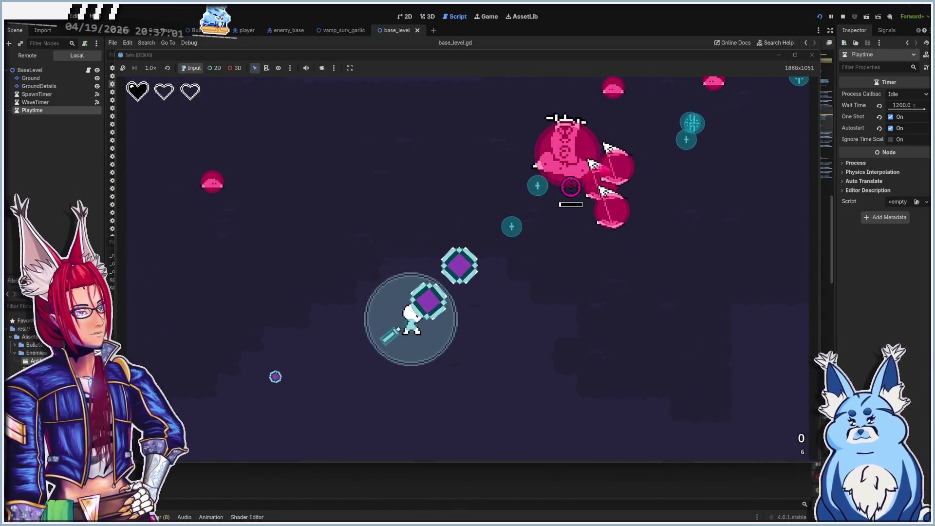
Stop the playtest and cut the spawn_zone match block, lines 102–117, from spawn_flapper_wave.
{"action": "left_click", "coordinate": [813, 55]}
{"action": "scroll", "coordinate": [321, 292], "scroll_direction": "down", "scroll_amount": 3}
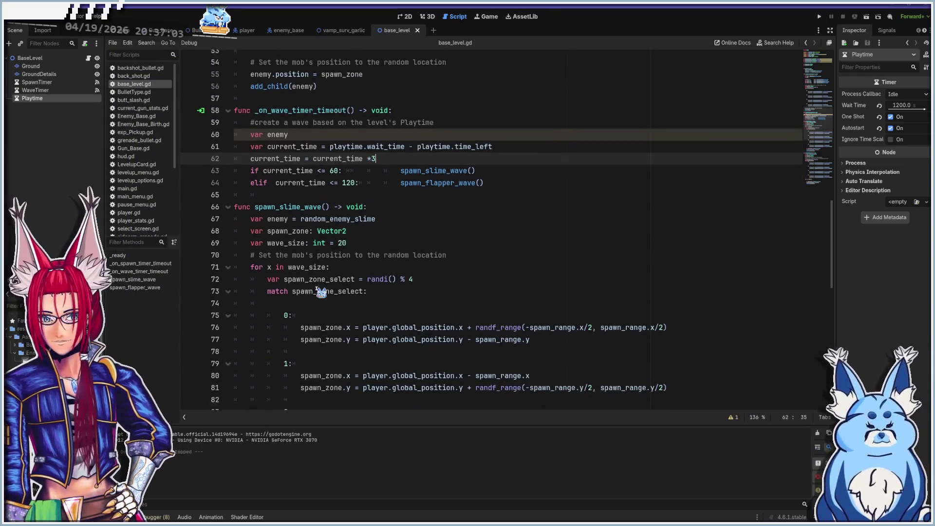
{"action": "left_click", "coordinate": [272, 228]}
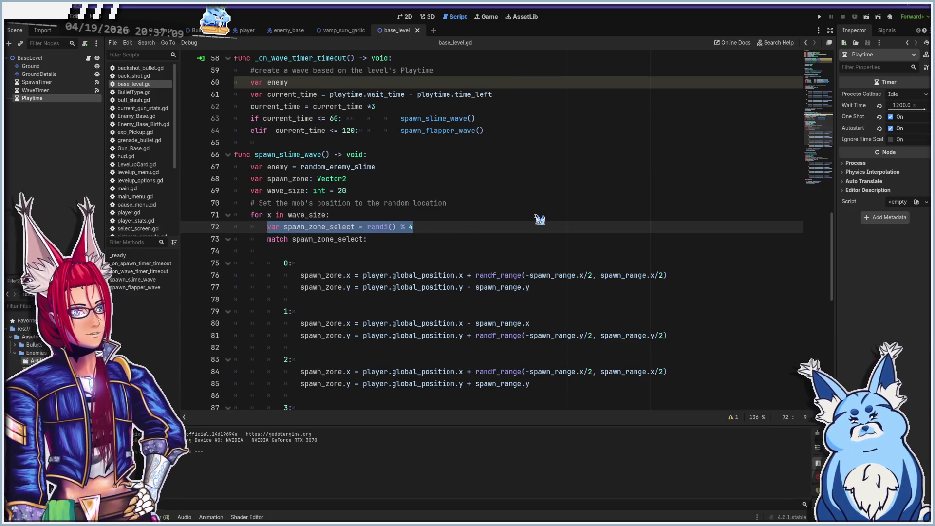
{"action": "scroll", "coordinate": [539, 220], "scroll_direction": "down", "scroll_amount": 10}
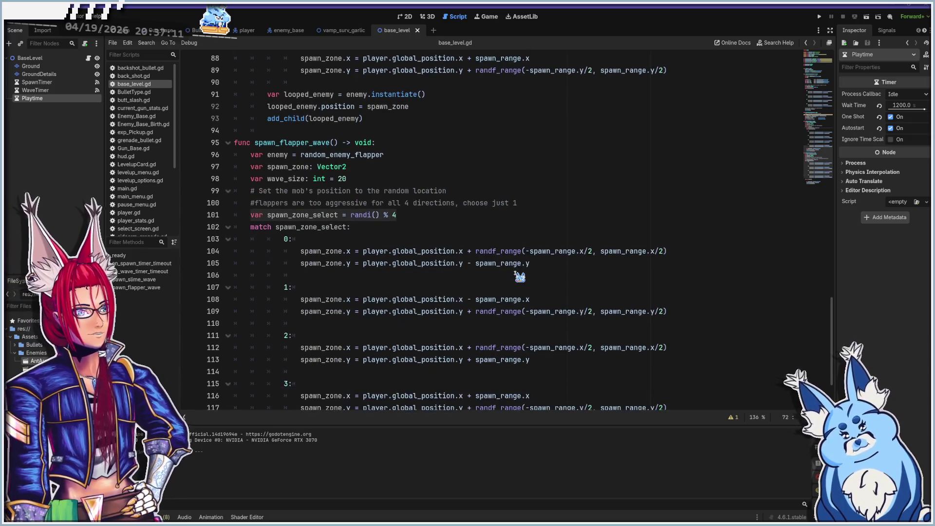
{"action": "scroll", "coordinate": [517, 276], "scroll_direction": "down", "scroll_amount": 1}
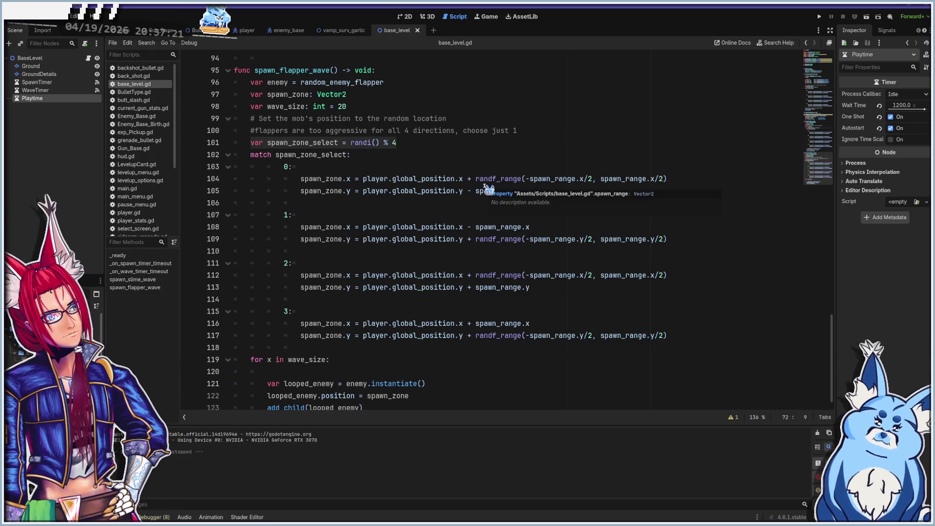
{"action": "left_click", "coordinate": [398, 154]}
{"action": "scroll", "coordinate": [424, 238], "scroll_direction": "down", "scroll_amount": 1}
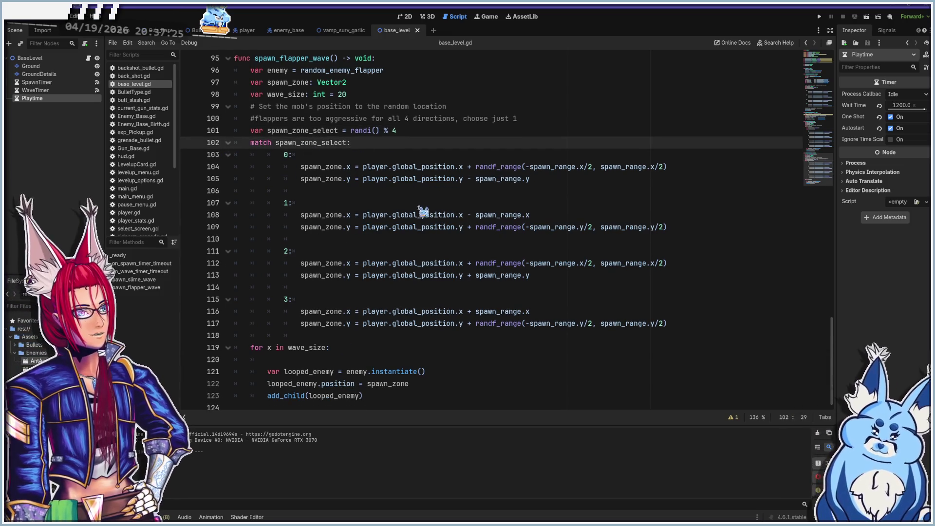
{"action": "left_click", "coordinate": [677, 324], "text": "shift"}
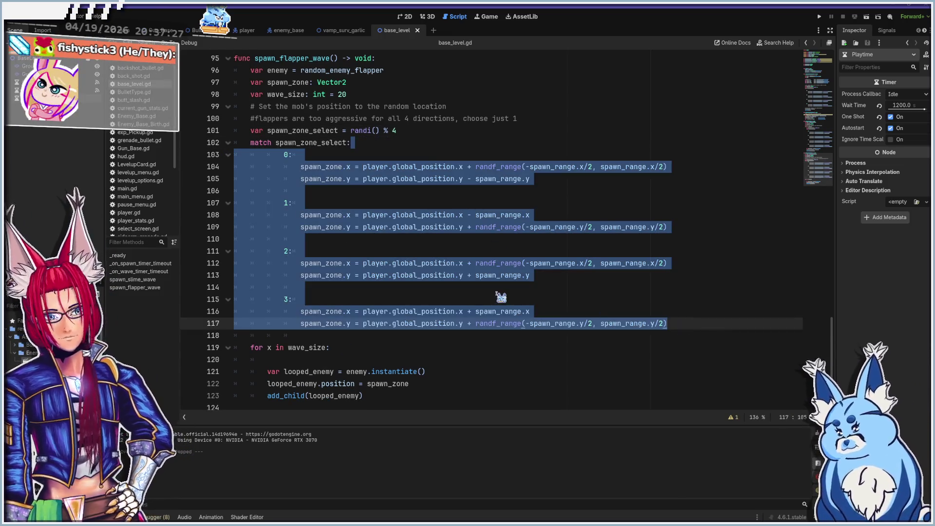
{"action": "left_click", "coordinate": [241, 143]}
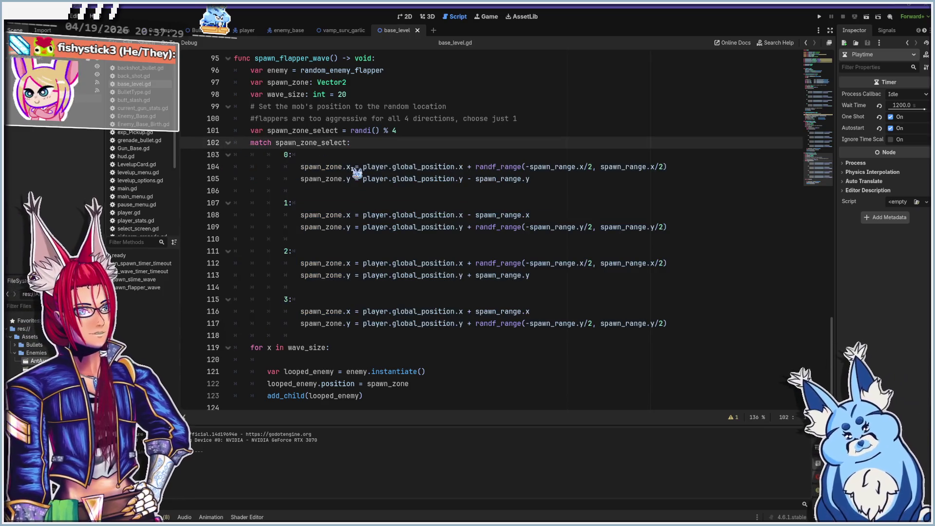
{"action": "left_click", "coordinate": [680, 324], "text": "shift"}
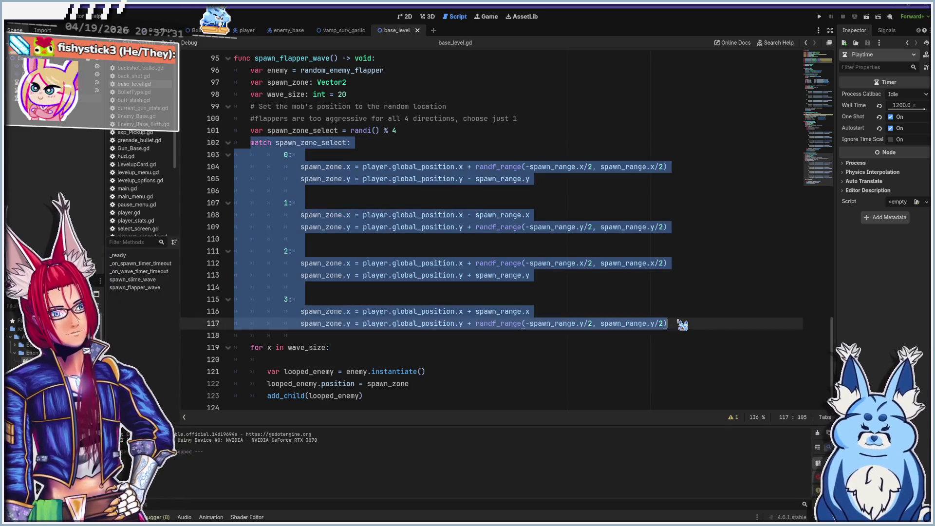
{"action": "key", "text": "Delete"}
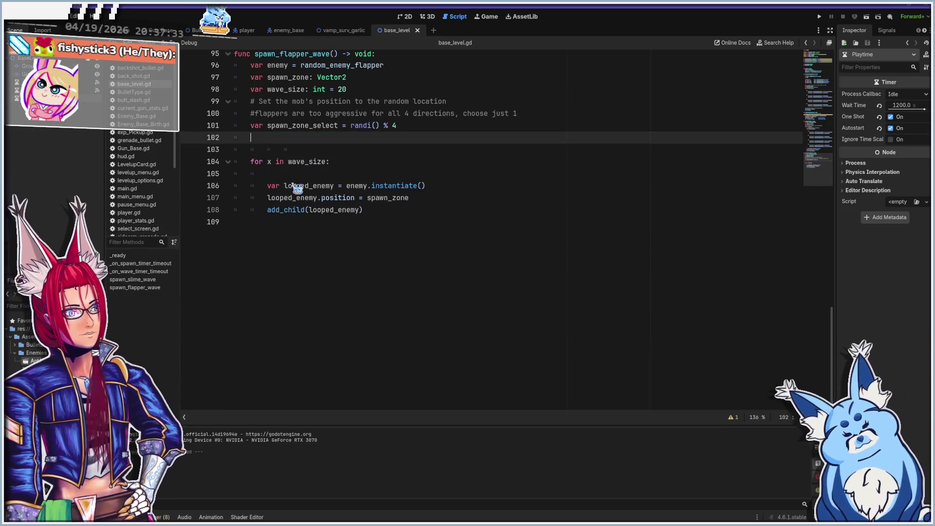
Paste the match block under 'for x in wave_size:', fold it, and relaunch the game.
{"action": "left_click", "coordinate": [302, 176]}
{"action": "key", "text": "ctrl+v"}
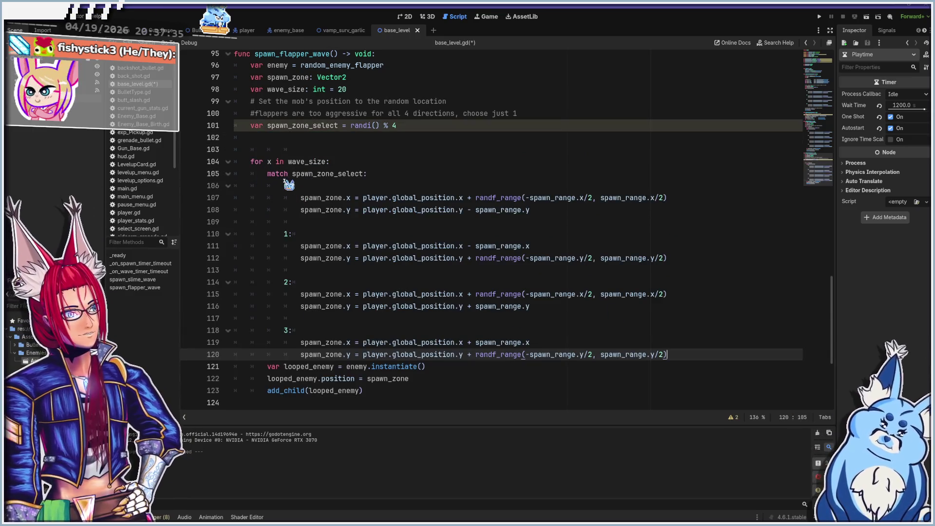
{"action": "left_click", "coordinate": [228, 174]}
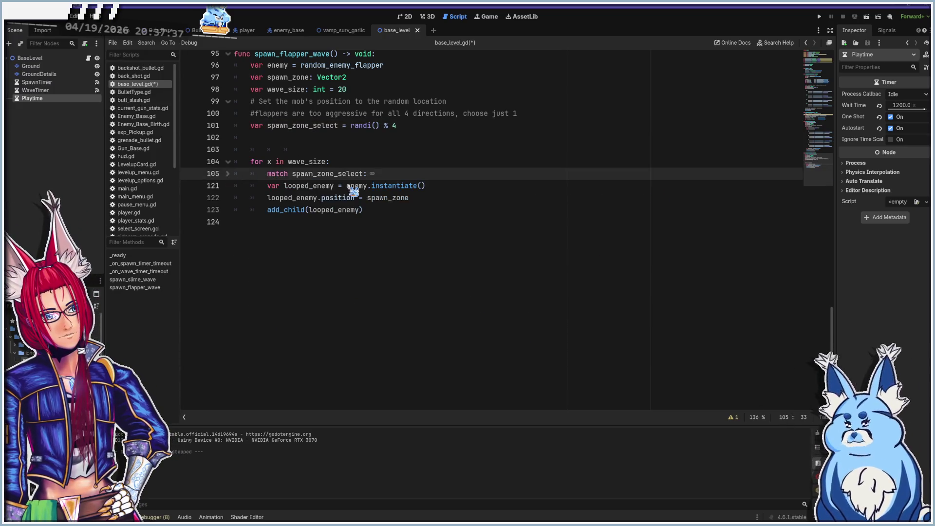
{"action": "key", "text": "F5"}
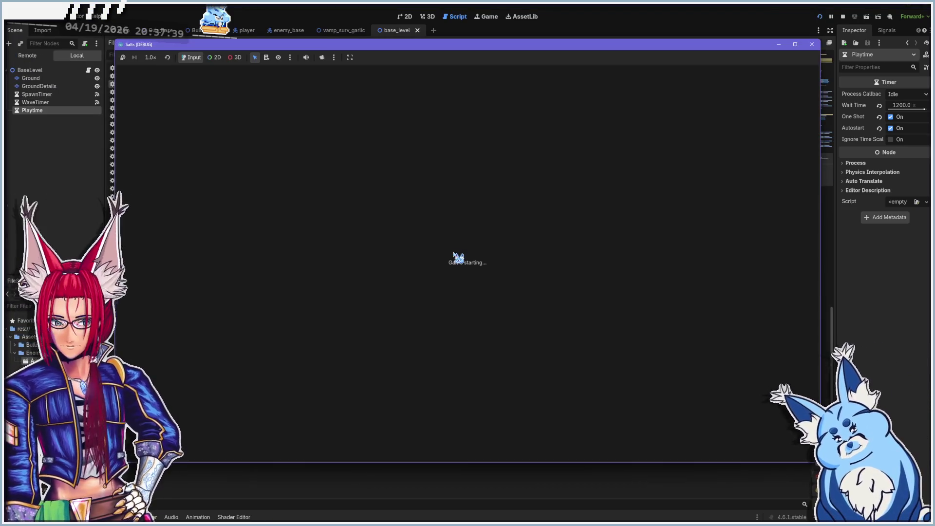
Start a new game, pick a weapon, then stop the run with F8 to return to base_level.gd.
{"action": "left_click", "coordinate": [455, 341]}
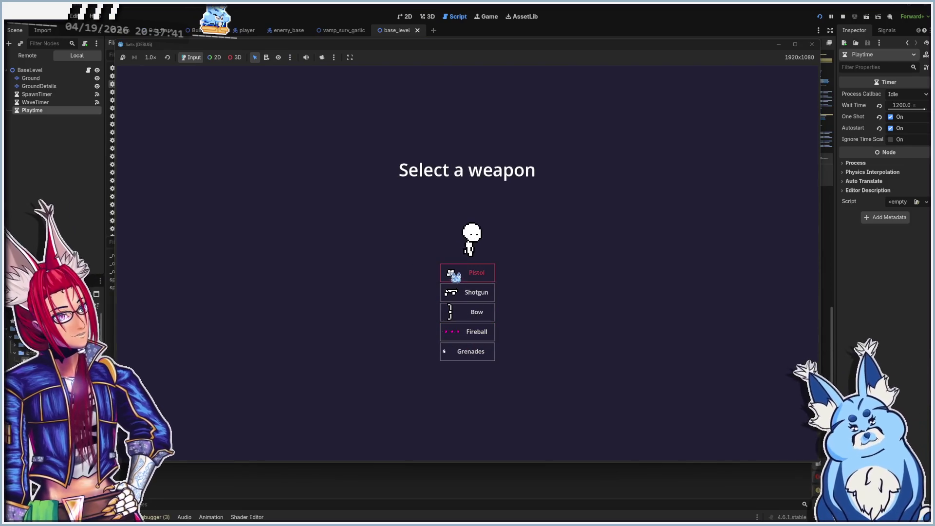
{"action": "left_click", "coordinate": [473, 294]}
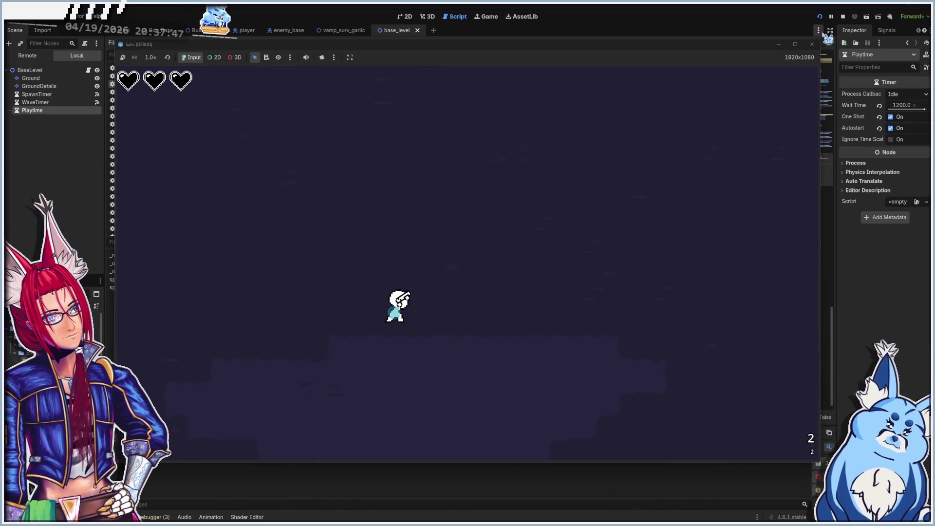
{"action": "key", "text": "F8"}
{"action": "scroll", "coordinate": [353, 243], "scroll_direction": "up", "scroll_amount": 5}
{"action": "scroll", "coordinate": [360, 251], "scroll_direction": "down", "scroll_amount": 2}
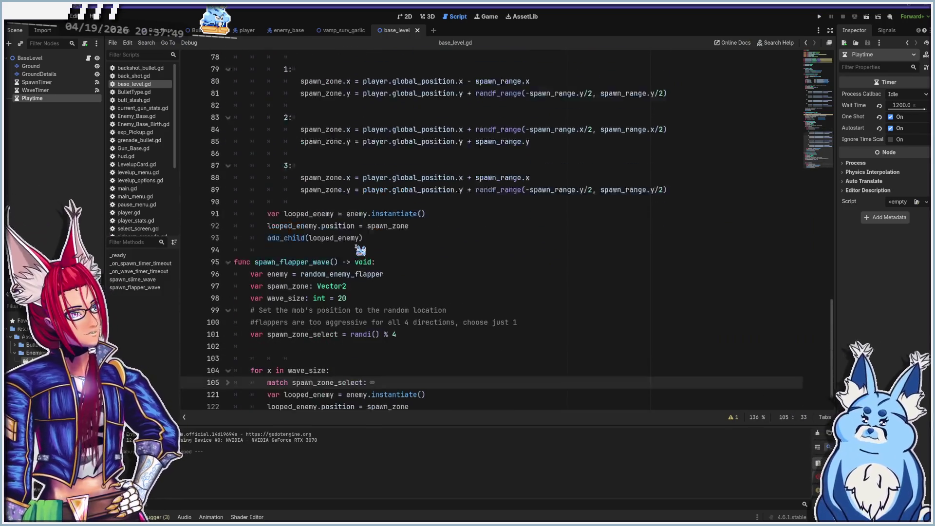
Fold the slime wave loop, spawn_flapper_wave and spawn_slime_wave function bodies.
{"action": "scroll", "coordinate": [360, 251], "scroll_direction": "down", "scroll_amount": 1}
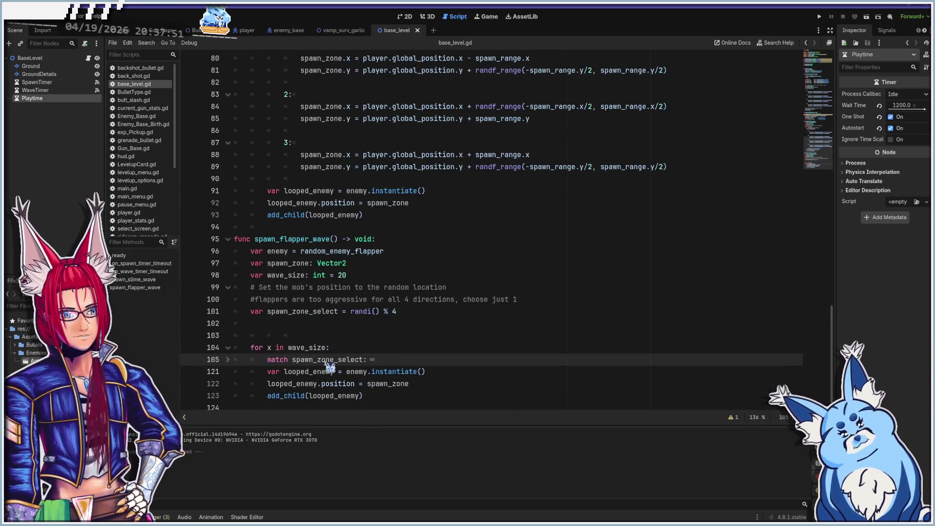
{"action": "scroll", "coordinate": [369, 307], "scroll_direction": "up", "scroll_amount": 6}
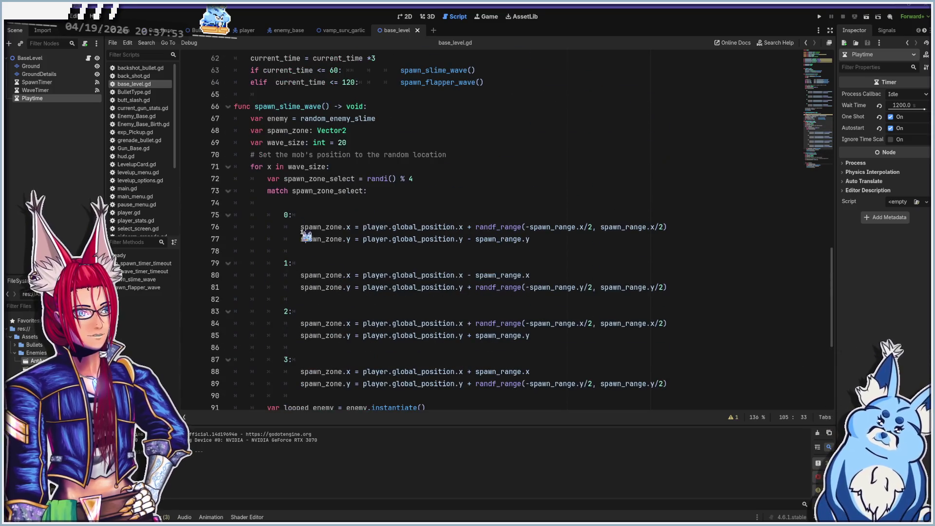
{"action": "left_click", "coordinate": [228, 166]}
{"action": "left_click", "coordinate": [228, 186]}
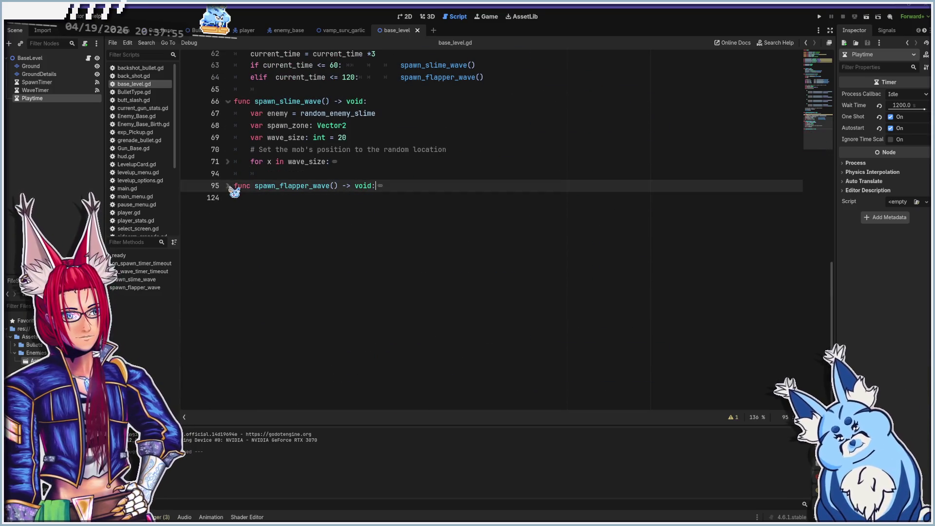
{"action": "scroll", "coordinate": [346, 256], "scroll_direction": "up", "scroll_amount": 6}
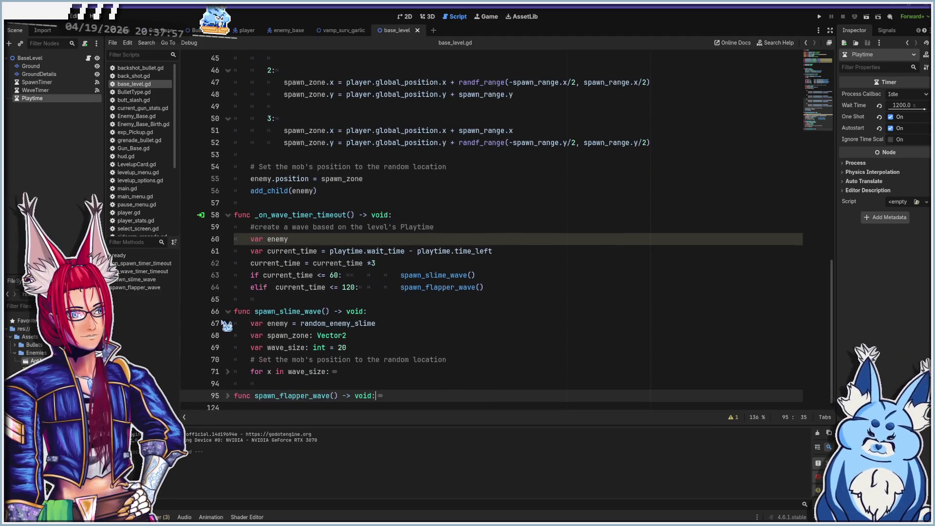
{"action": "left_click", "coordinate": [227, 311]}
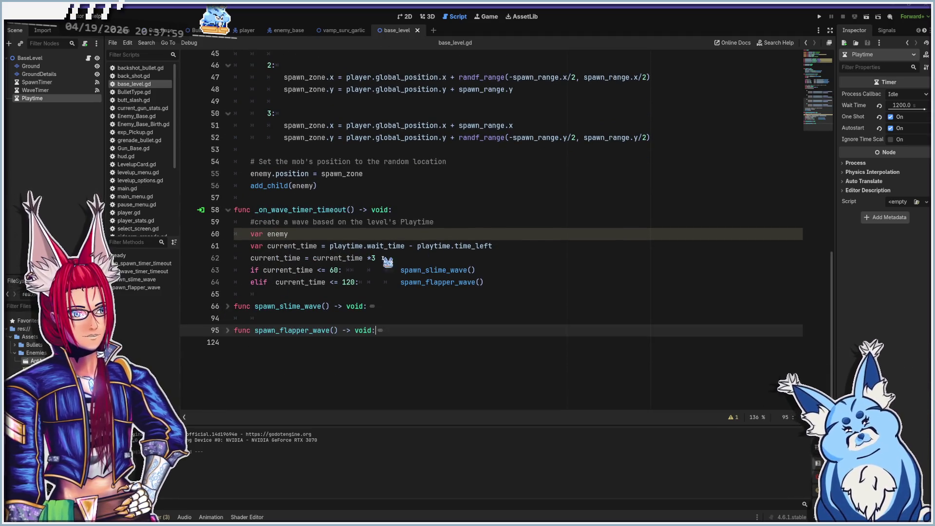
Change line 62 to 'current_time * 5', save base_level.gd, and run the game.
{"action": "left_click", "coordinate": [393, 258]}
{"action": "key", "text": "BackSpace"}
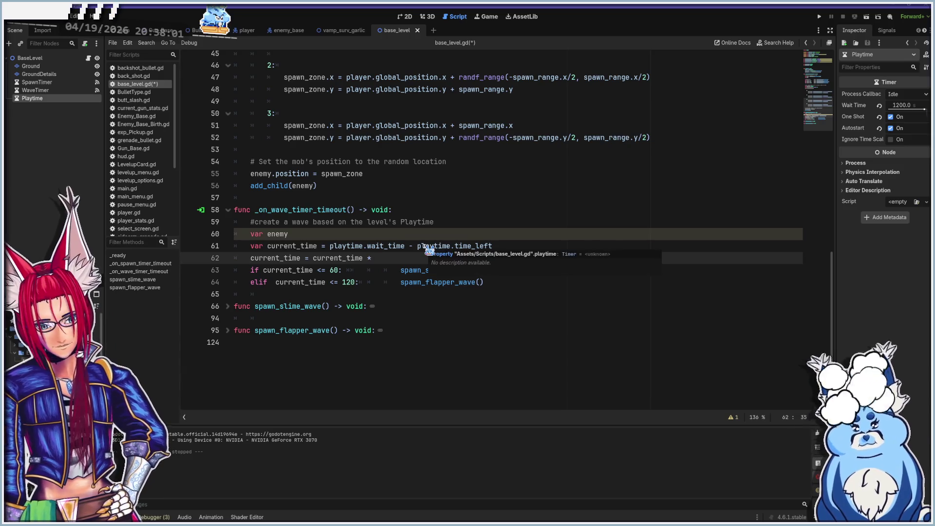
{"action": "type", "text": "5"}
{"action": "key", "text": "ctrl+s"}
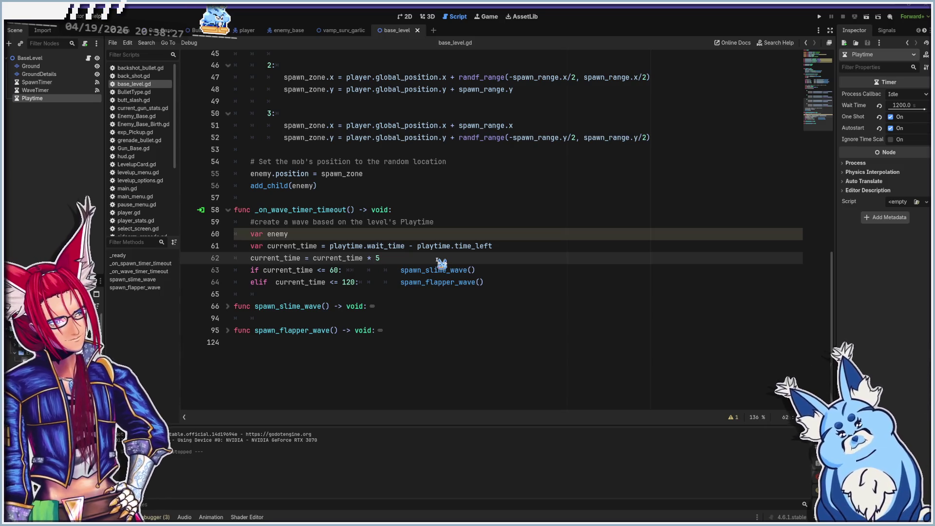
{"action": "key", "text": "F5"}
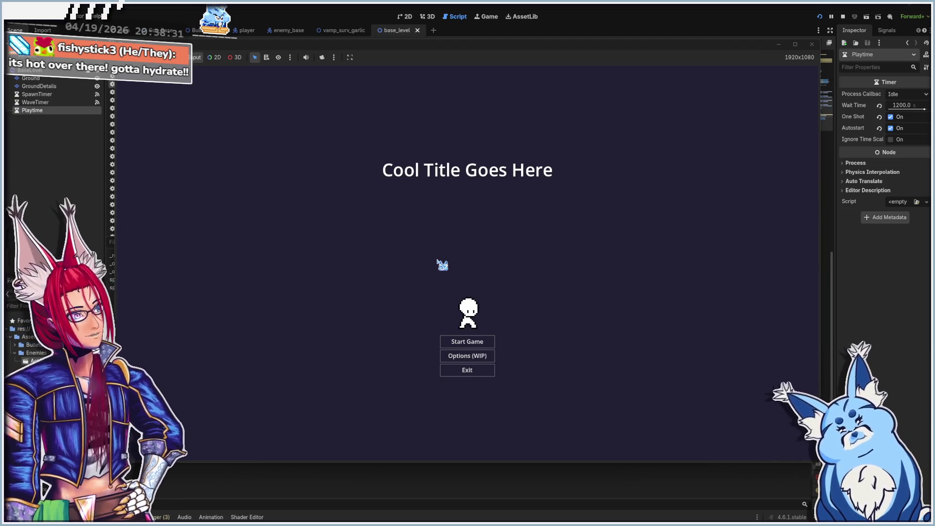
Start a run with the Shotgun and move with WASD through the growing enemy waves.
{"action": "left_click", "coordinate": [476, 343]}
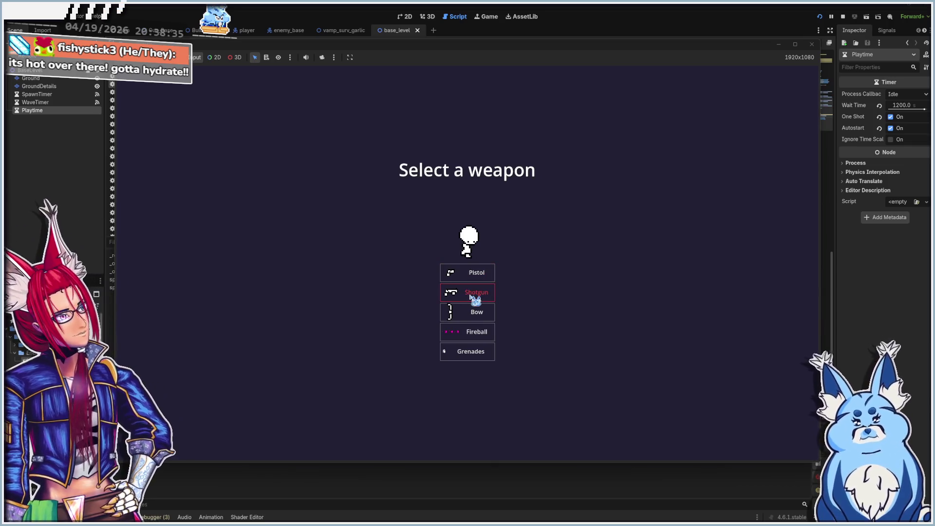
{"action": "left_click", "coordinate": [471, 295]}
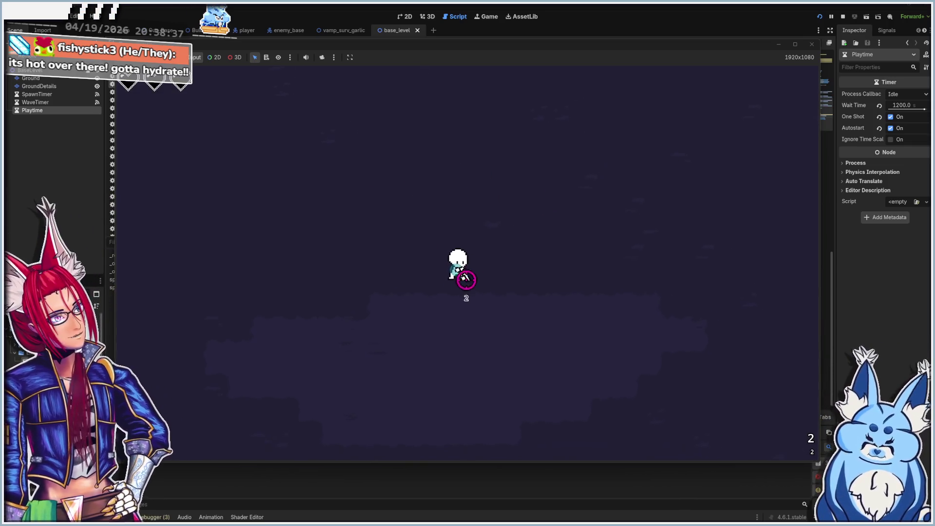
{"action": "key", "text": "a"}
{"action": "key", "text": "s"}
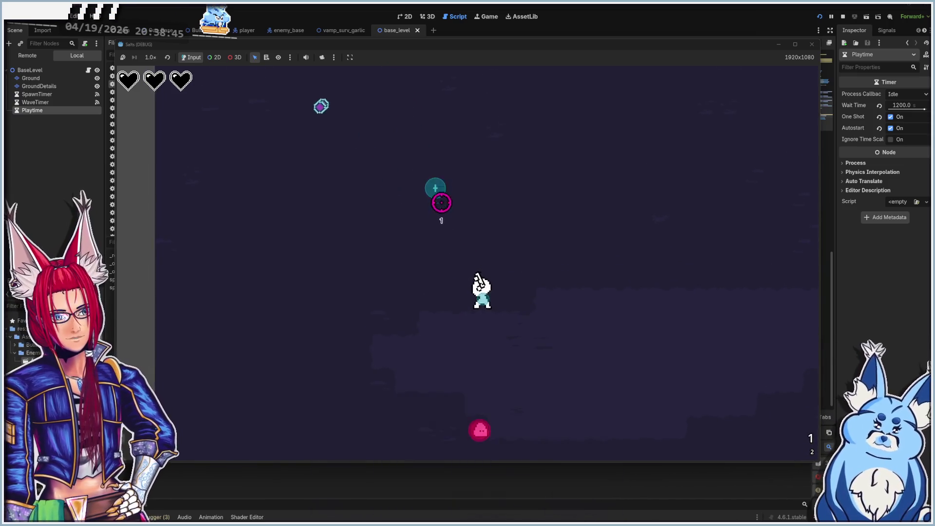
{"action": "key", "text": "a"}
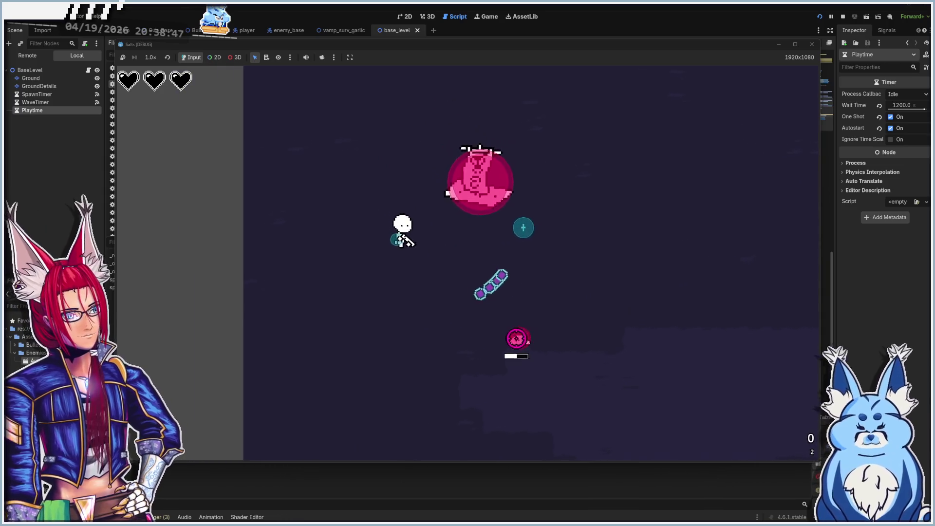
{"action": "key", "text": "d"}
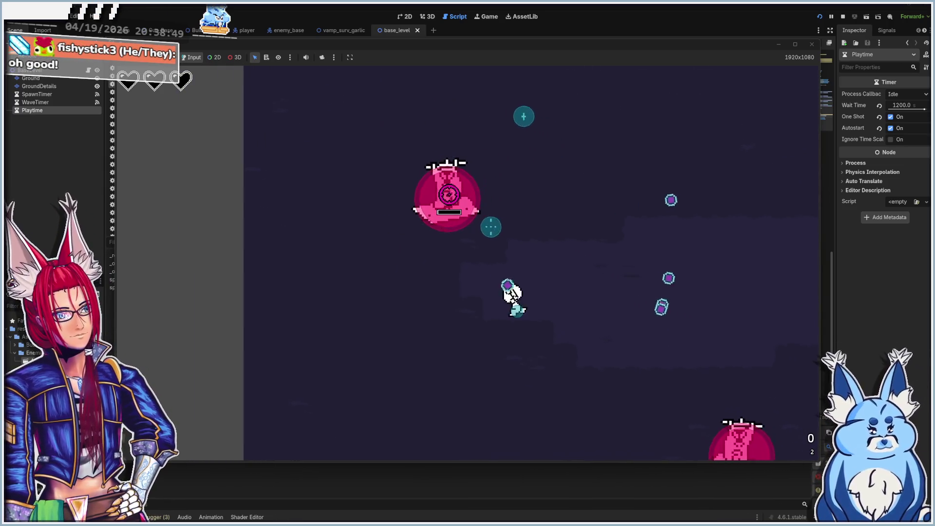
{"action": "key", "text": "w"}
{"action": "key", "text": "a"}
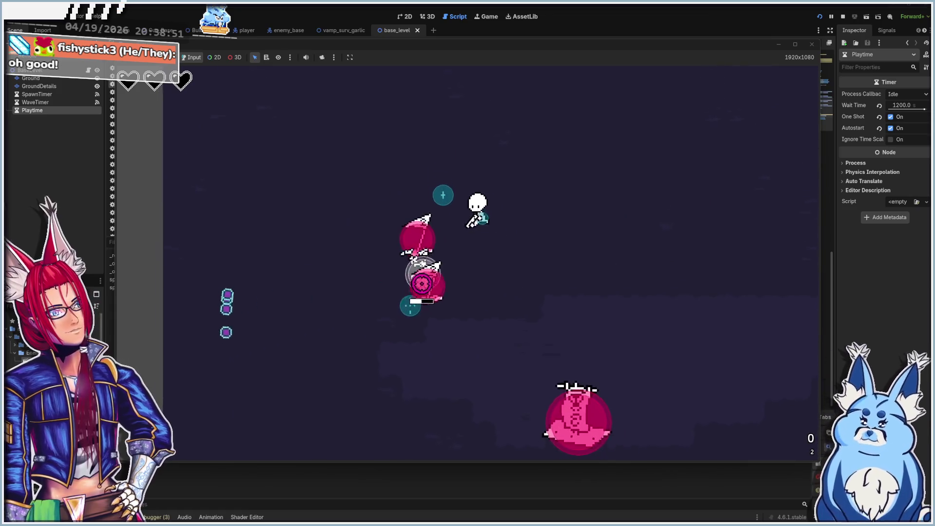
{"action": "key", "text": "s"}
{"action": "key", "text": "a"}
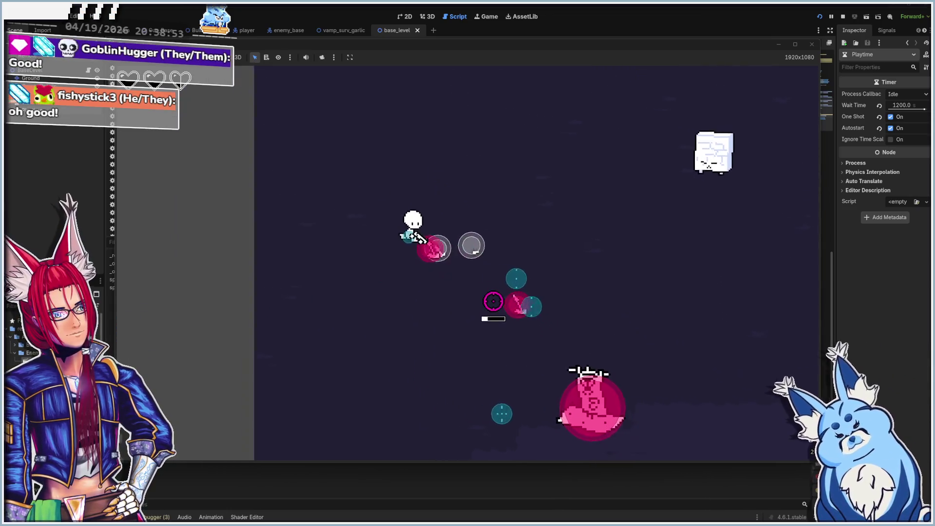
Evade the swarm along the bottom edge, collect experience, and pick the first upgrade card.
{"action": "key", "text": "d"}
{"action": "key", "text": "s"}
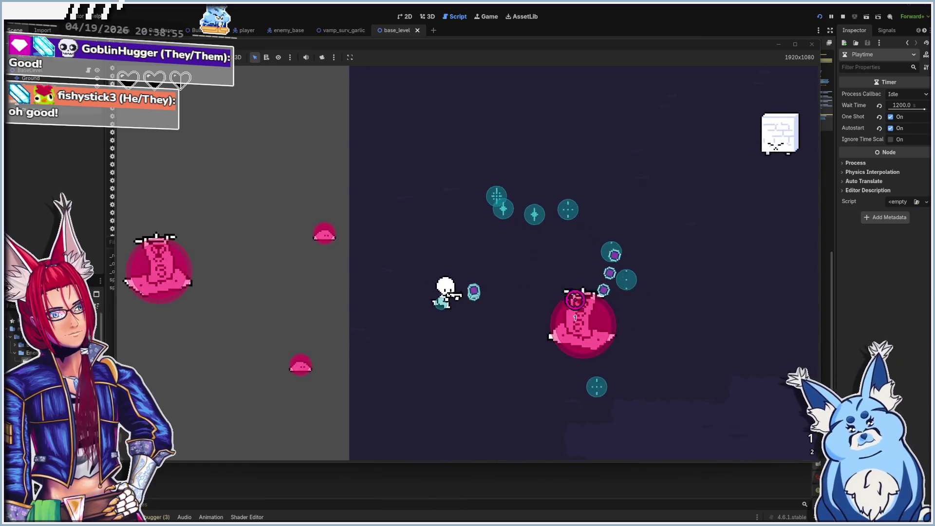
{"action": "key", "text": "d"}
{"action": "key", "text": "w"}
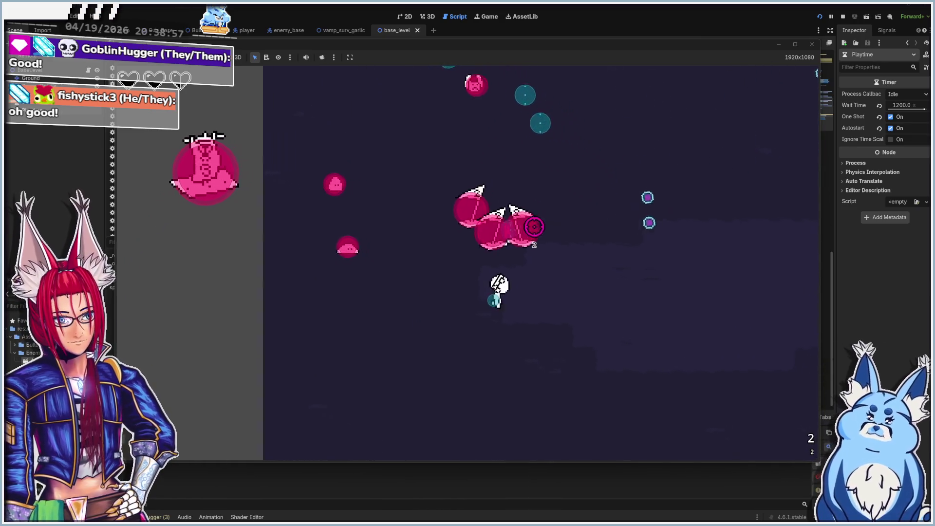
{"action": "key", "text": "s"}
{"action": "key", "text": "d"}
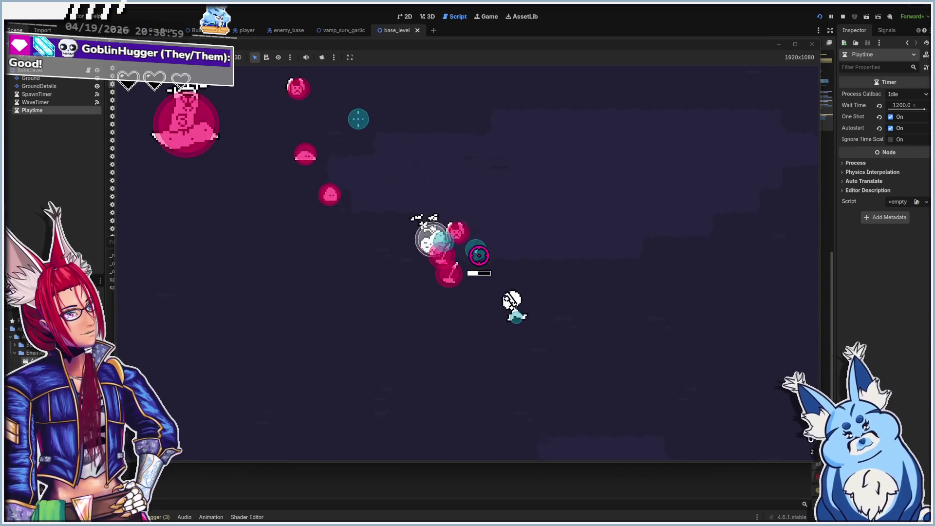
{"action": "key", "text": "s"}
{"action": "key", "text": "d"}
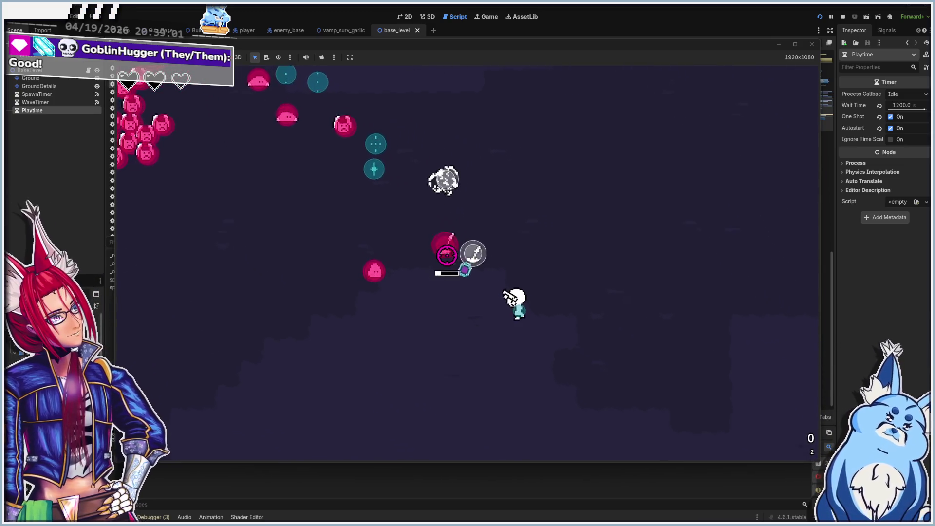
{"action": "key", "text": "d"}
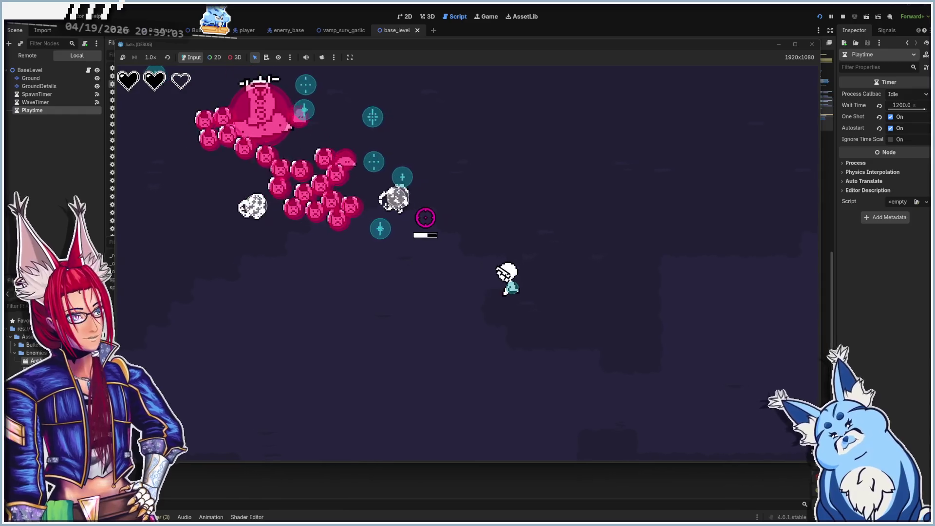
{"action": "key", "text": "d"}
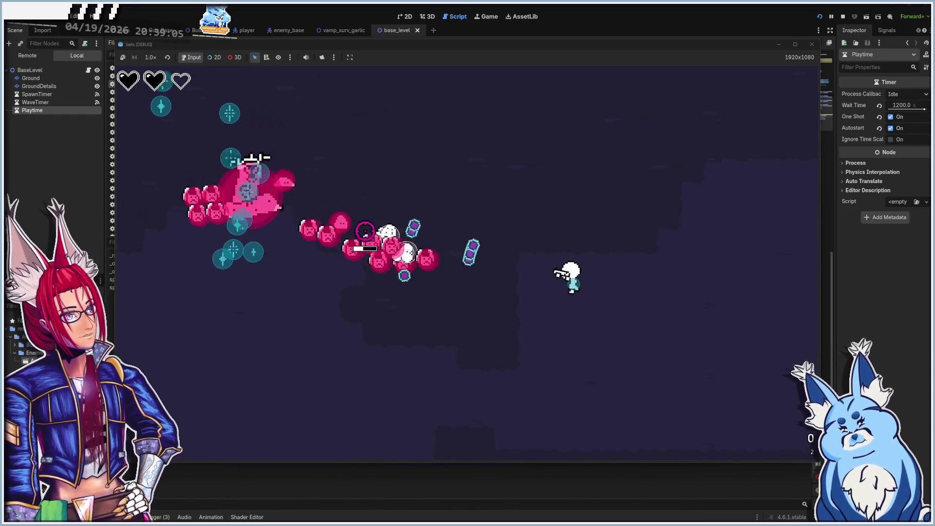
{"action": "key", "text": "d"}
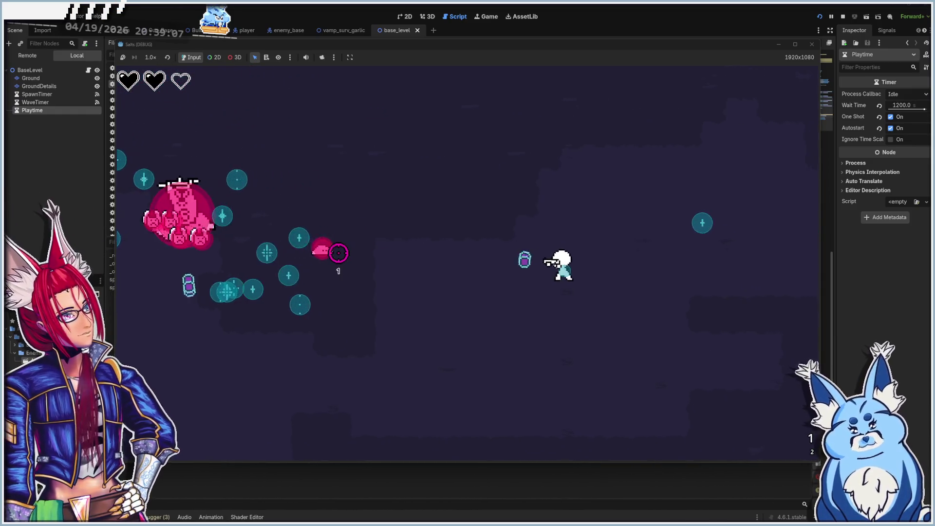
{"action": "key", "text": "s"}
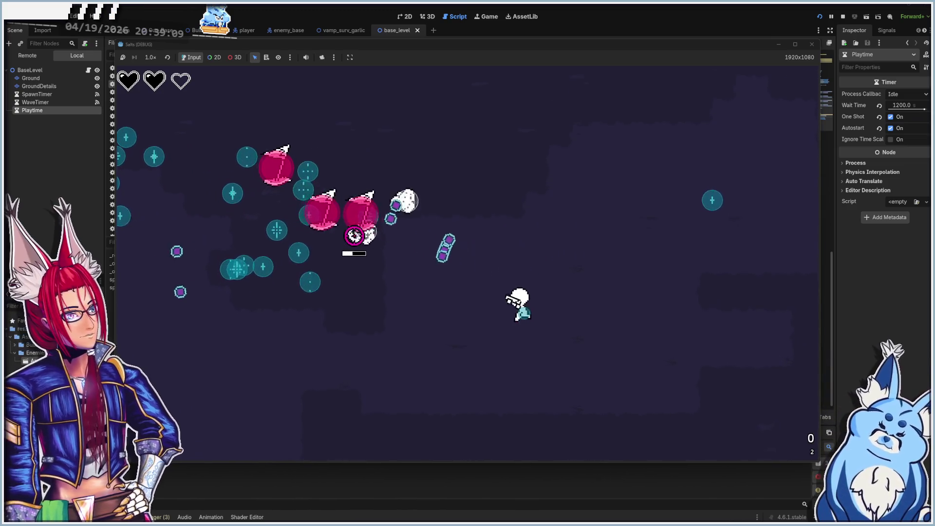
{"action": "key", "text": "s"}
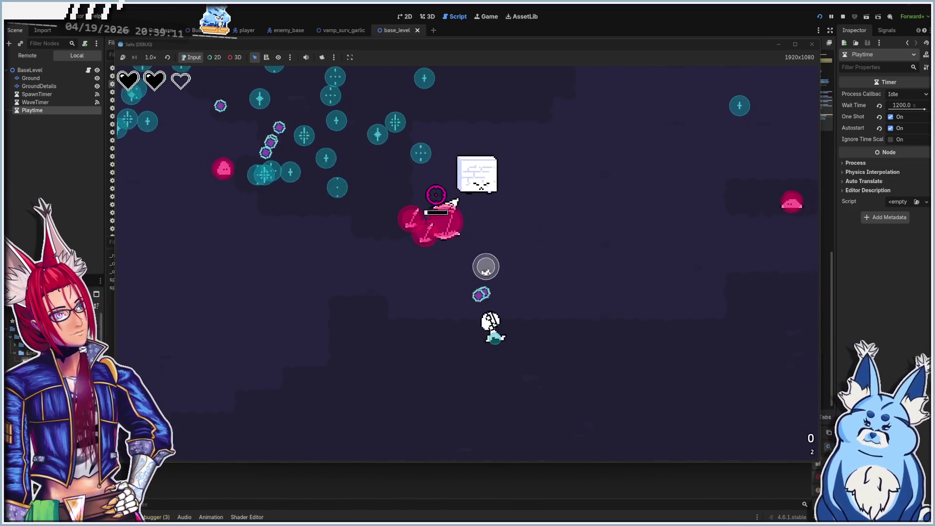
{"action": "key", "text": "s"}
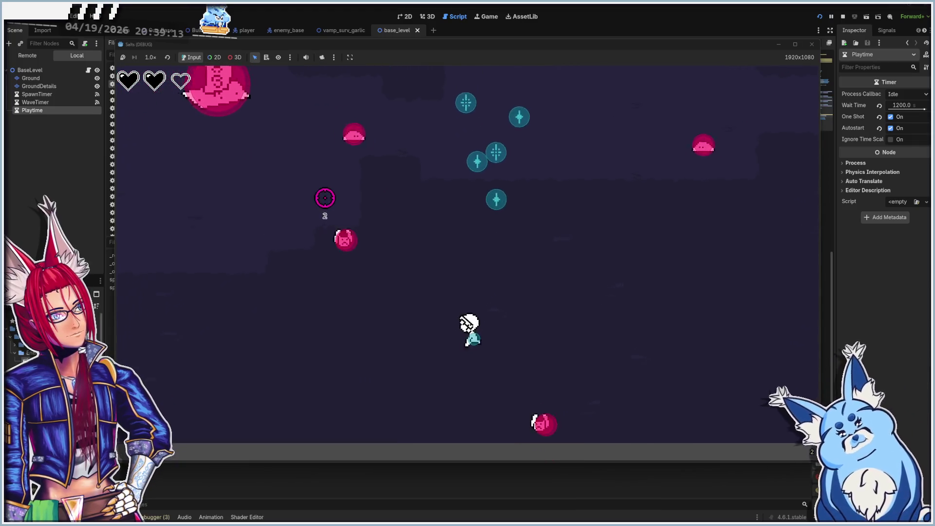
{"action": "key", "text": "s"}
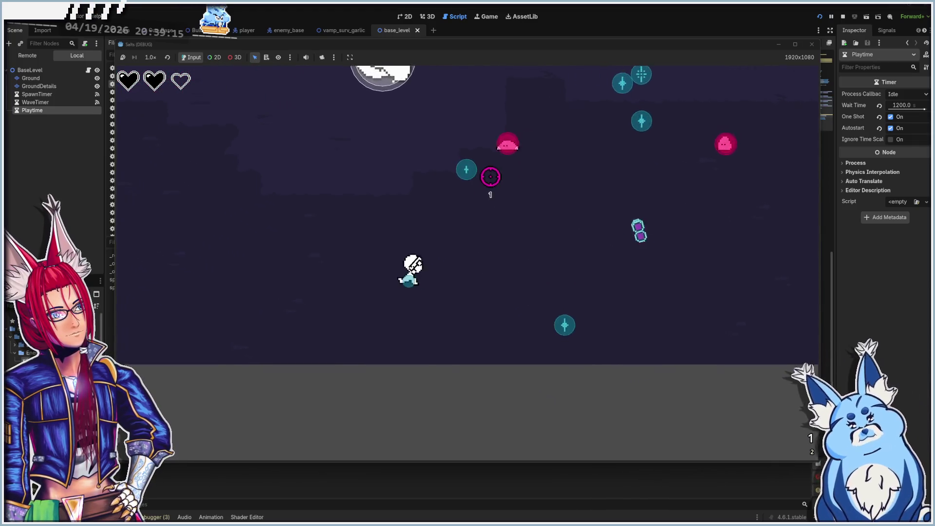
{"action": "key", "text": "s"}
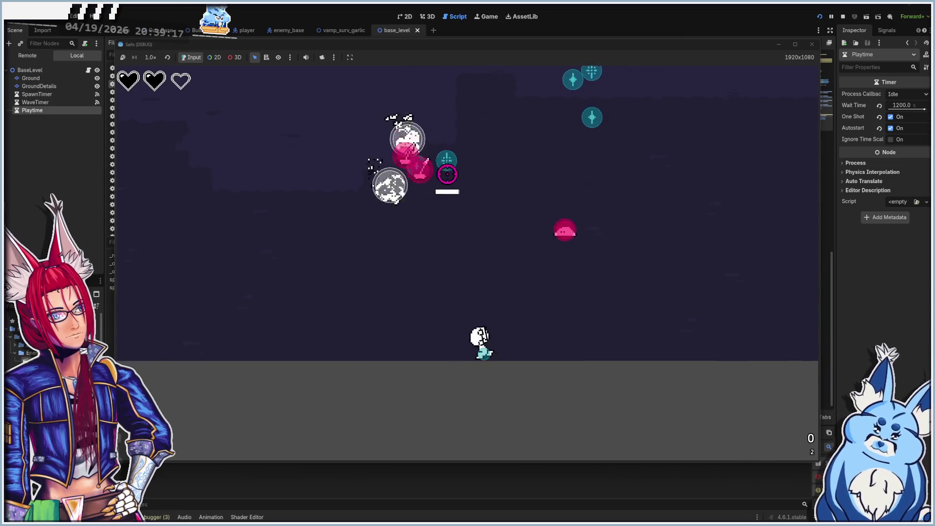
{"action": "key", "text": "s"}
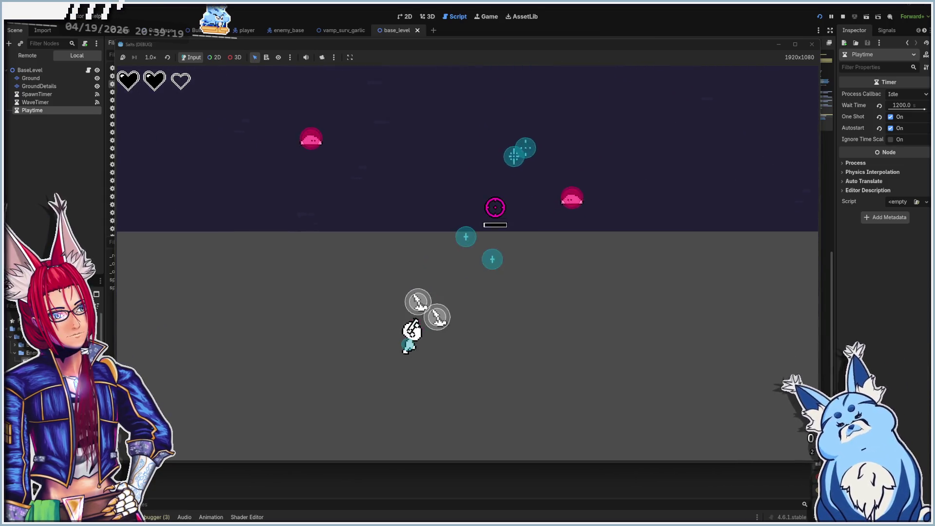
{"action": "key", "text": "s"}
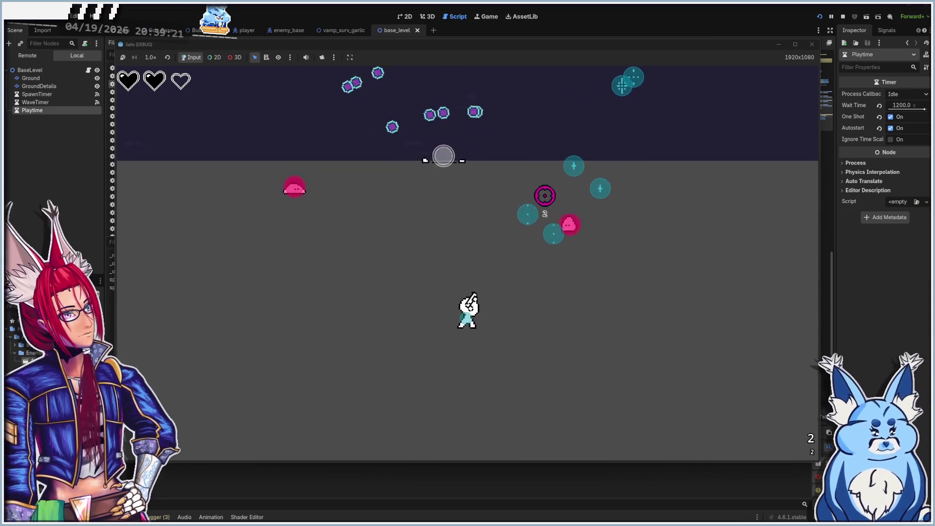
{"action": "key", "text": "d"}
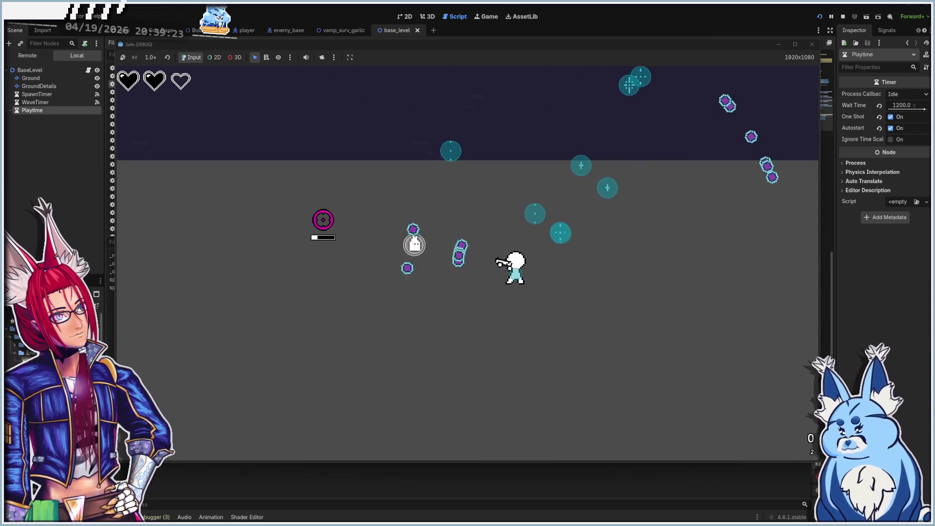
{"action": "key", "text": "w"}
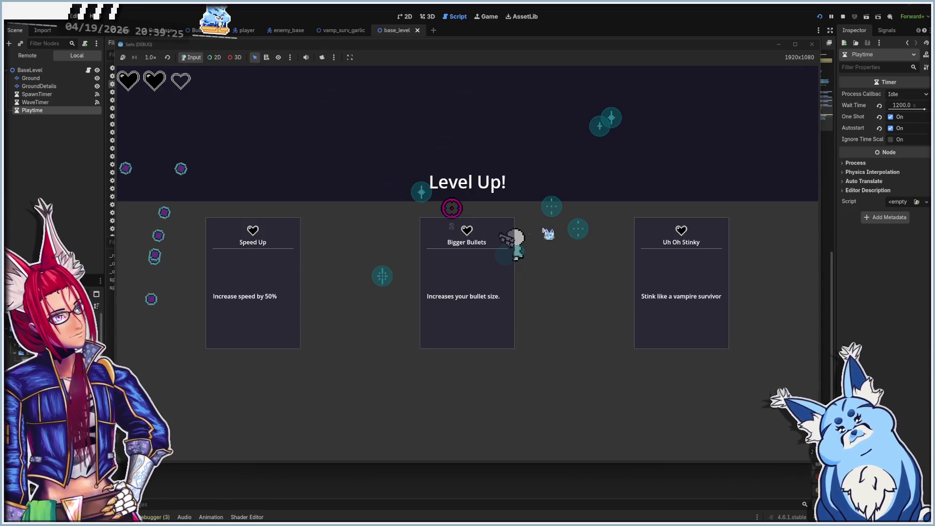
{"action": "left_click", "coordinate": [506, 244]}
Keep moving and take the Backshots, Speed Up and Bigger Bullets upgrades.
{"action": "key", "text": "a"}
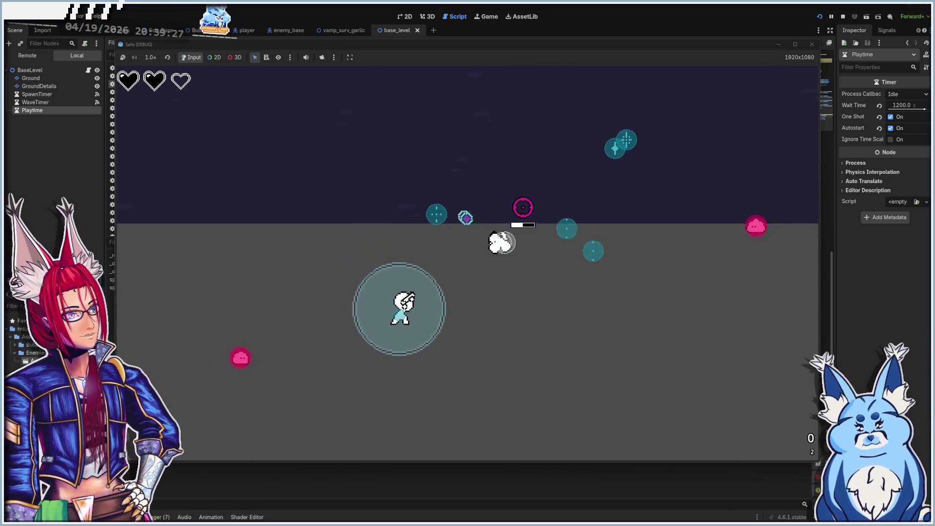
{"action": "key", "text": "d"}
{"action": "key", "text": "w"}
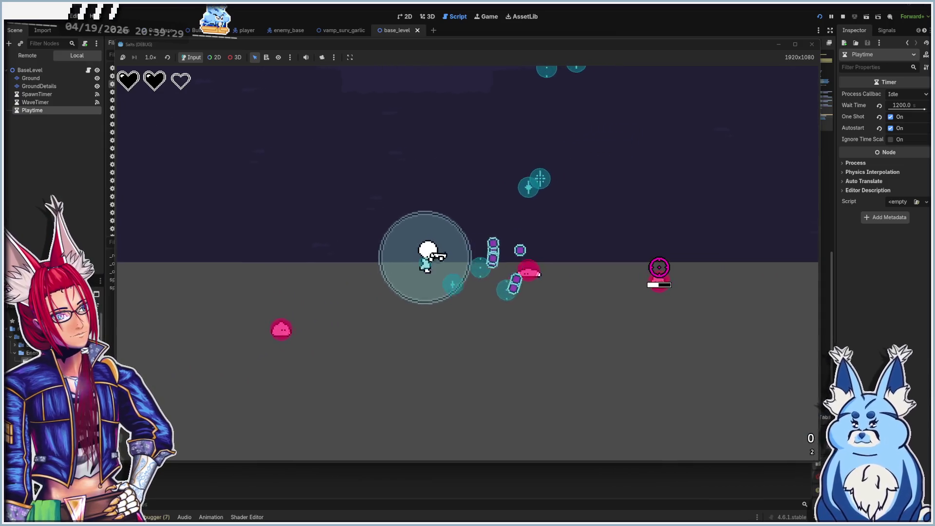
{"action": "key", "text": "s"}
{"action": "key", "text": "w"}
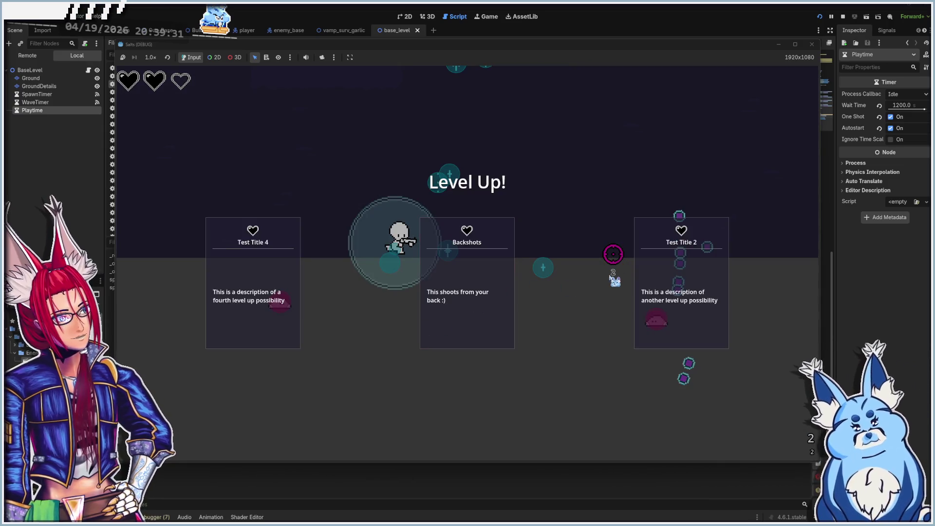
{"action": "left_click", "coordinate": [487, 271]}
{"action": "key", "text": "w"}
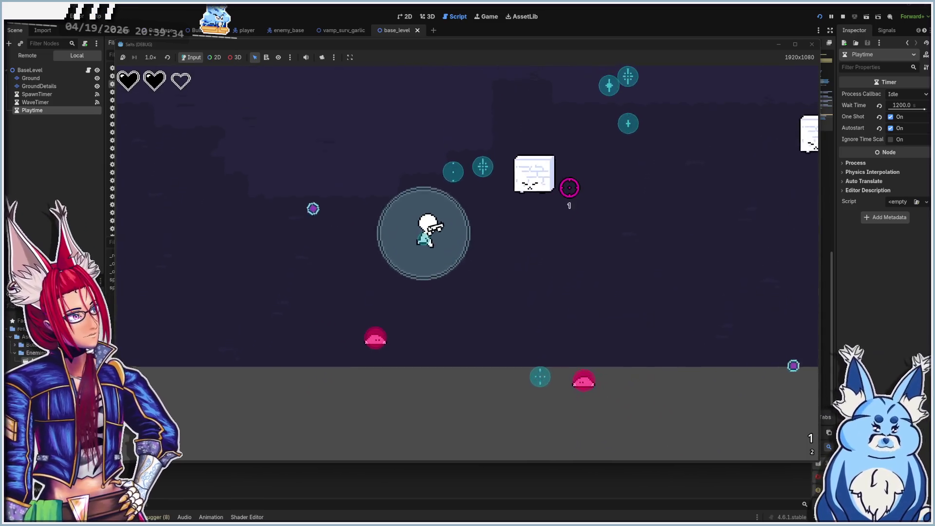
{"action": "key", "text": "d"}
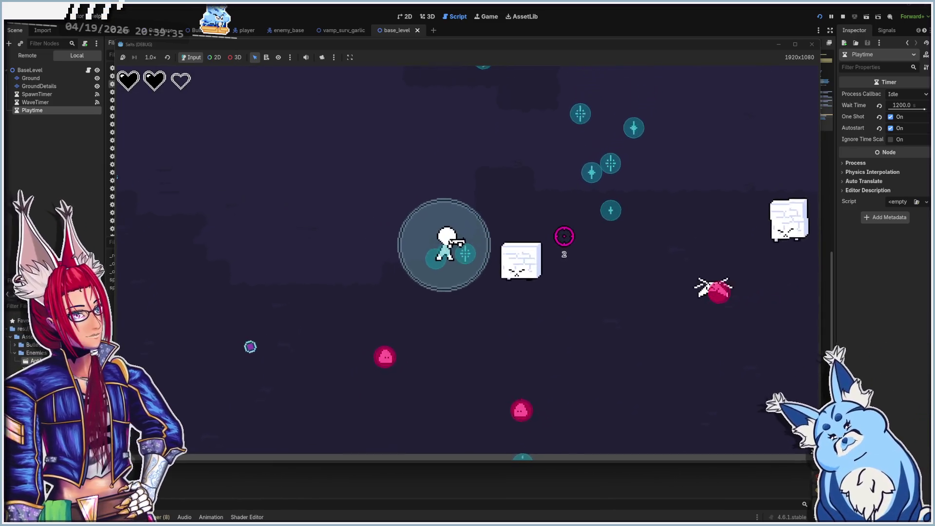
{"action": "key", "text": "w"}
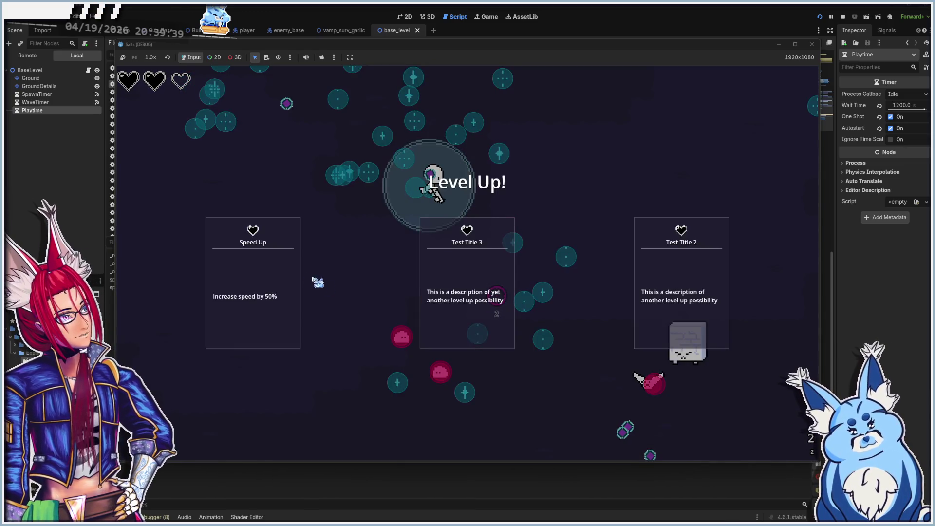
{"action": "left_click", "coordinate": [263, 283]}
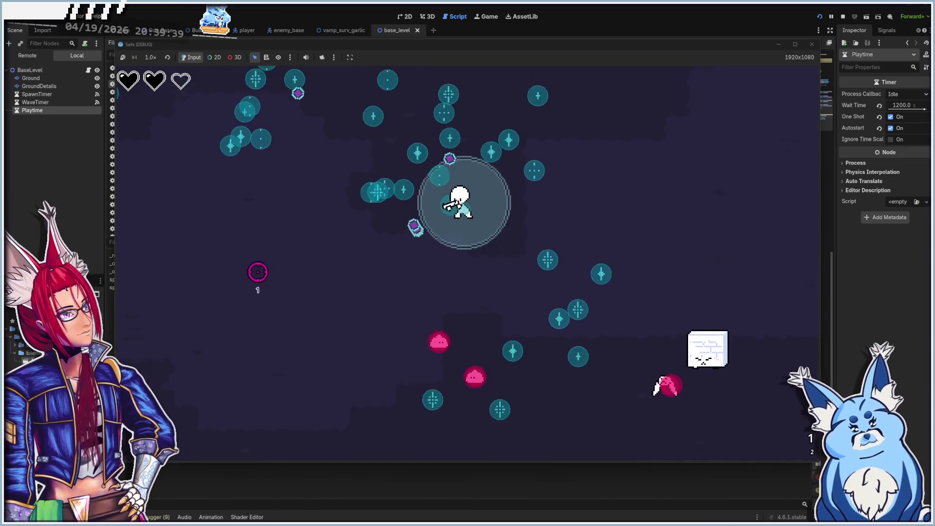
{"action": "key", "text": "a"}
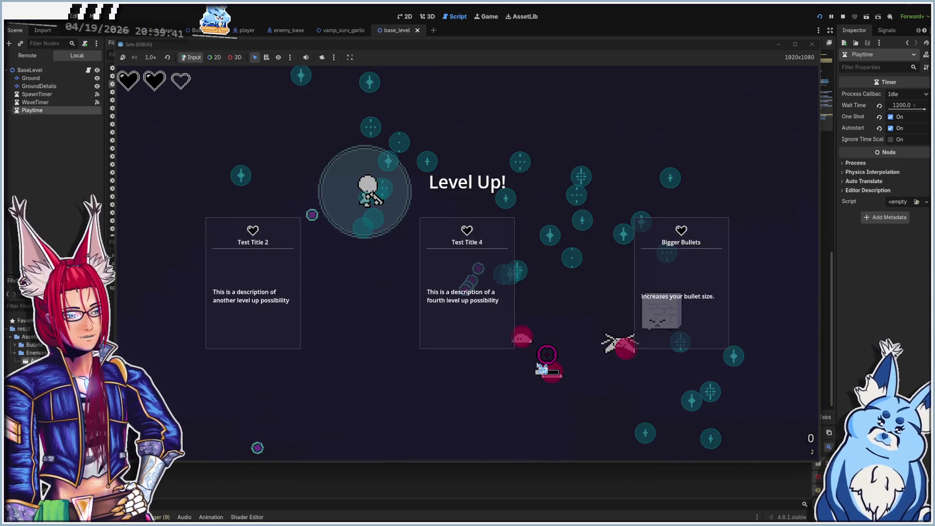
{"action": "left_click", "coordinate": [640, 302]}
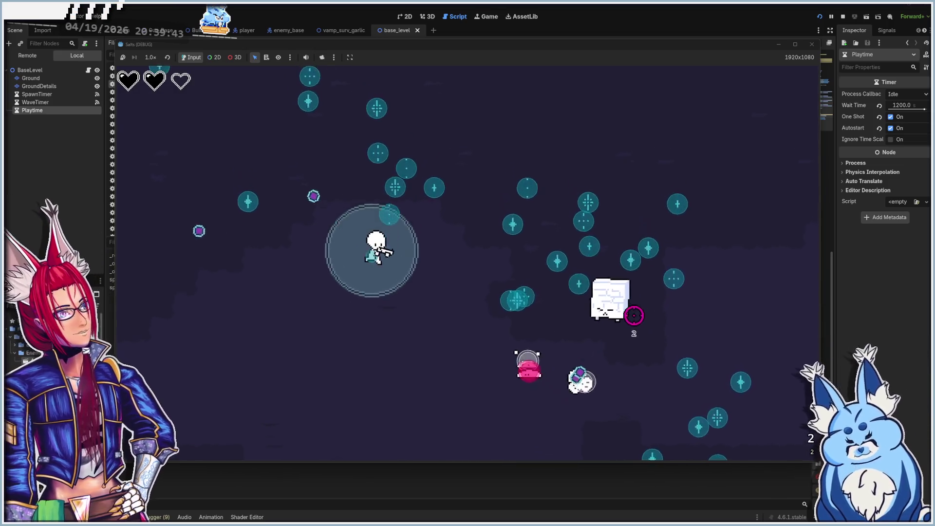
Gather more orbs and take the Butt Slash and remaining upgrade cards.
{"action": "key", "text": "w"}
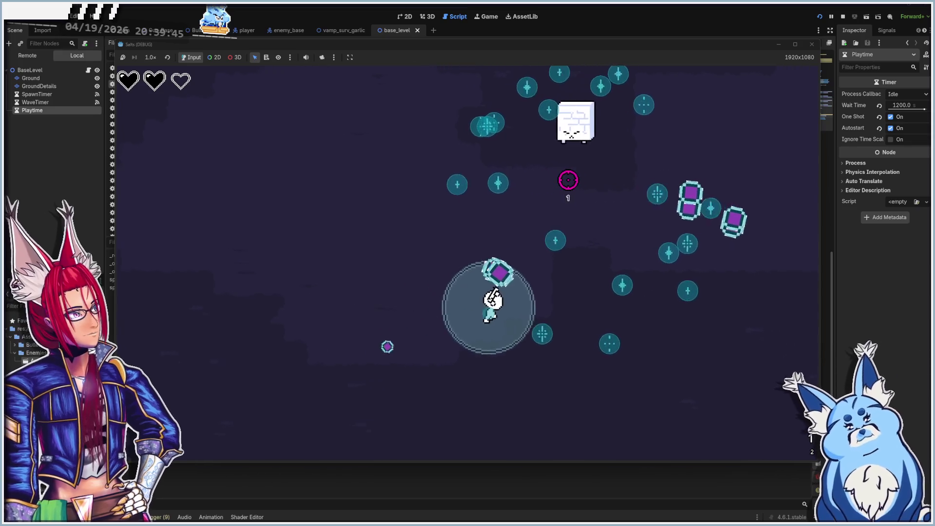
{"action": "key", "text": "d"}
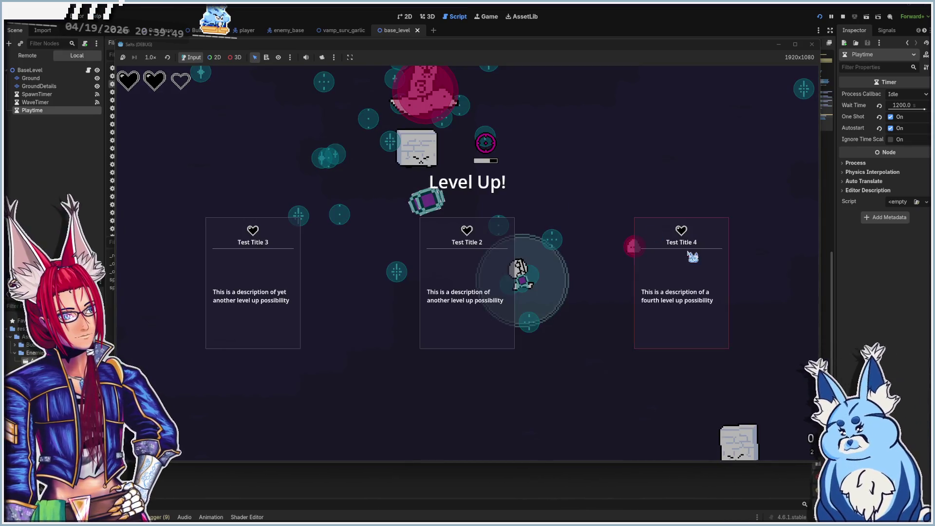
{"action": "left_click", "coordinate": [692, 257]}
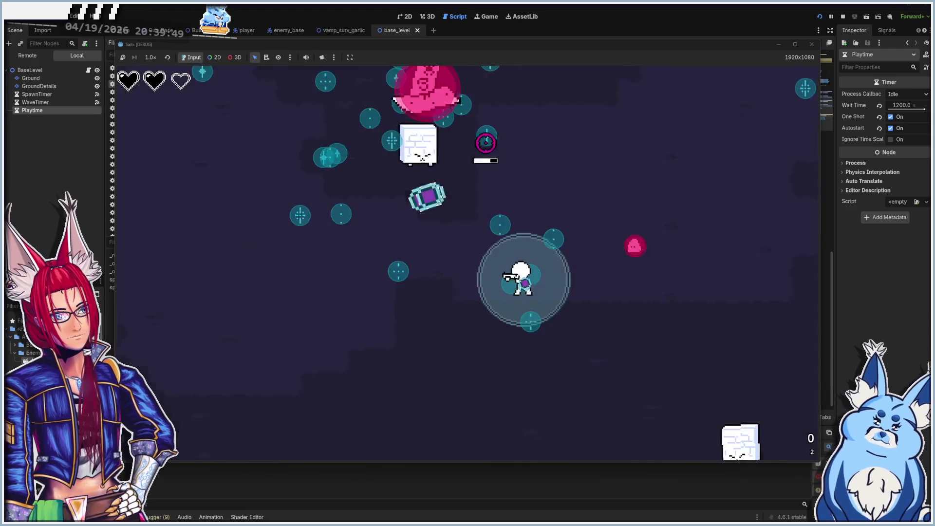
{"action": "key", "text": "a"}
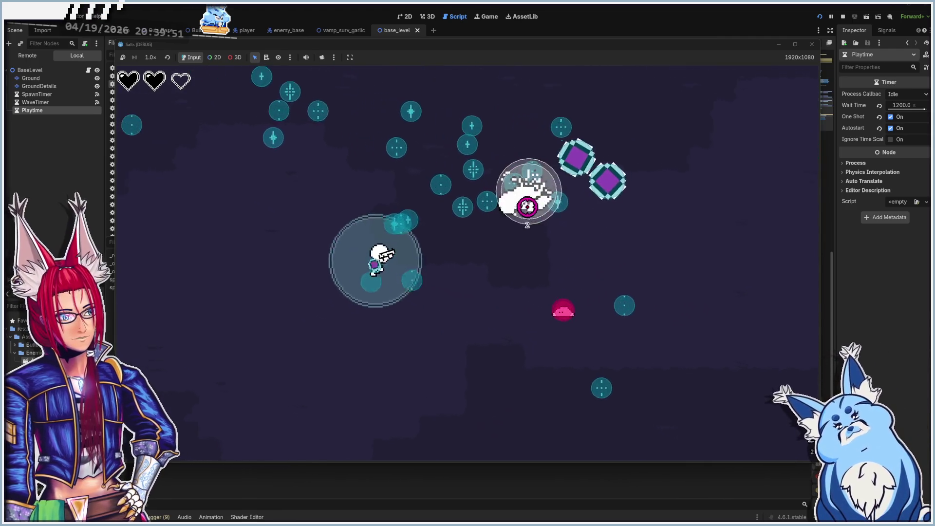
{"action": "key", "text": "s"}
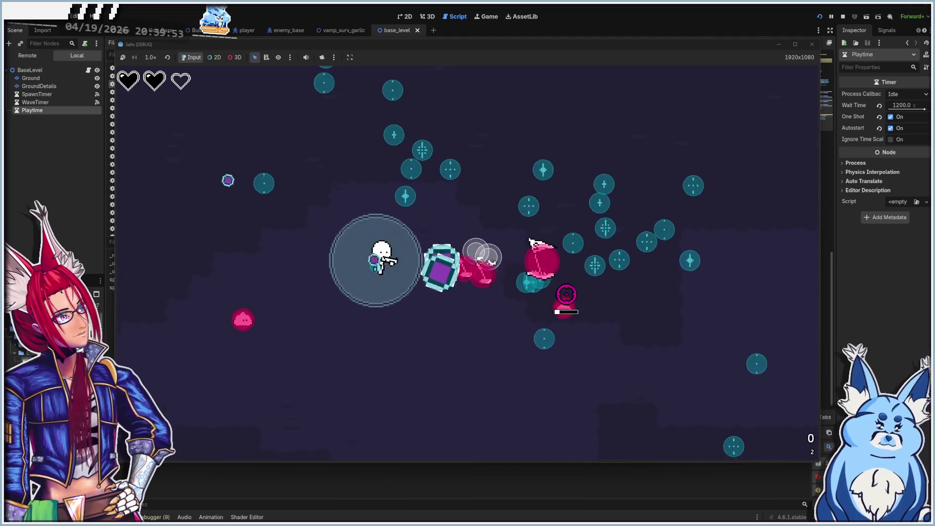
{"action": "key", "text": "w"}
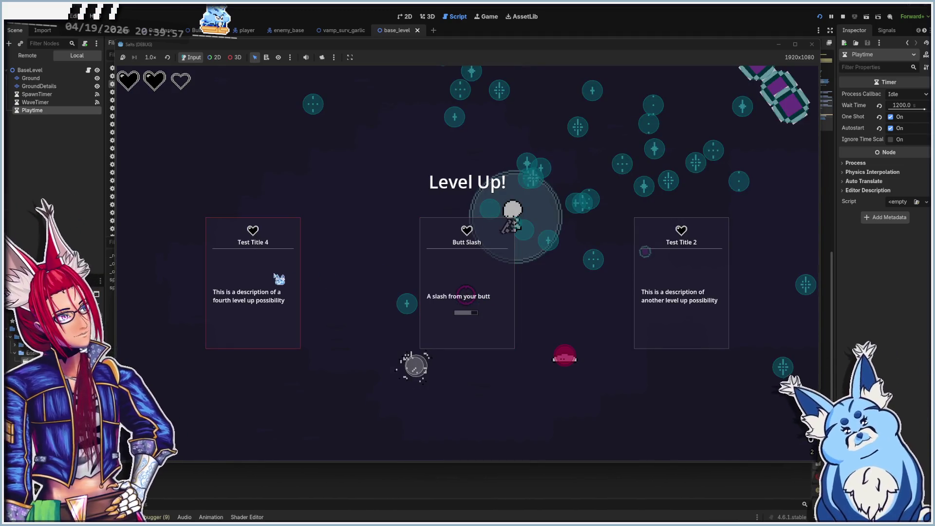
{"action": "left_click", "coordinate": [466, 295]}
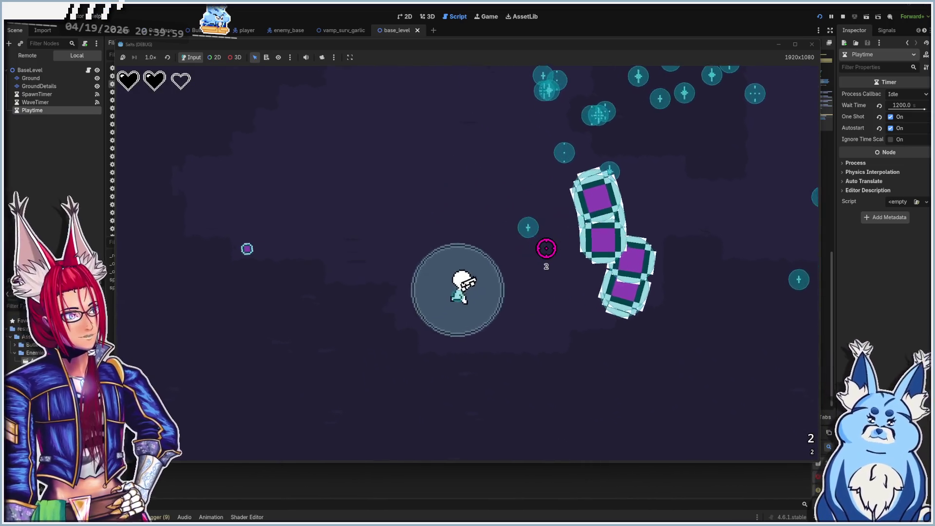
{"action": "key", "text": "w"}
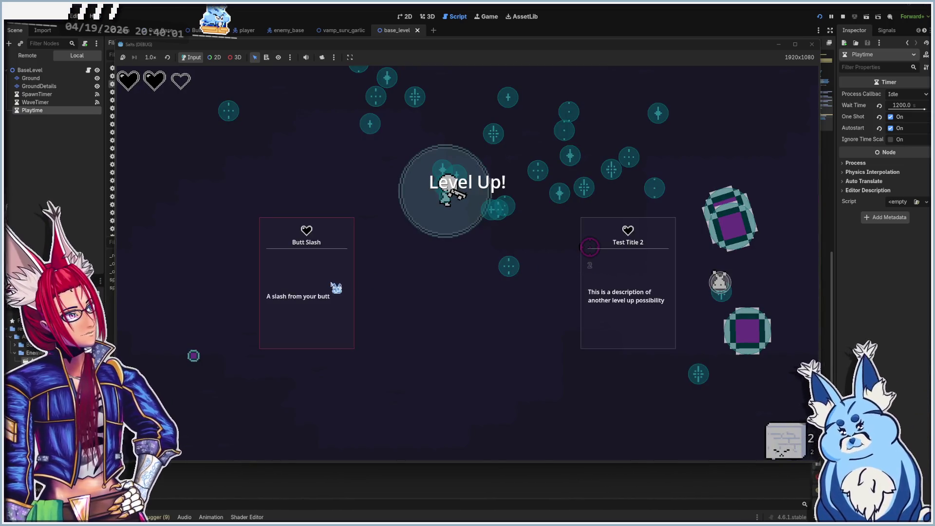
{"action": "left_click", "coordinate": [336, 288]}
{"action": "left_click", "coordinate": [474, 300]}
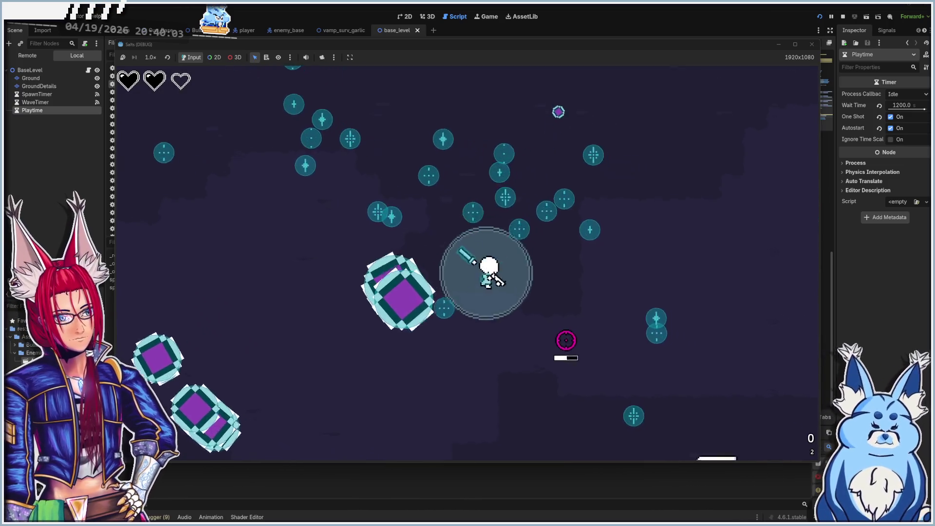
Dodge slimes and flappers, moving down and then up toward the dark area.
{"action": "key", "text": "s"}
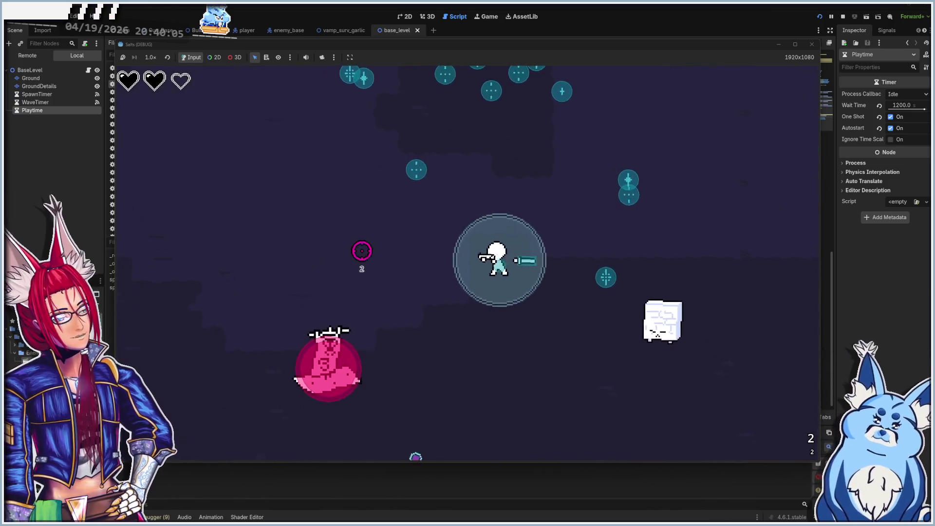
{"action": "key", "text": "s"}
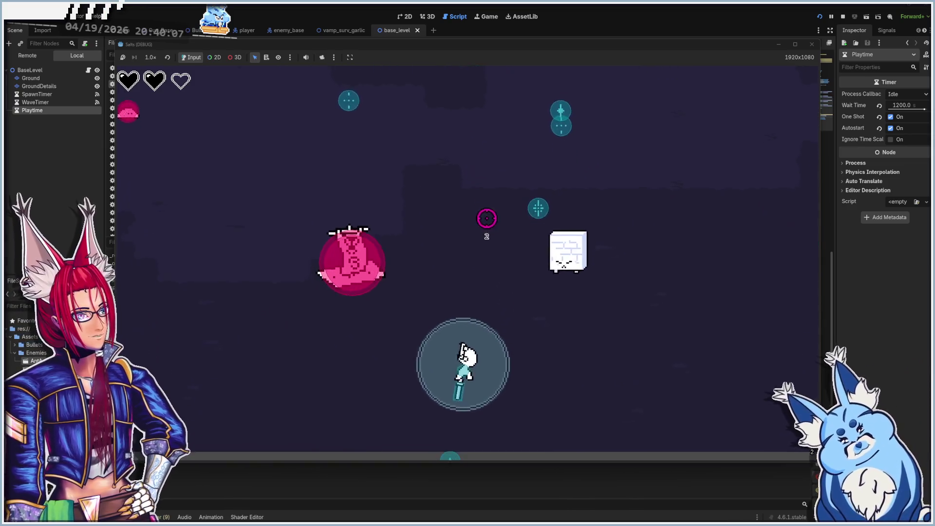
{"action": "key", "text": "s"}
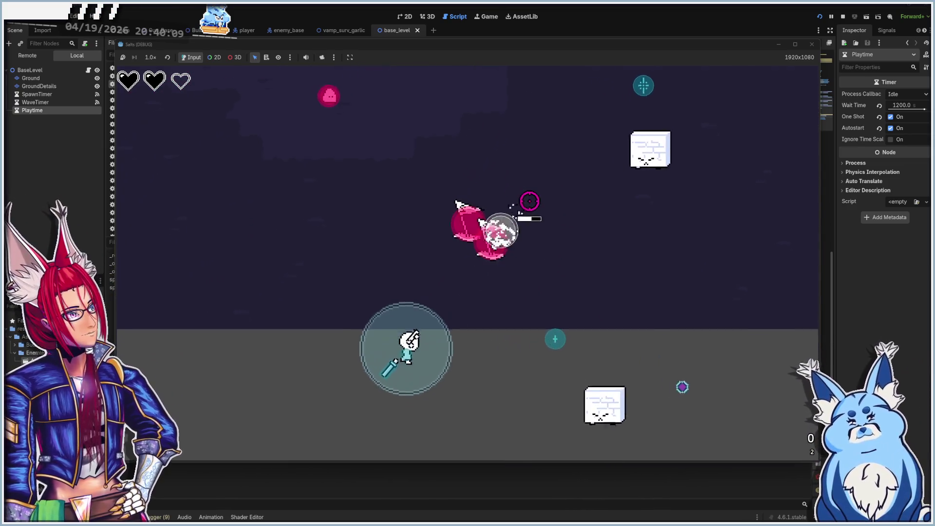
{"action": "key", "text": "s"}
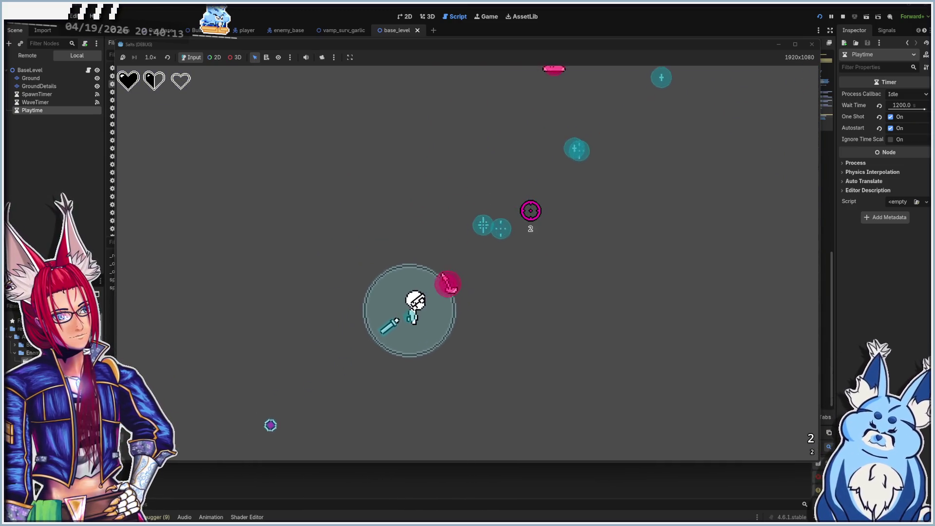
{"action": "key", "text": "w"}
{"action": "key", "text": "w"}
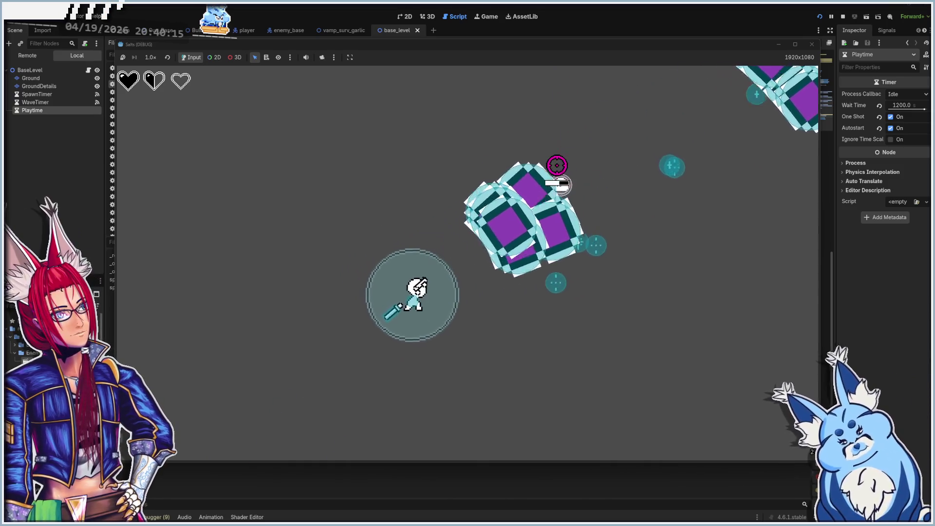
{"action": "key", "text": "w"}
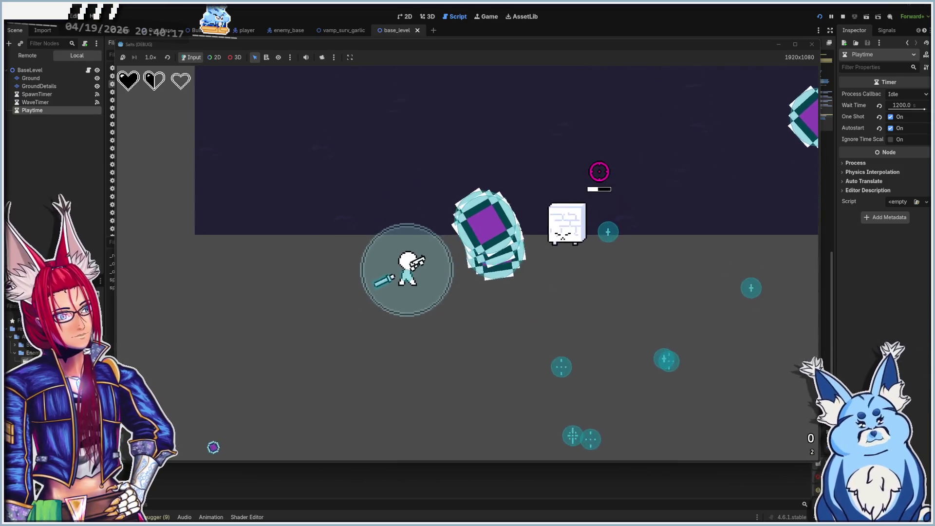
{"action": "key", "text": "s"}
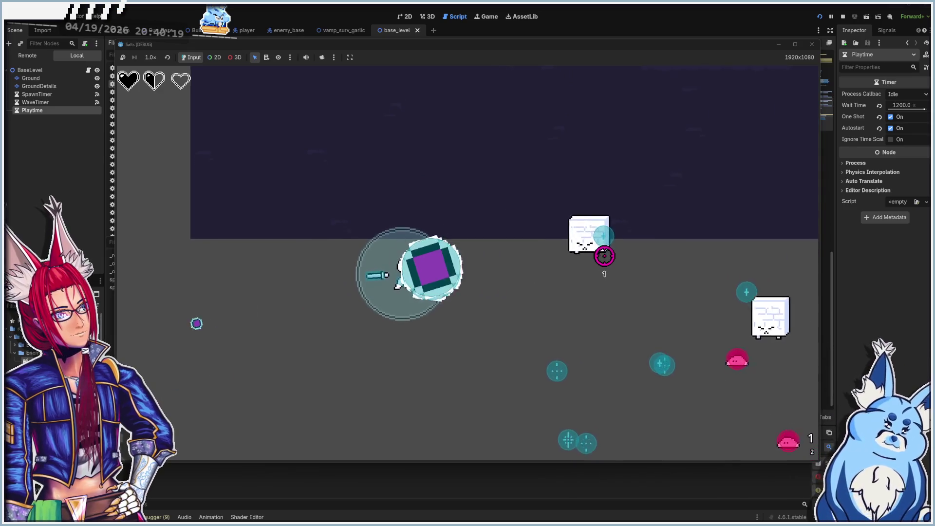
{"action": "key", "text": "a"}
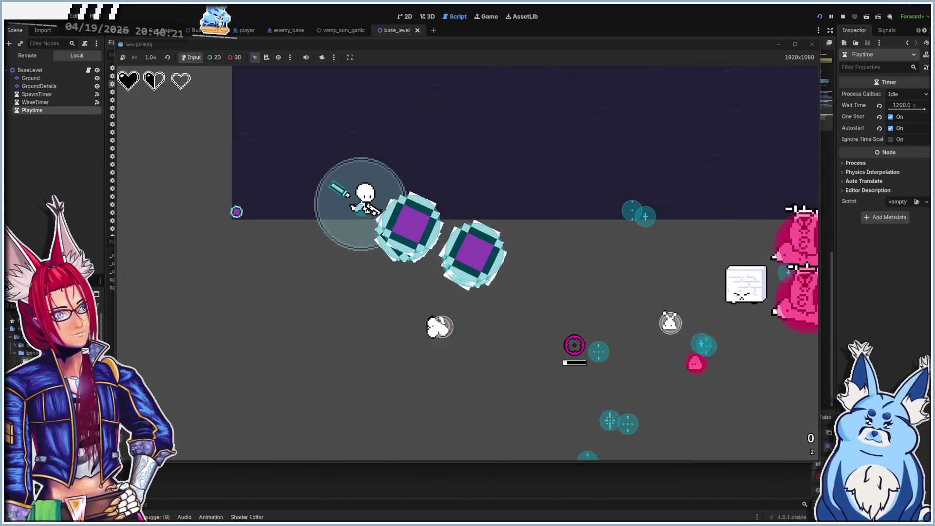
{"action": "key", "text": "s"}
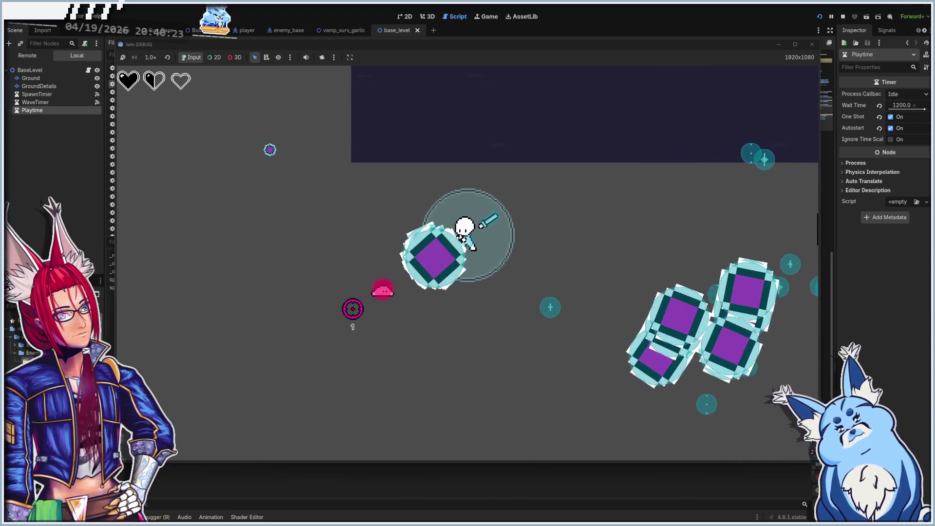
{"action": "key", "text": "w"}
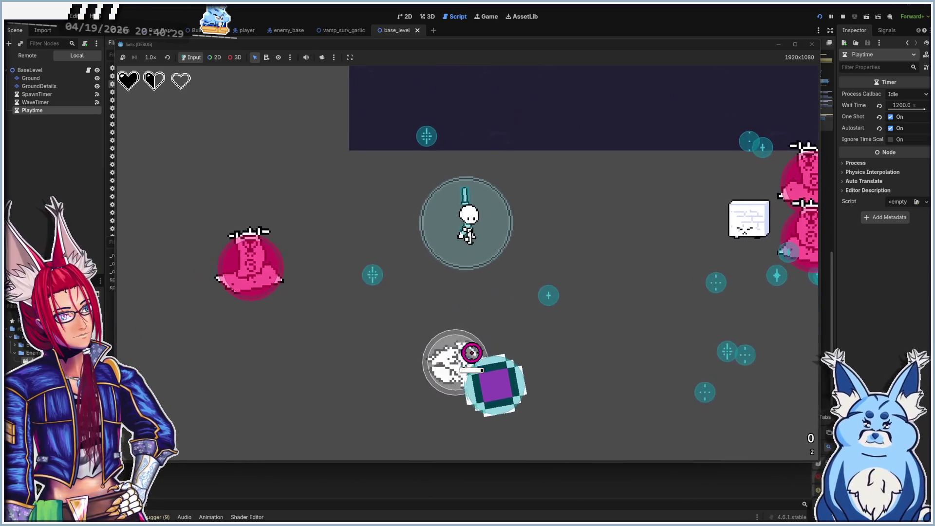
{"action": "key", "text": "w"}
{"action": "key", "text": "d"}
{"action": "key", "text": "w"}
{"action": "key", "text": "a"}
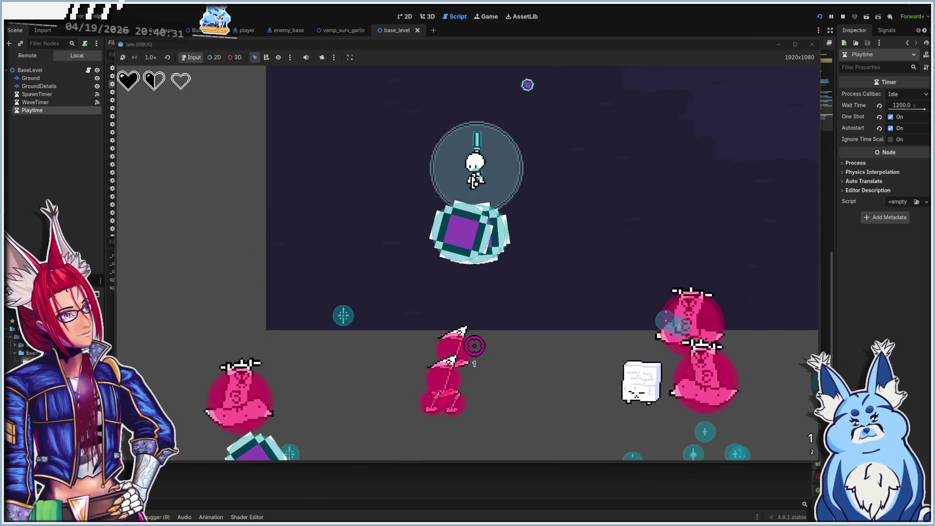
Evade the remaining enemies, then stop the playtest with F8.
{"action": "key", "text": "w"}
{"action": "key", "text": "a"}
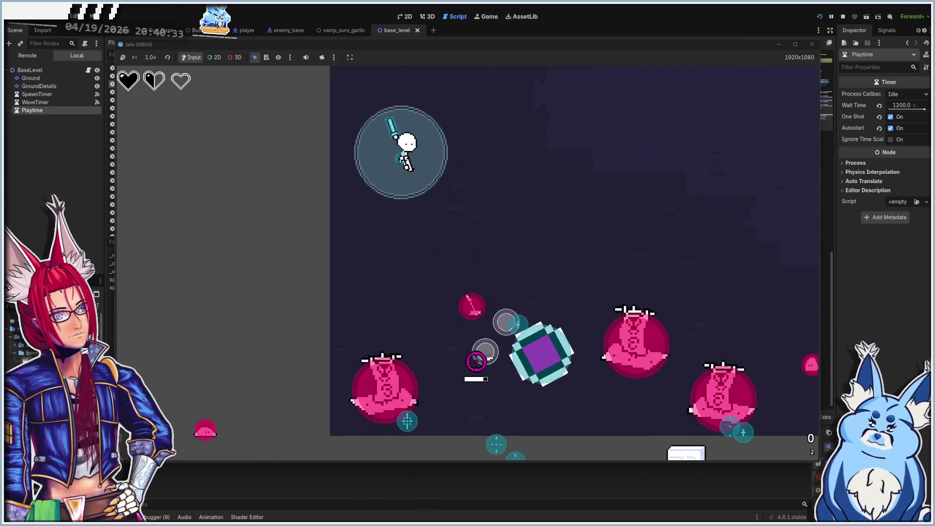
{"action": "key", "text": "a"}
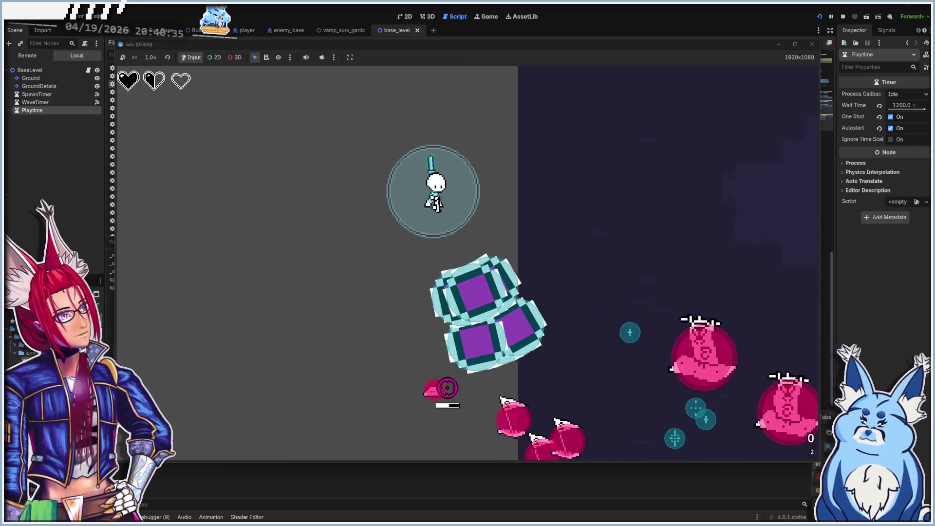
{"action": "key", "text": "s"}
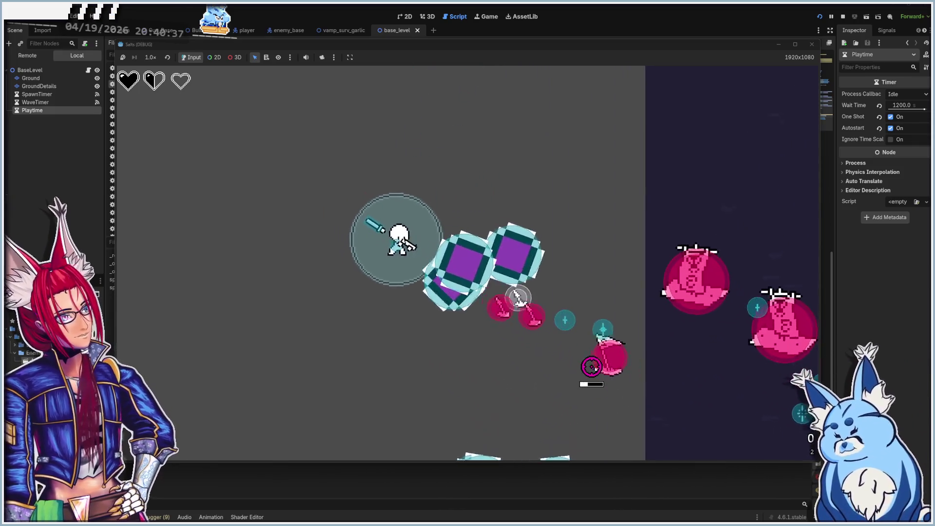
{"action": "key", "text": "d"}
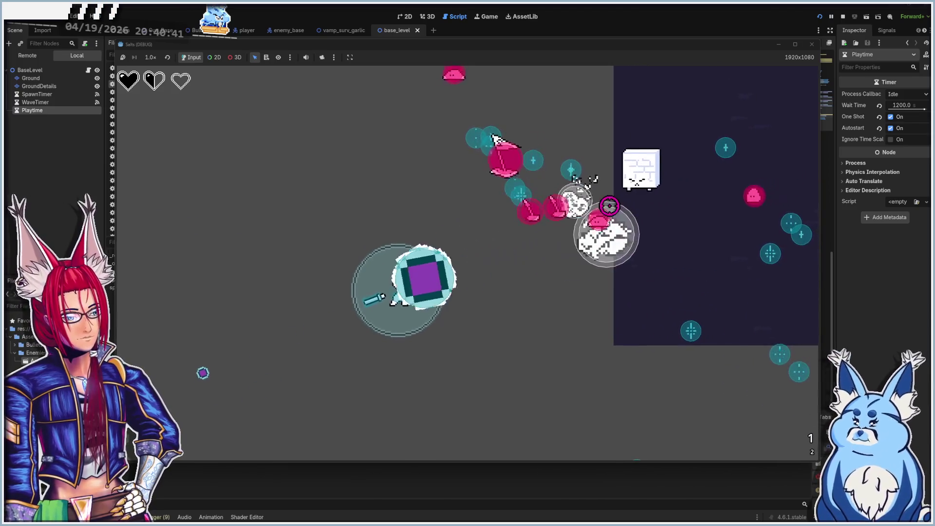
{"action": "key", "text": "a"}
{"action": "key", "text": "s"}
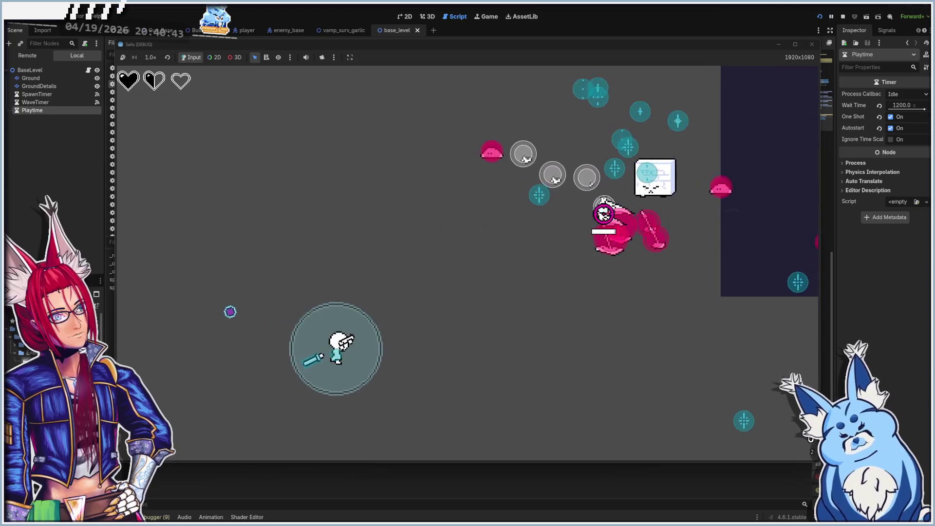
{"action": "key", "text": "s"}
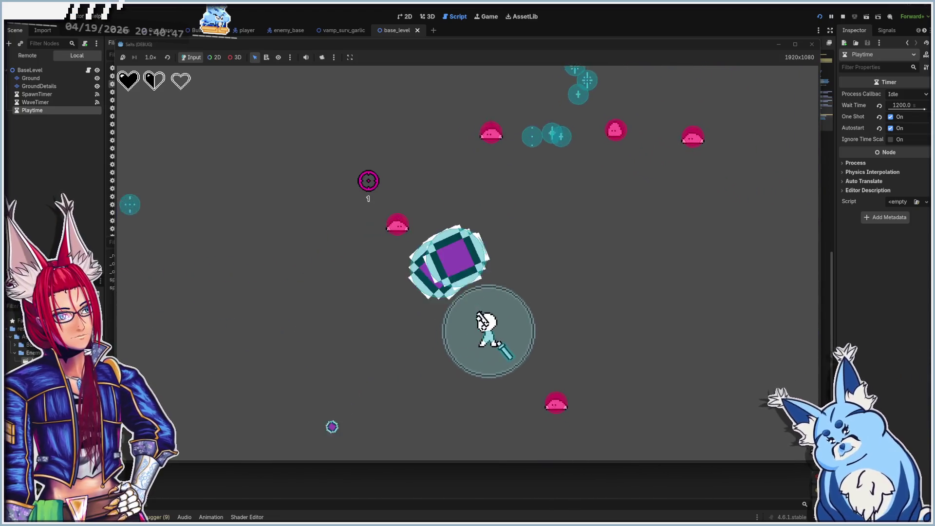
{"action": "key", "text": "a"}
{"action": "key", "text": "w"}
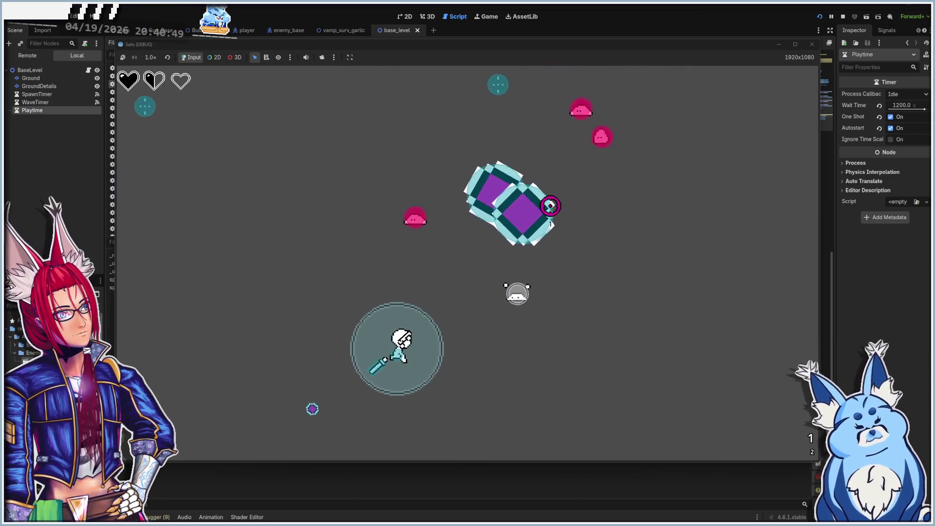
{"action": "key", "text": "a"}
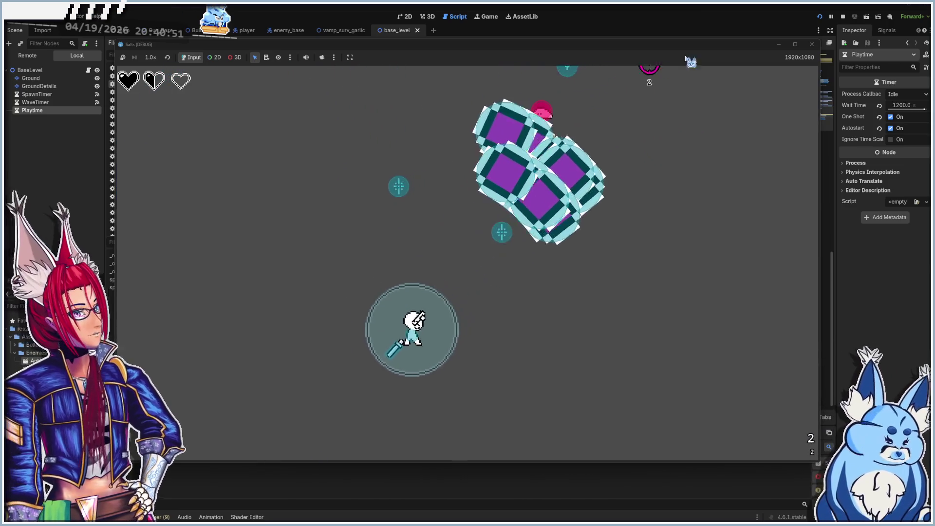
{"action": "key", "text": "F8"}
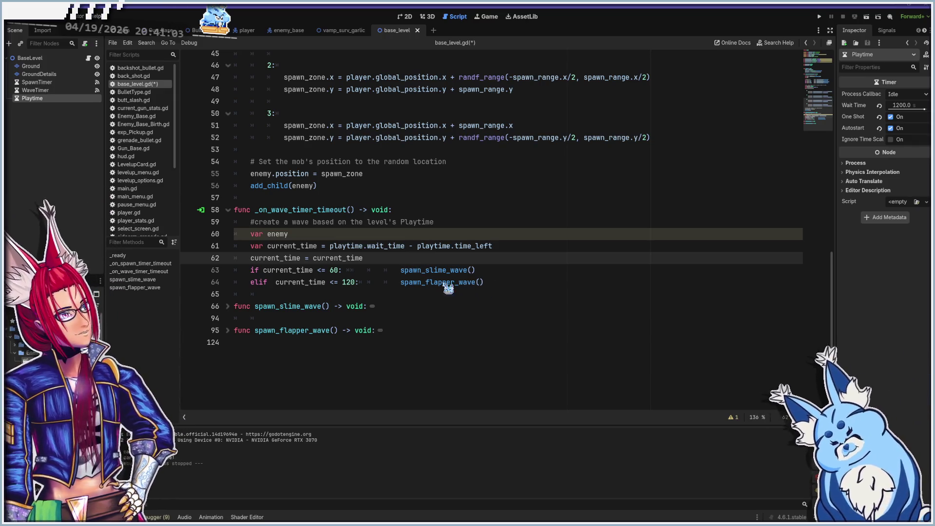
Unfold spawn_slime_wave, save base_level.gd, and scroll through the script to review it.
{"action": "left_click", "coordinate": [347, 319]}
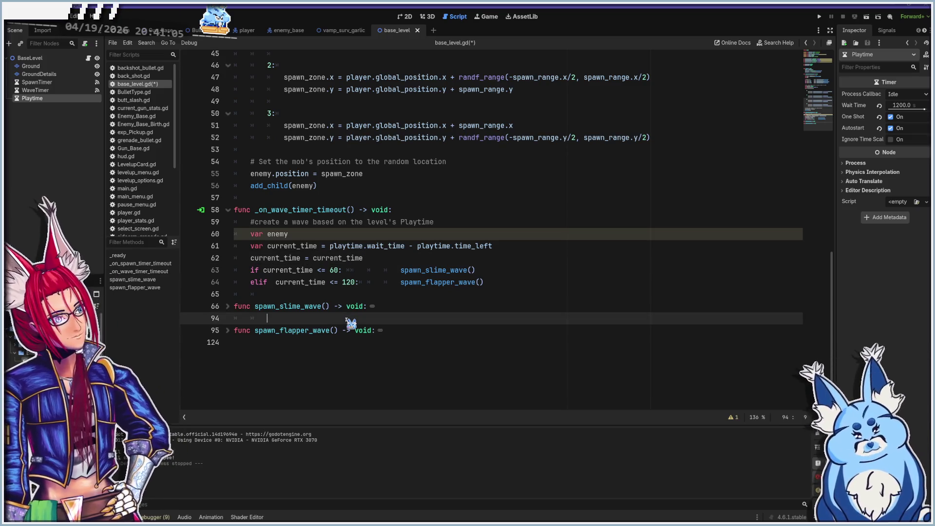
{"action": "key", "text": "BackSpace"}
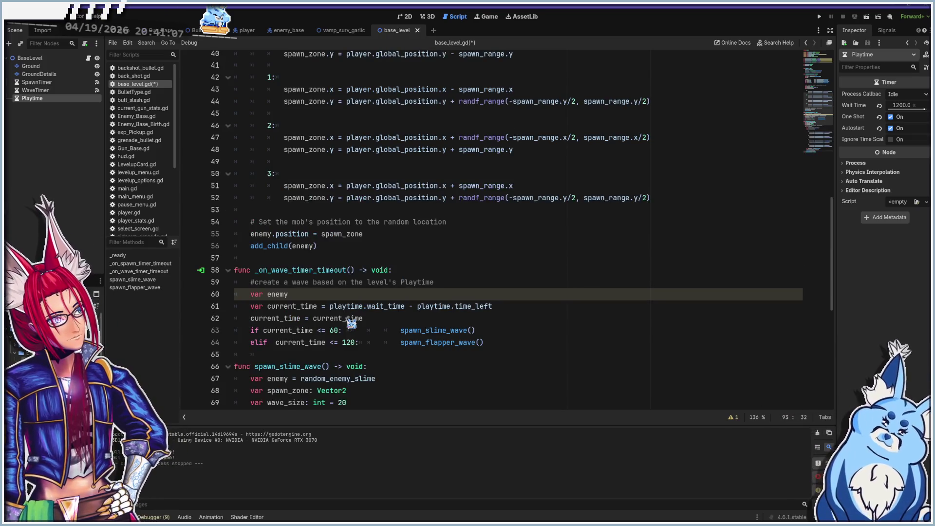
{"action": "scroll", "coordinate": [354, 319], "scroll_direction": "down", "scroll_amount": 7}
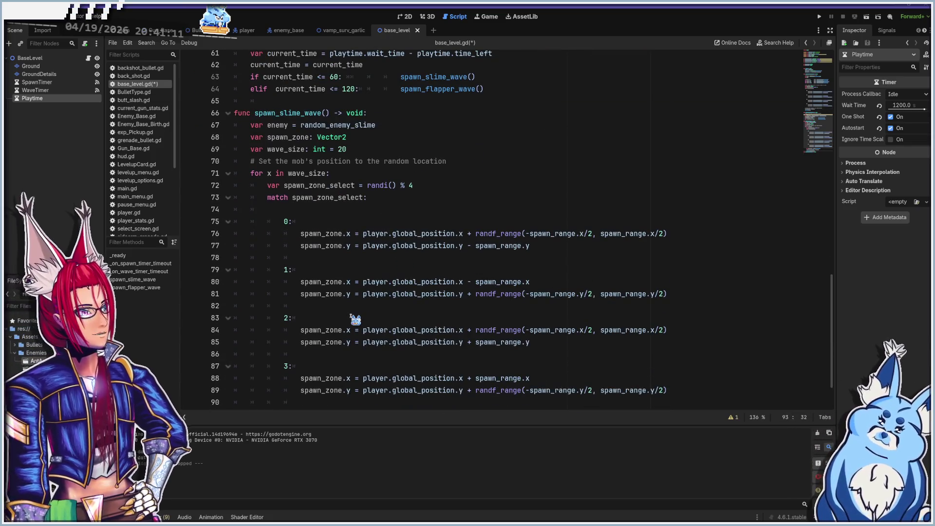
{"action": "key", "text": "ctrl+s"}
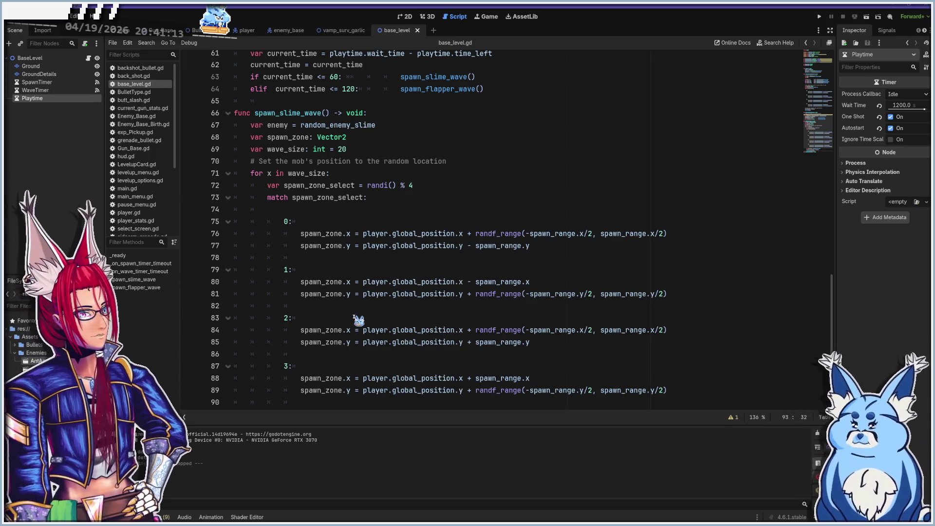
{"action": "scroll", "coordinate": [358, 321], "scroll_direction": "down", "scroll_amount": 2}
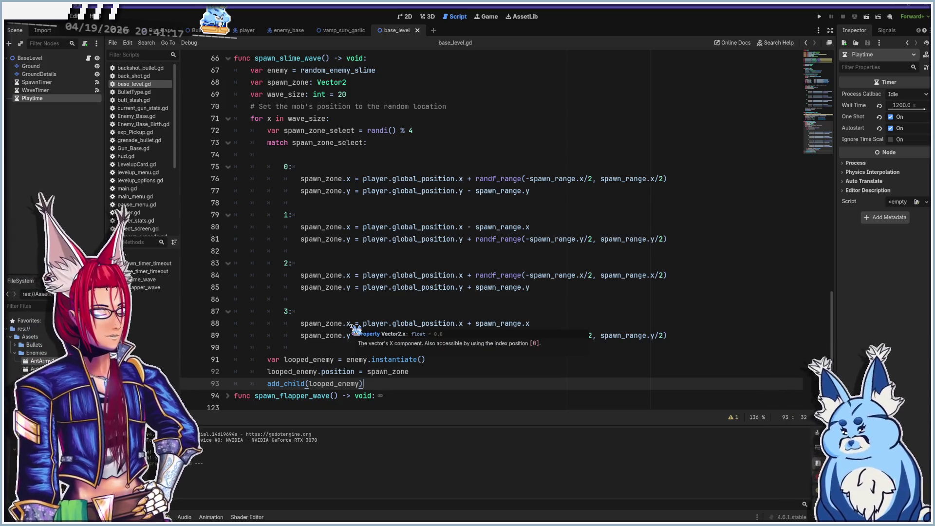
{"action": "scroll", "coordinate": [355, 328], "scroll_direction": "up", "scroll_amount": 5}
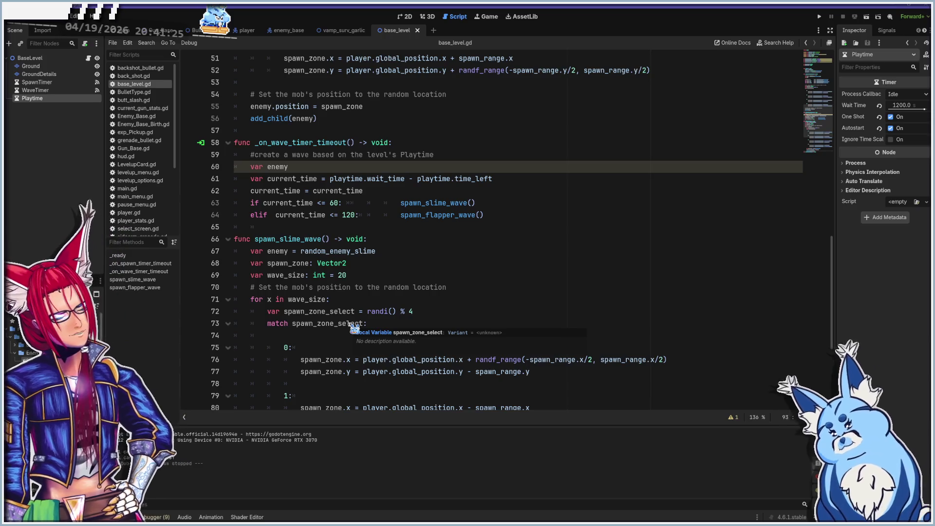
{"action": "scroll", "coordinate": [353, 329], "scroll_direction": "down", "scroll_amount": 5}
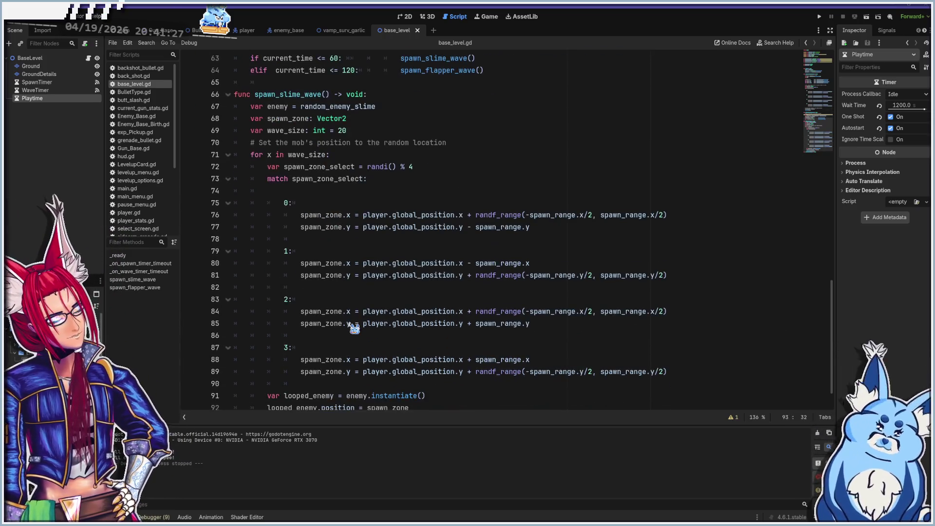
{"action": "scroll", "coordinate": [353, 331], "scroll_direction": "up", "scroll_amount": 10}
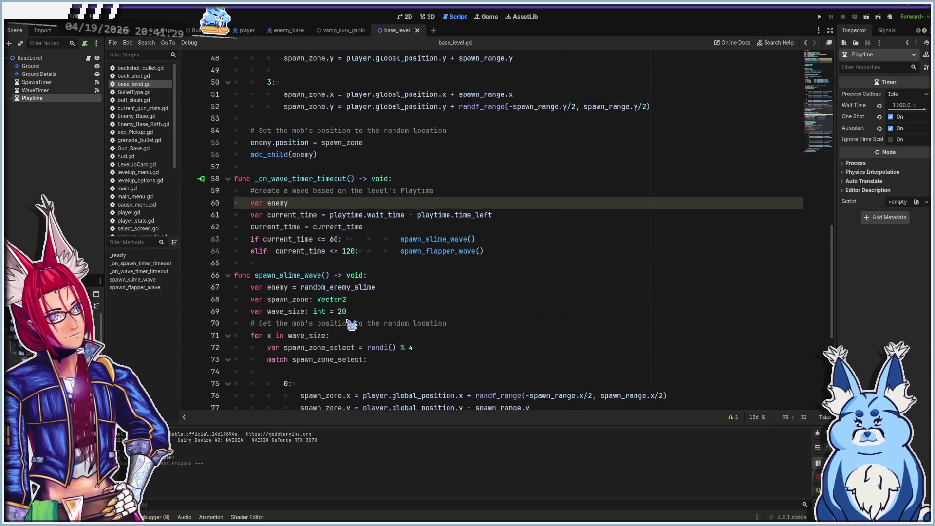
{"action": "scroll", "coordinate": [348, 323], "scroll_direction": "up", "scroll_amount": 8}
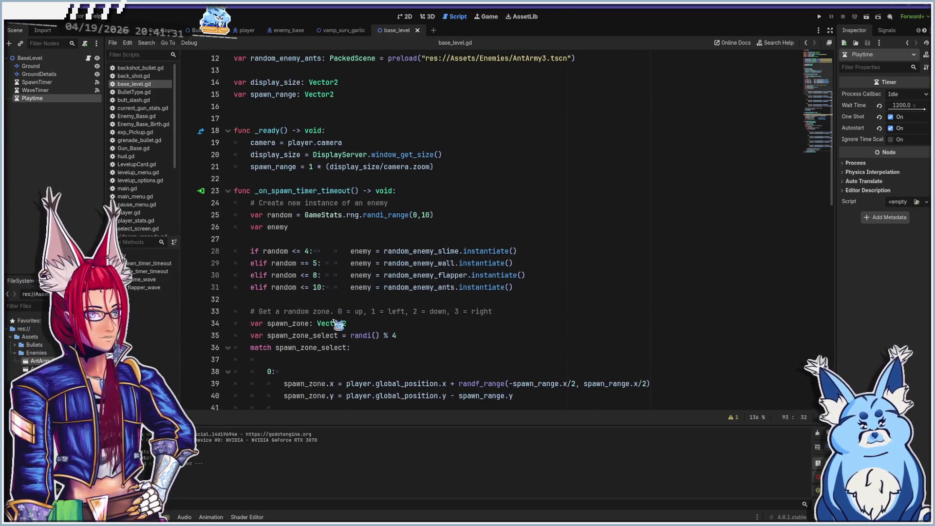
{"action": "scroll", "coordinate": [282, 263], "scroll_direction": "down", "scroll_amount": 8}
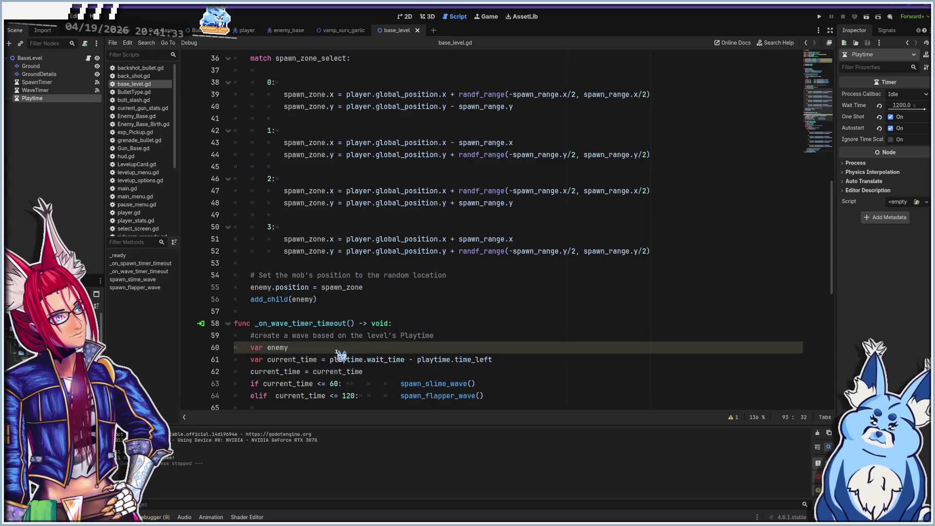
{"action": "scroll", "coordinate": [340, 354], "scroll_direction": "down", "scroll_amount": 6}
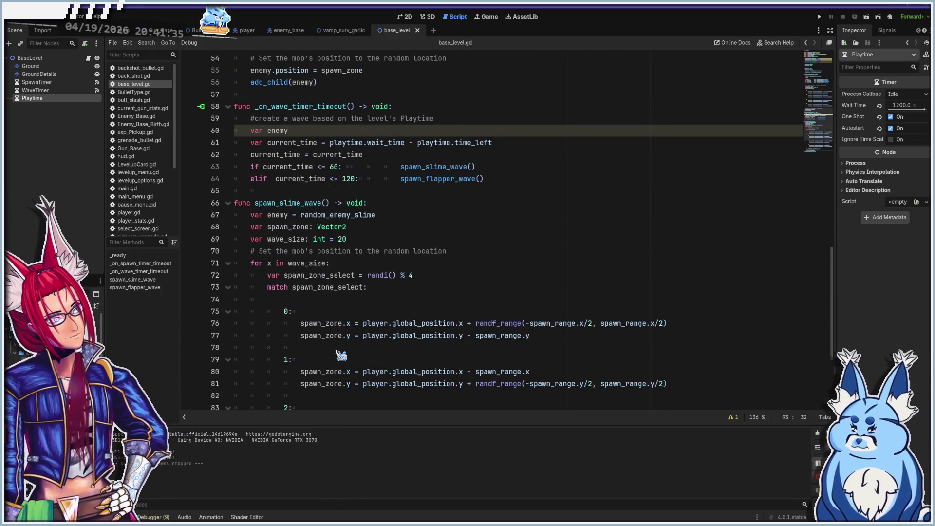
{"action": "scroll", "coordinate": [340, 356], "scroll_direction": "up", "scroll_amount": 2}
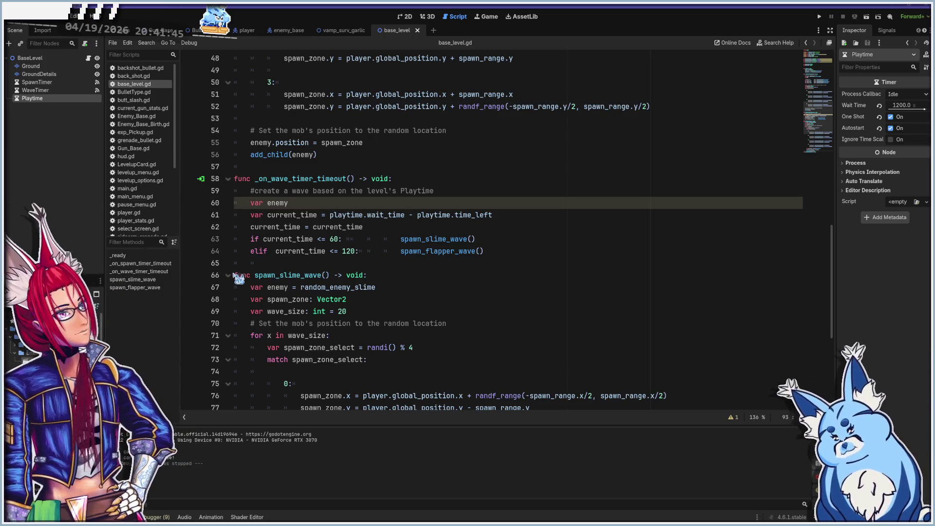
Fold spawn_slime_wave again and inspect the AntArmy3 preload and ant-spawning elif lines.
{"action": "left_click", "coordinate": [228, 276]}
{"action": "scroll", "coordinate": [369, 322], "scroll_direction": "up", "scroll_amount": 10}
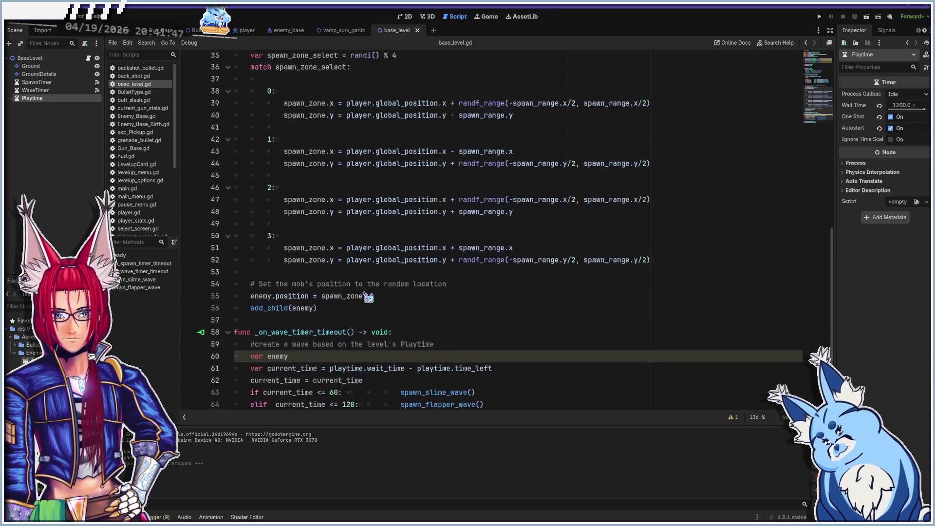
{"action": "scroll", "coordinate": [369, 322], "scroll_direction": "up", "scroll_amount": 5}
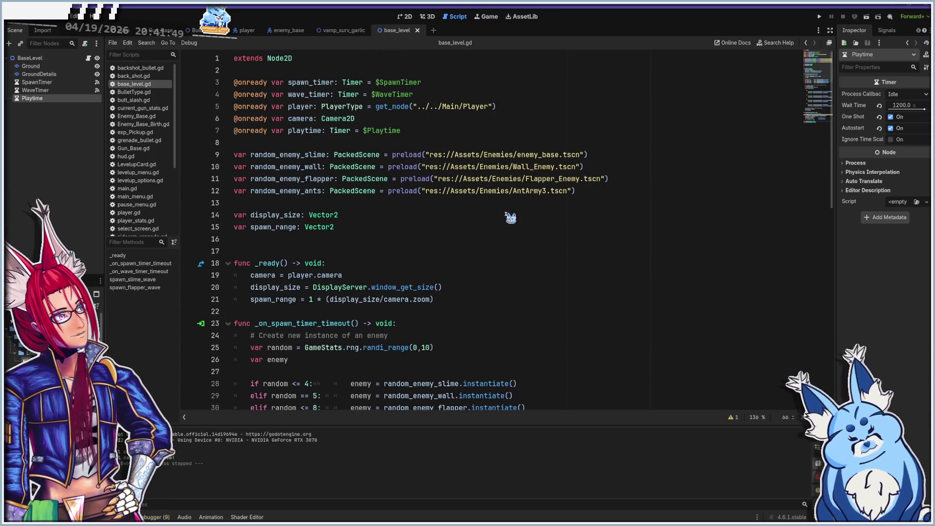
{"action": "left_click", "coordinate": [584, 191]}
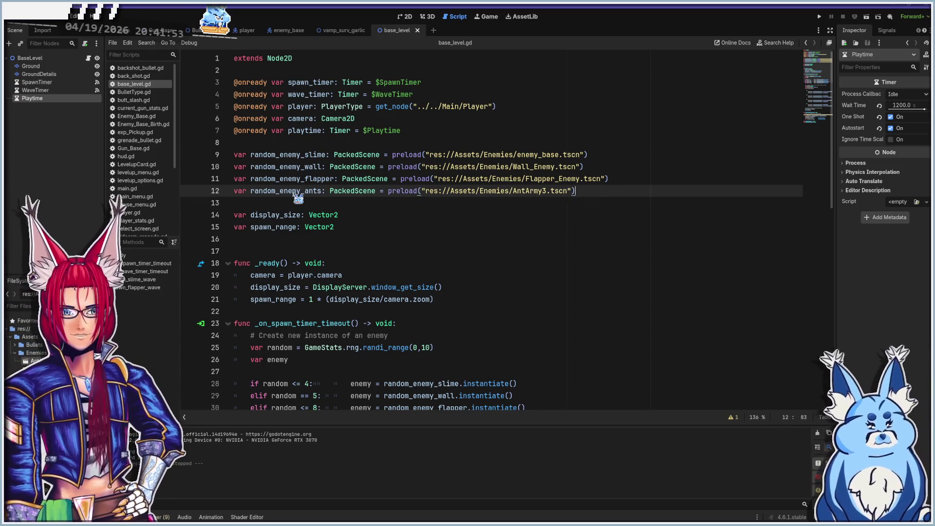
{"action": "scroll", "coordinate": [480, 336], "scroll_direction": "down", "scroll_amount": 6}
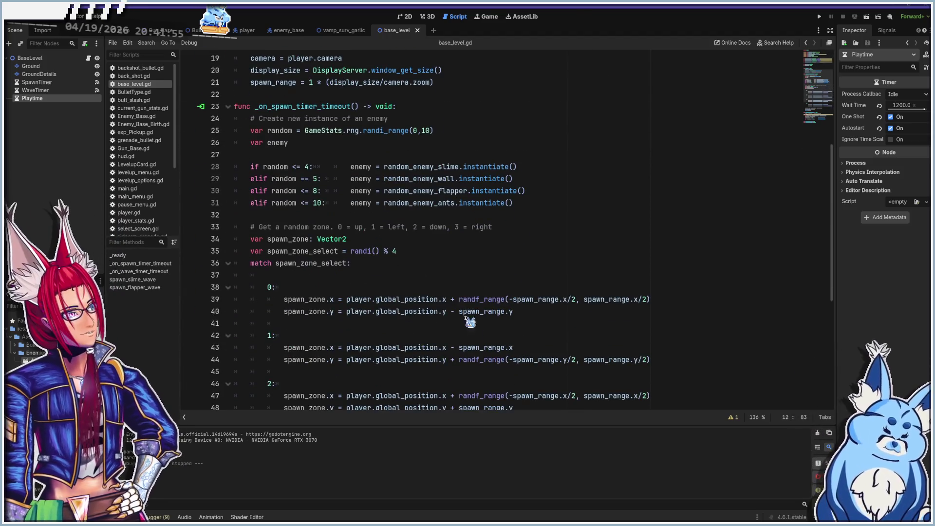
{"action": "left_click", "coordinate": [485, 205]}
{"action": "left_click", "coordinate": [251, 204]}
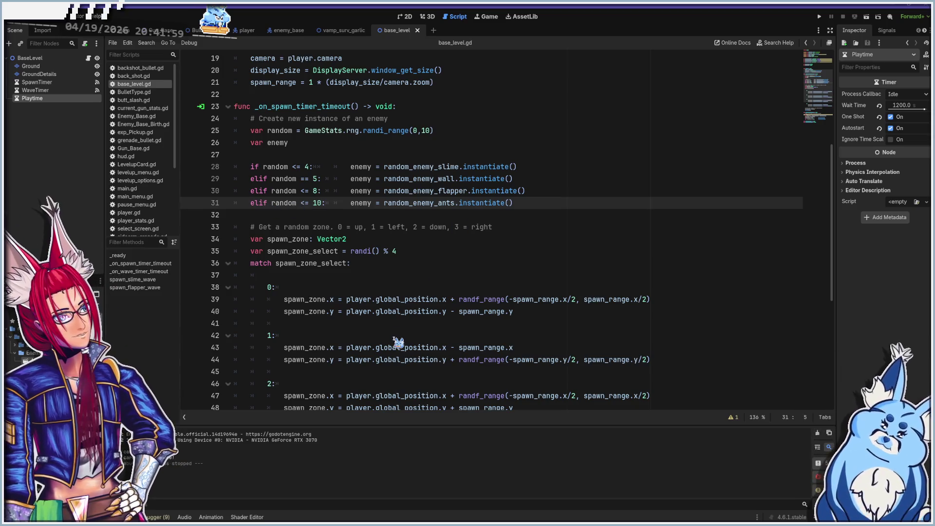
{"action": "scroll", "coordinate": [398, 342], "scroll_direction": "down", "scroll_amount": 7}
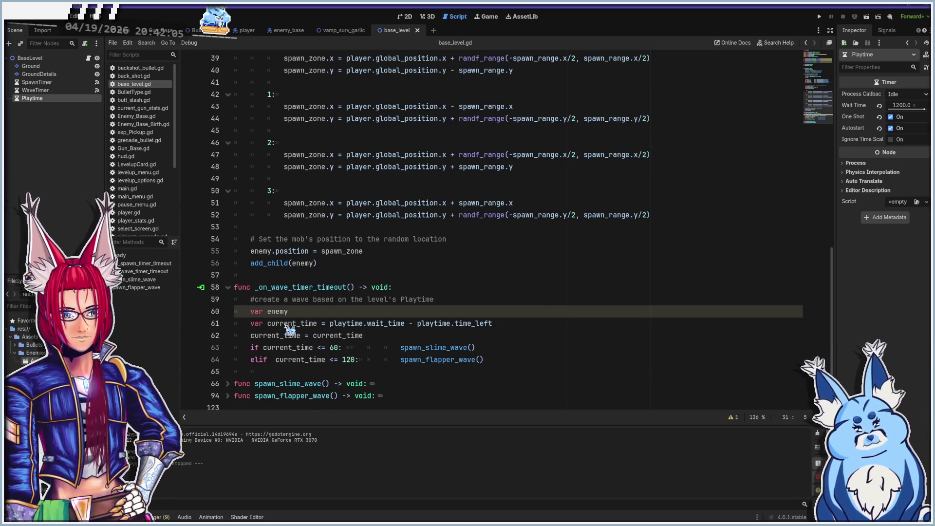
Add an 'elif current_time <= 240:' branch after spawn_flapper_wave() that calls spawn_ant_armies().
{"action": "left_click", "coordinate": [514, 360]}
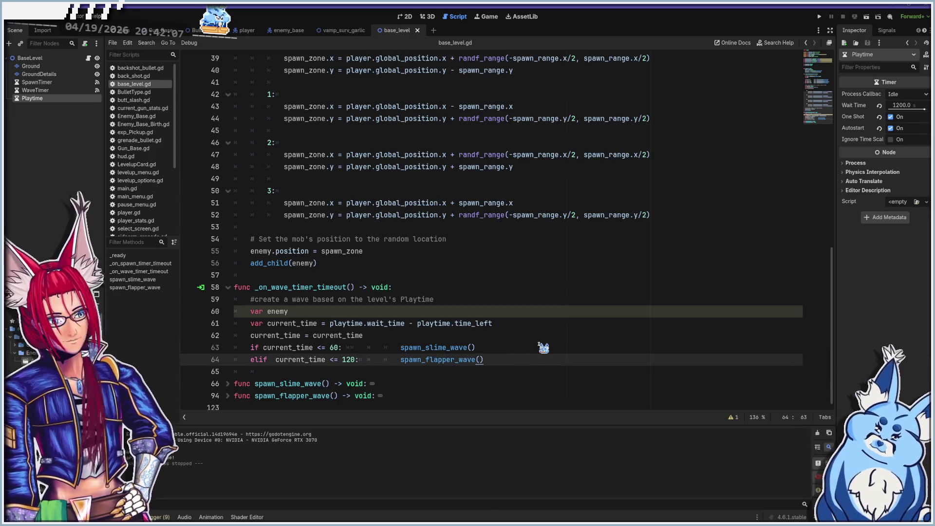
{"action": "key", "text": "Return"}
{"action": "type", "text": "elif"}
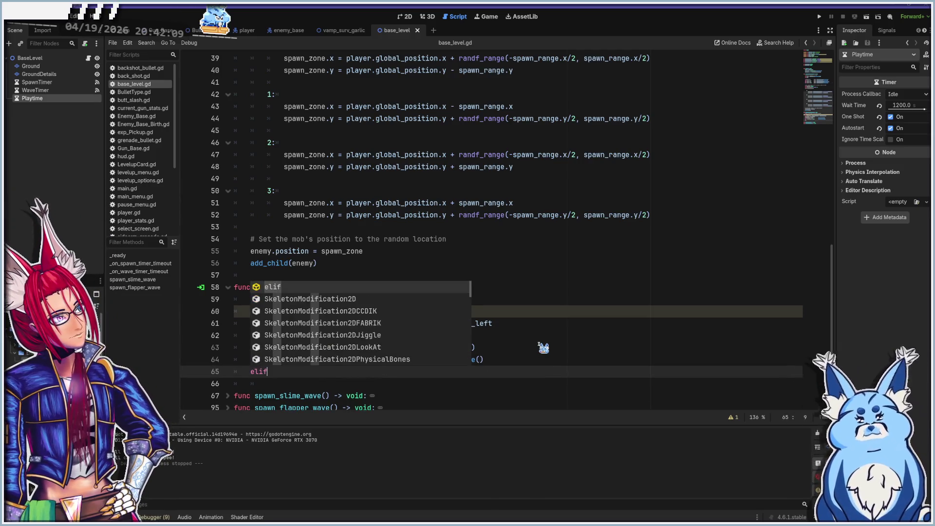
{"action": "type", "text": "  curren"}
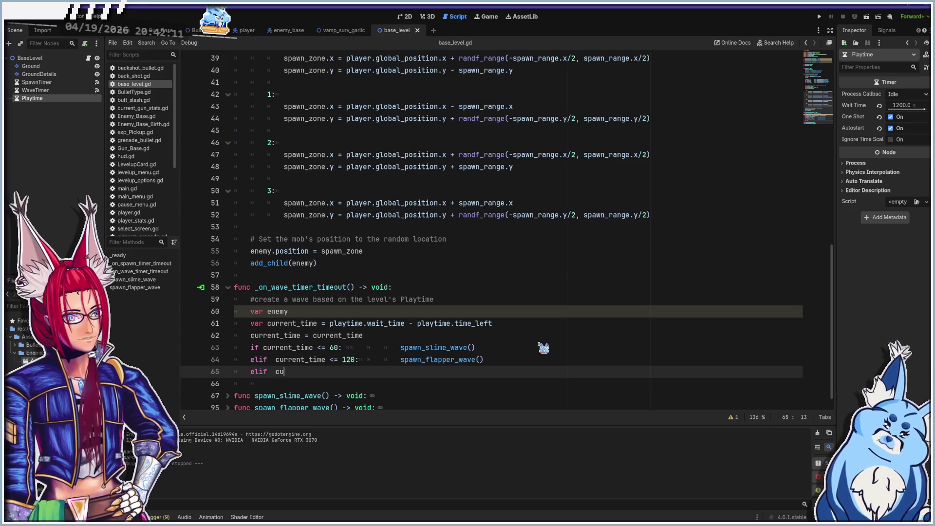
{"action": "type", "text": "t_time"}
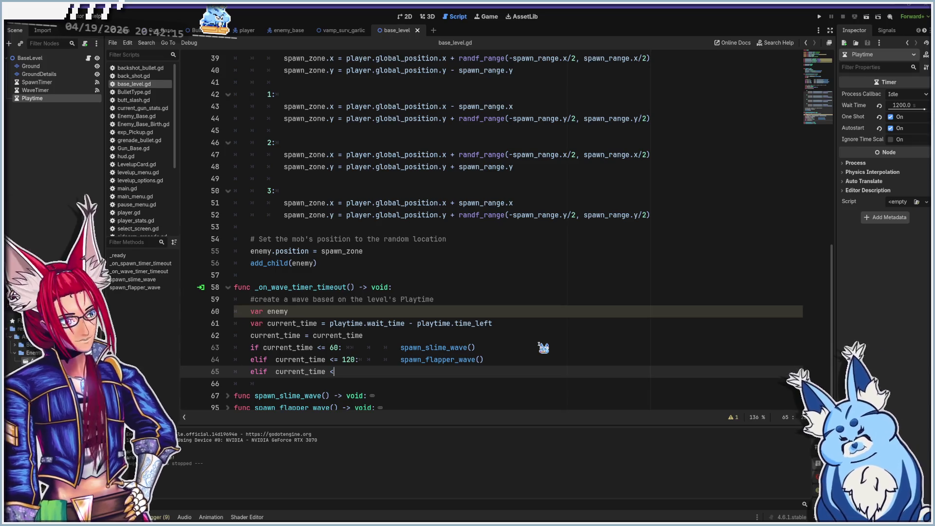
{"action": "type", "text": " <= 100:"}
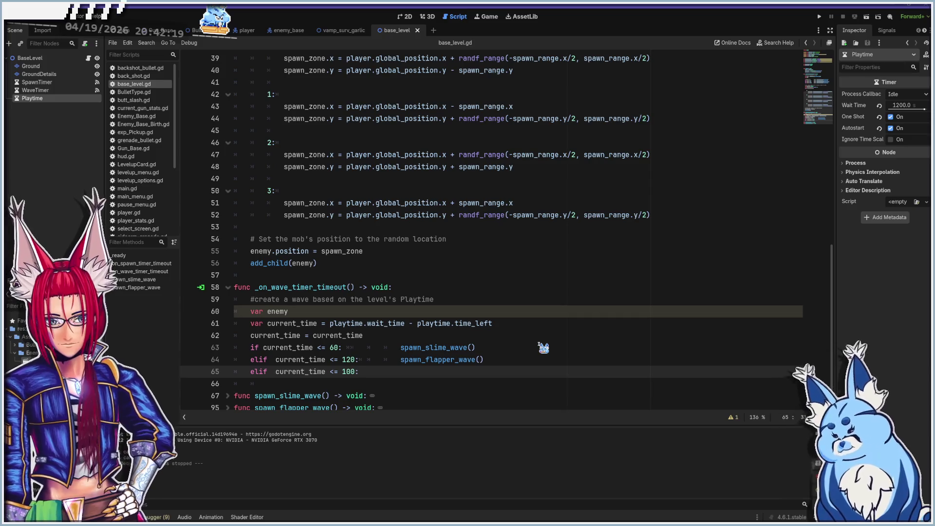
{"action": "key", "text": "Left"}
{"action": "key", "text": "Left"}
{"action": "key", "text": "Left"}
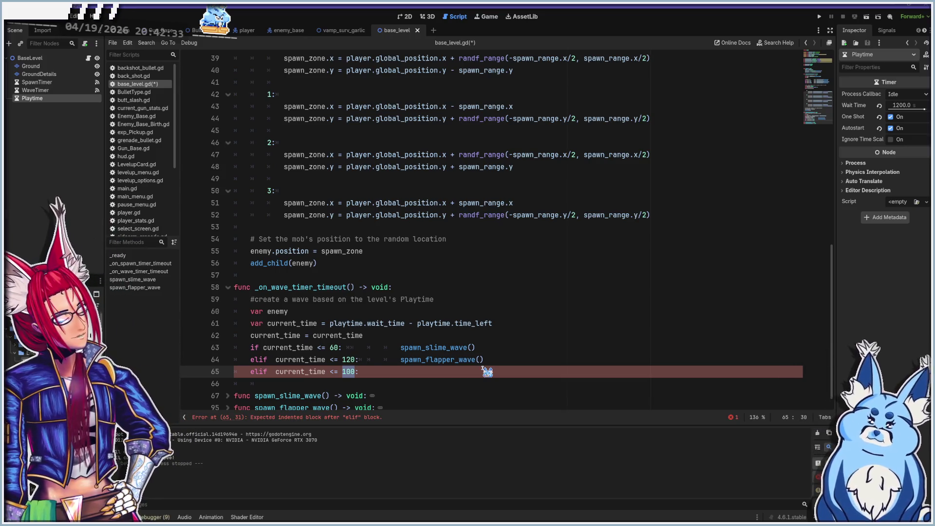
{"action": "type", "text": "240"}
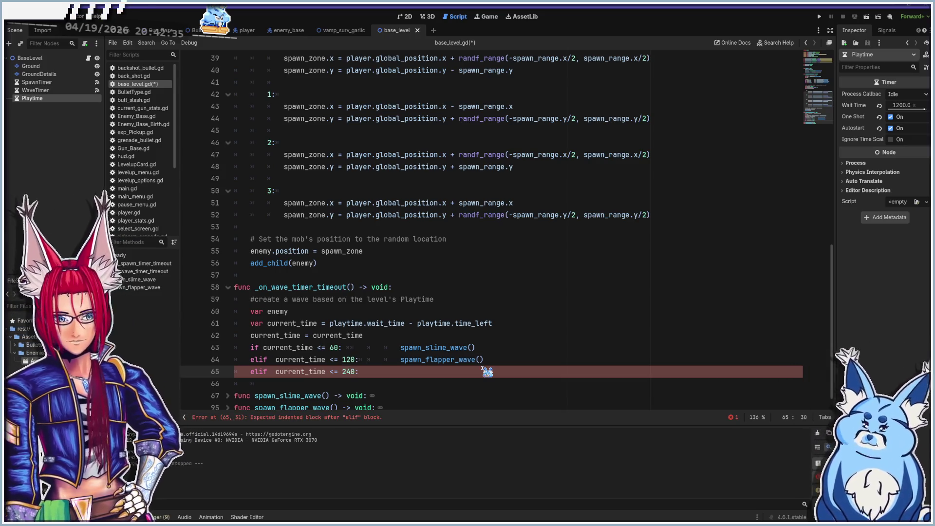
{"action": "key", "text": "Right"}
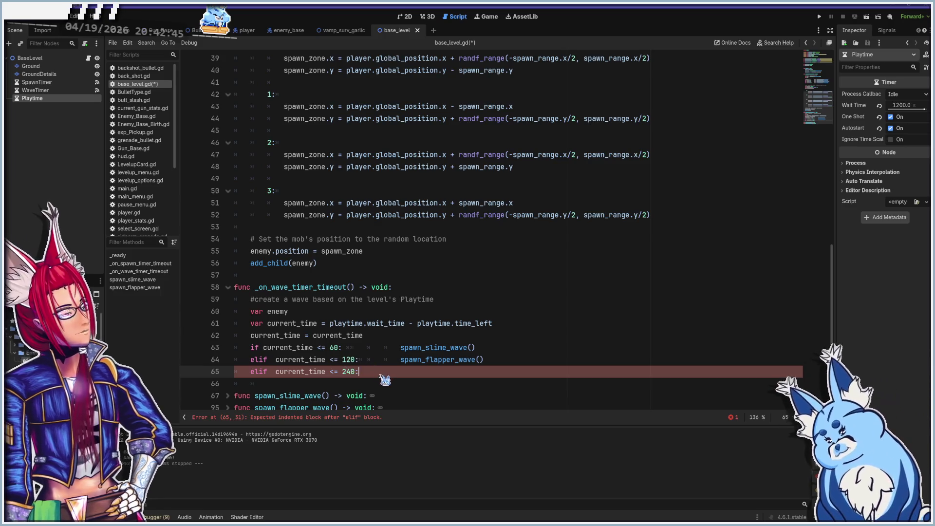
{"action": "key", "text": "Tab"}
{"action": "key", "text": "Tab"}
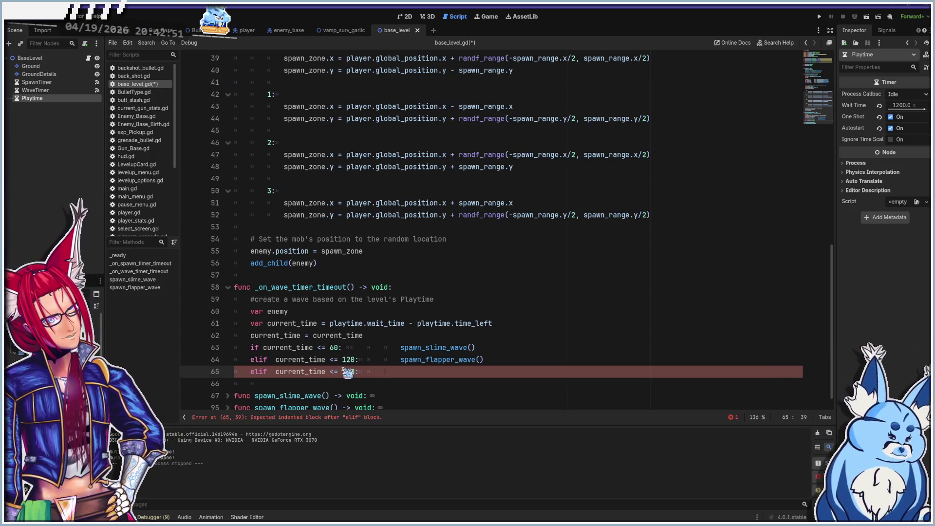
{"action": "key", "text": "Tab"}
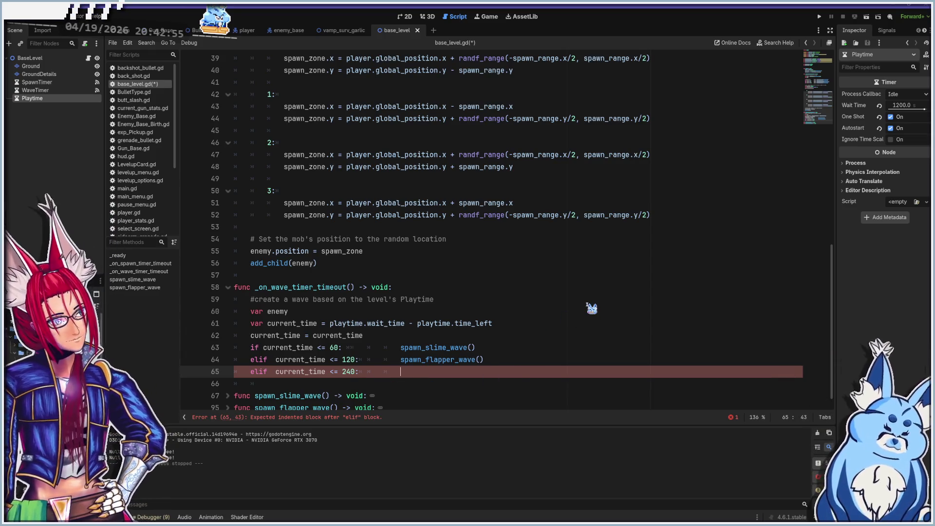
{"action": "type", "text": "wn_ant_"}
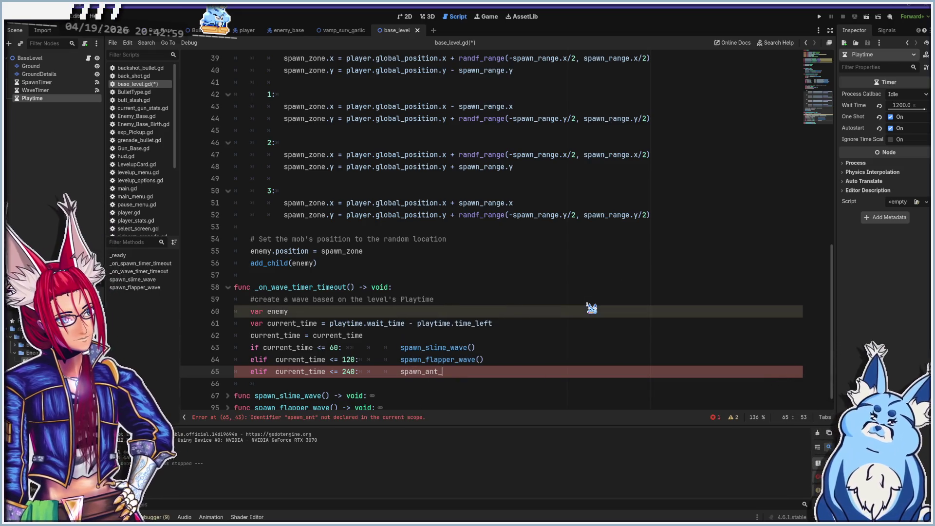
{"action": "key", "text": "BackSpace"}
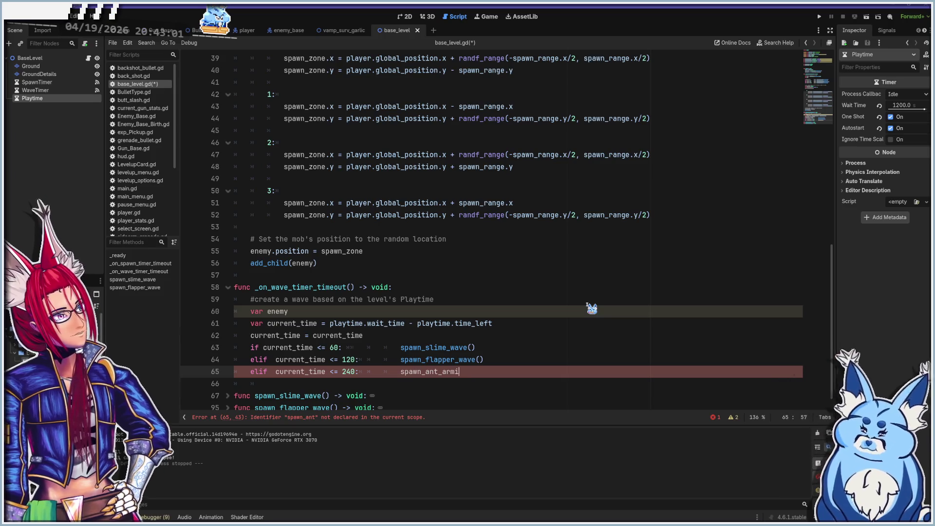
{"action": "type", "text": "()"}
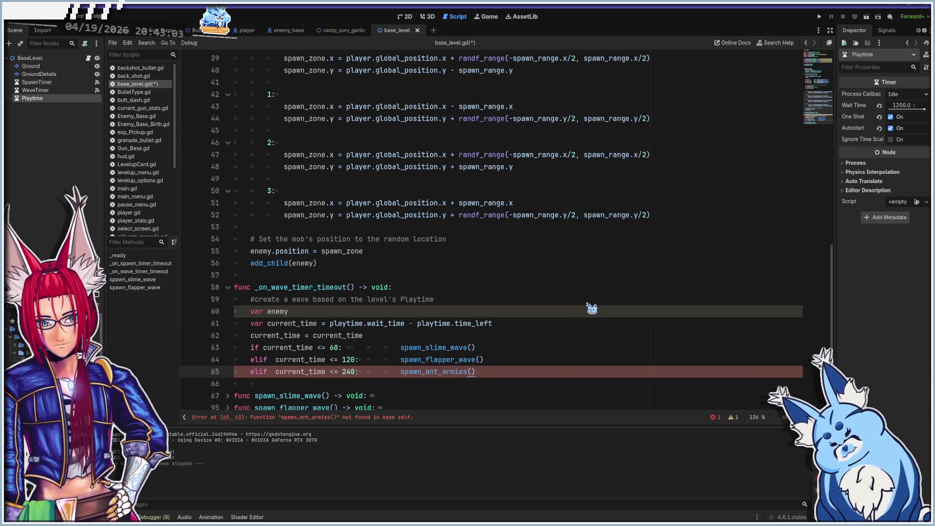
{"action": "scroll", "coordinate": [503, 329], "scroll_direction": "down", "scroll_amount": 1}
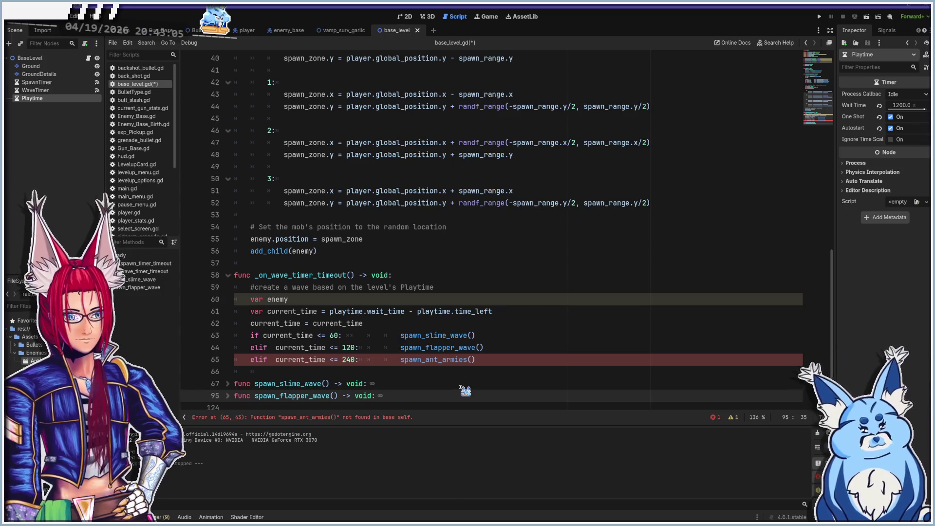
Undo the accidental blank line and fold spawn_flapper_wave back into one line.
{"action": "key", "text": "Return"}
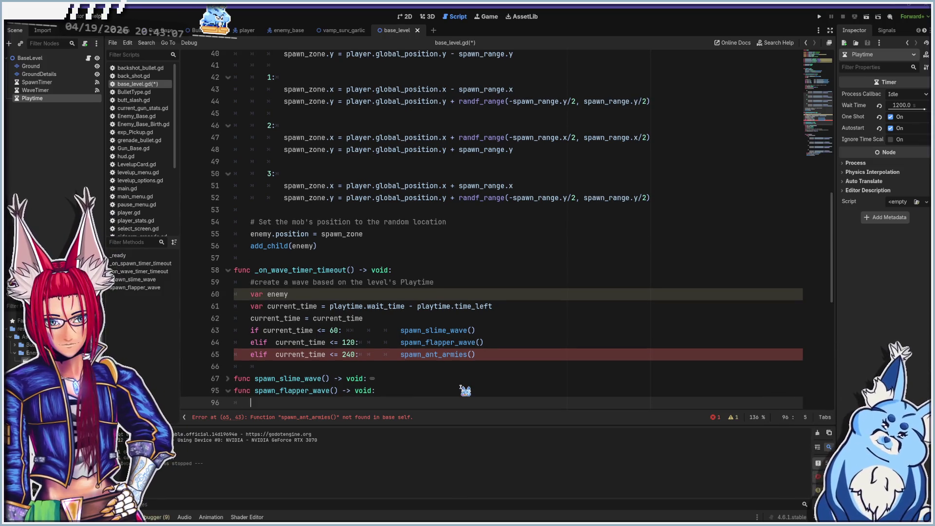
{"action": "key", "text": "ctrl+z"}
{"action": "scroll", "coordinate": [390, 375], "scroll_direction": "down", "scroll_amount": 10}
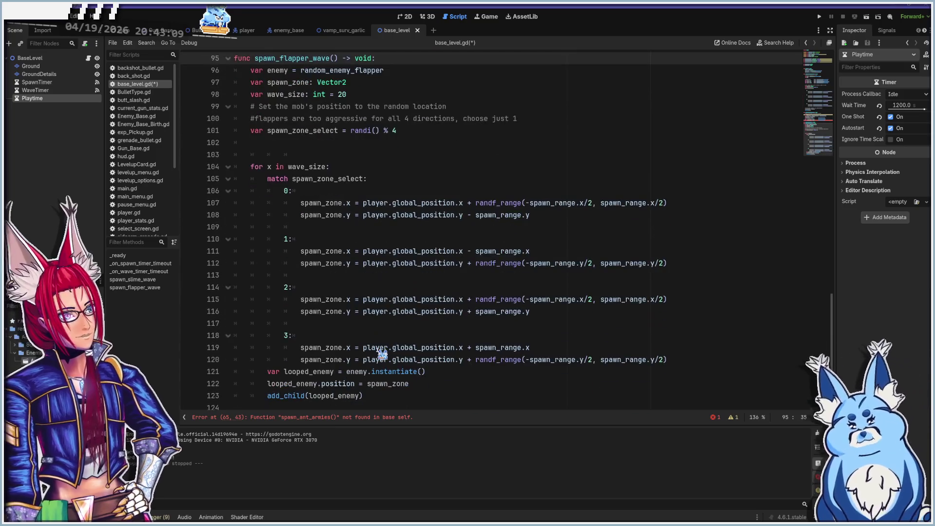
{"action": "scroll", "coordinate": [382, 354], "scroll_direction": "up", "scroll_amount": 6}
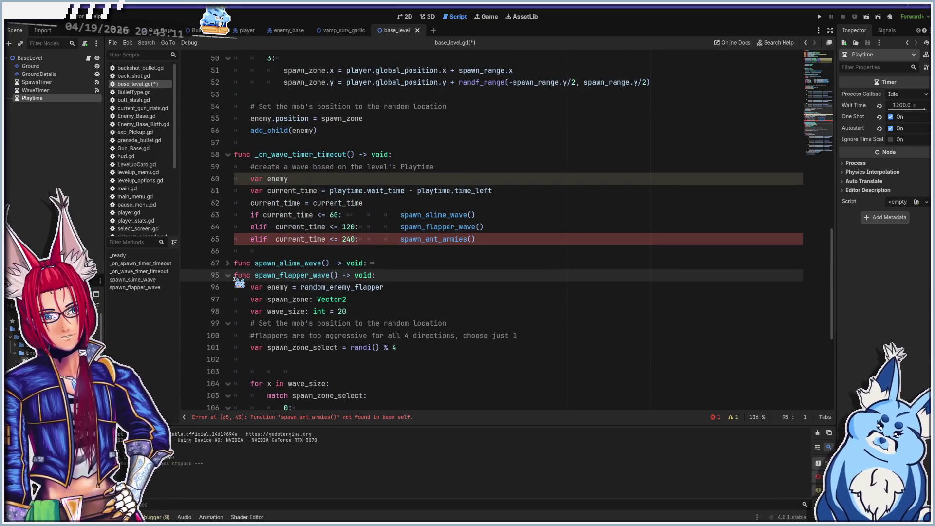
{"action": "left_click", "coordinate": [228, 276]}
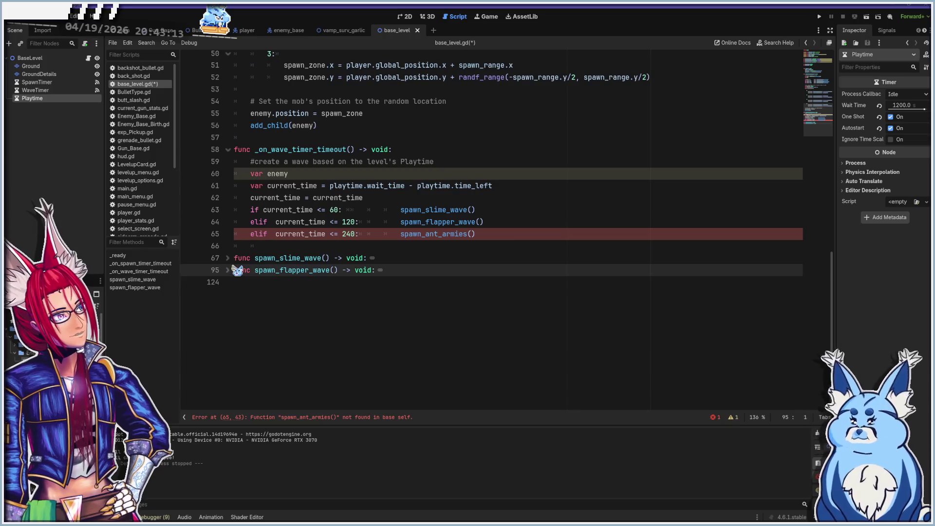
Copy the whole spawn_slime_wave function and paste it at line 124.
{"action": "left_click", "coordinate": [229, 259]}
{"action": "left_click", "coordinate": [236, 258]}
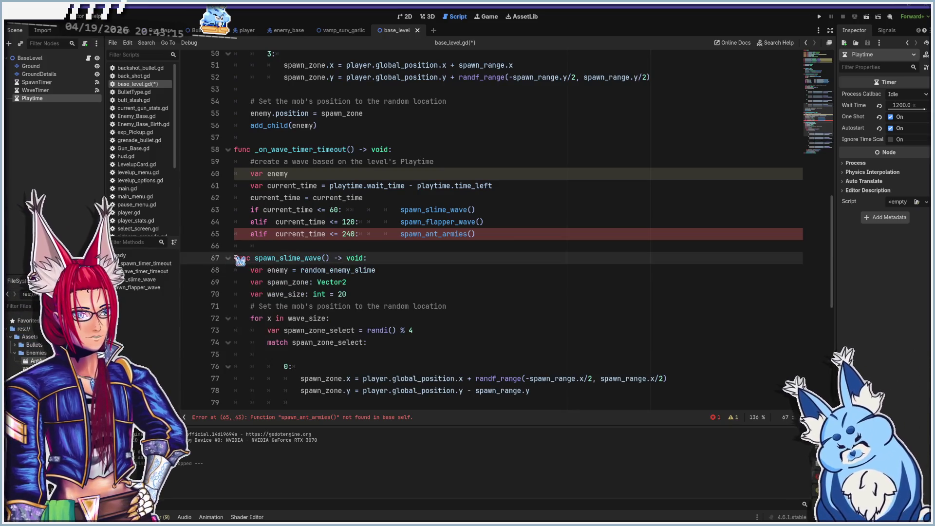
{"action": "scroll", "coordinate": [404, 314], "scroll_direction": "down", "scroll_amount": 5}
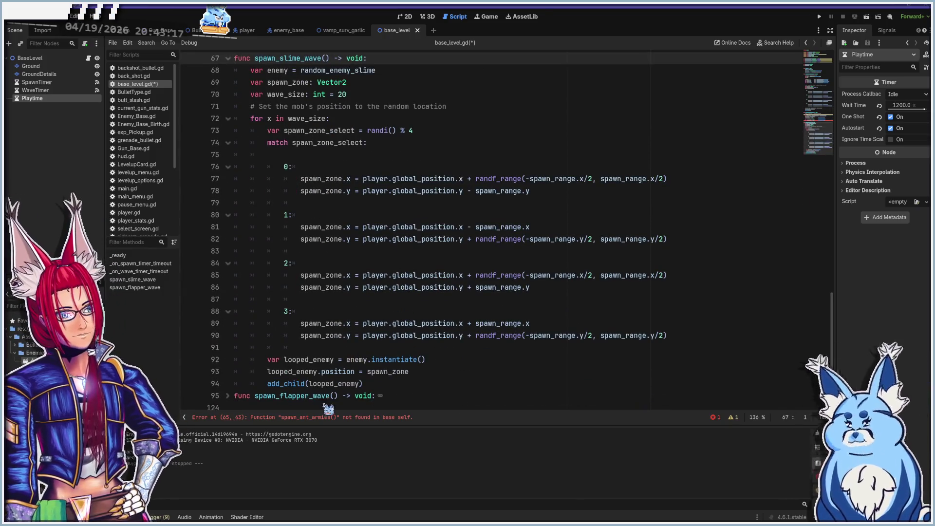
{"action": "left_click", "coordinate": [394, 386], "text": "shift"}
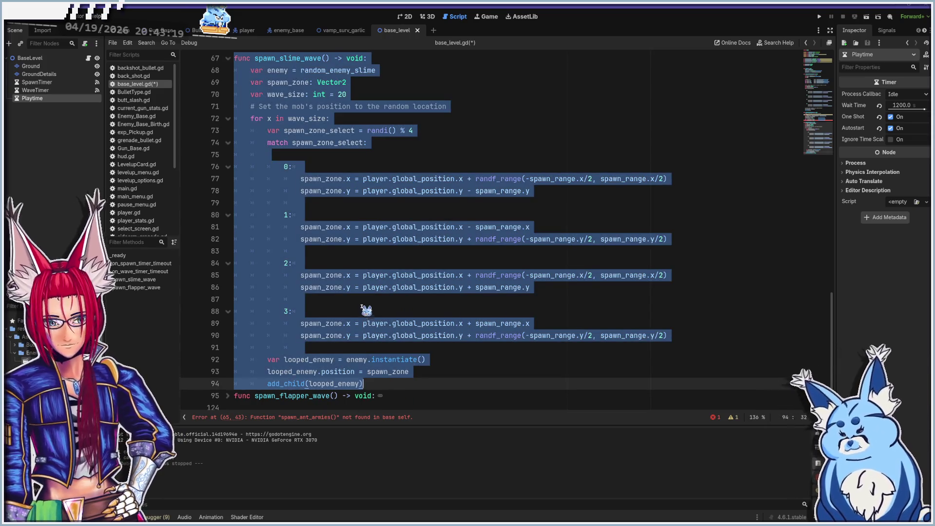
{"action": "scroll", "coordinate": [248, 266], "scroll_direction": "up", "scroll_amount": 7}
{"action": "left_click", "coordinate": [228, 311]}
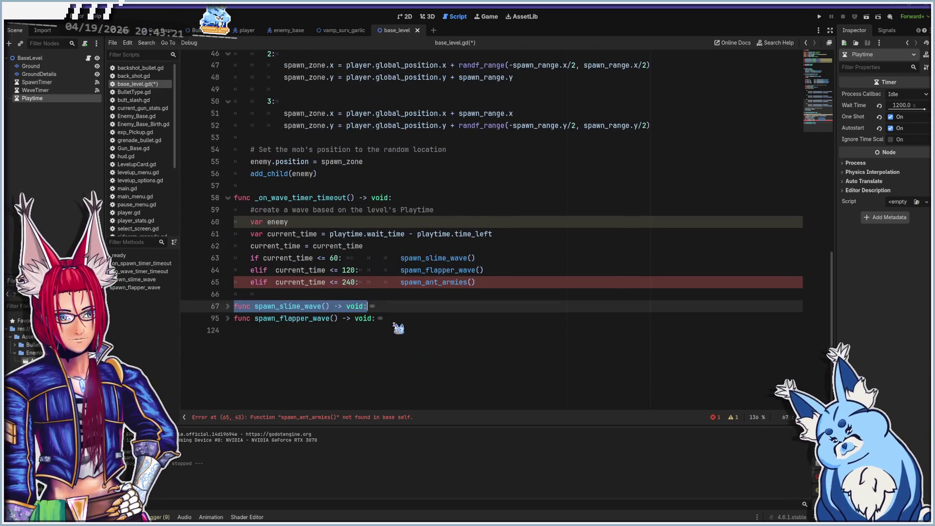
{"action": "left_click", "coordinate": [275, 346]}
{"action": "key", "text": "ctrl+v"}
Rename the copy to spawn_ant_armies and make it spawn random_enemy_ants.
{"action": "scroll", "coordinate": [275, 340], "scroll_direction": "up", "scroll_amount": 6}
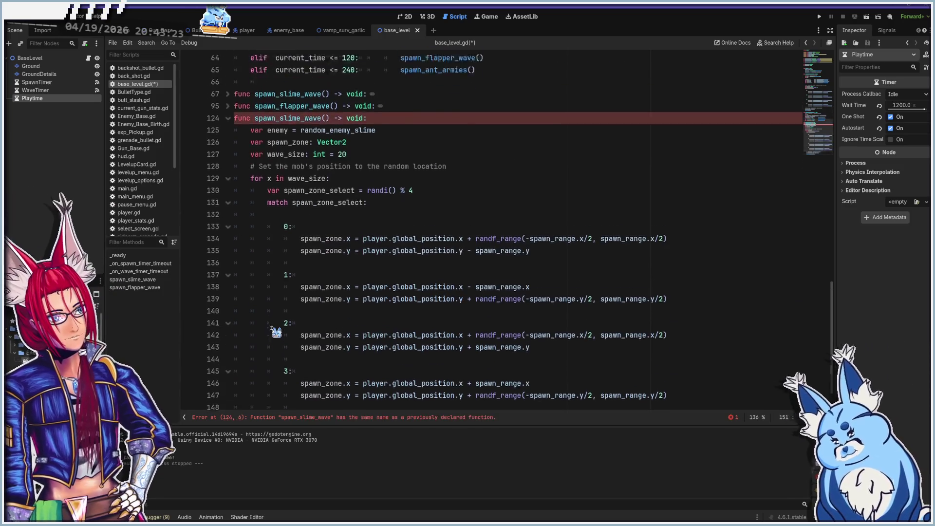
{"action": "left_click", "coordinate": [280, 330]}
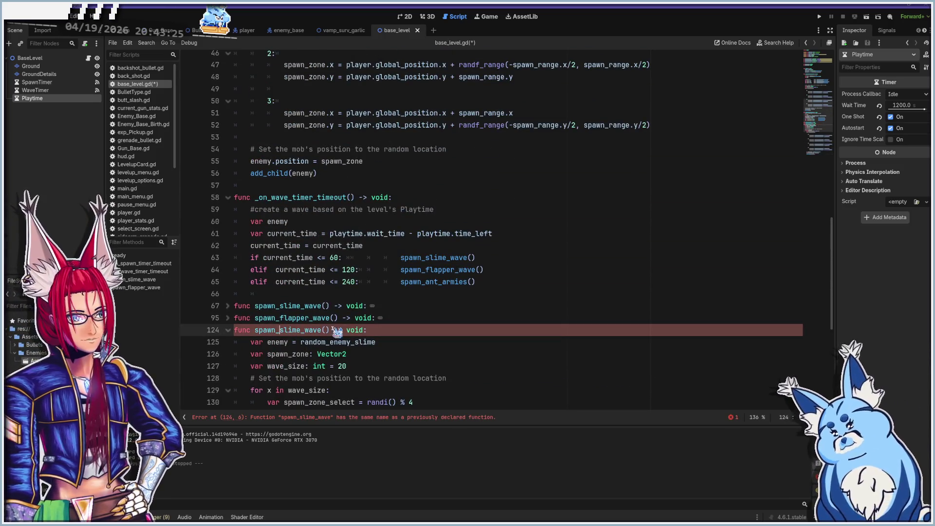
{"action": "type", "text": "ant_armies"}
{"action": "scroll", "coordinate": [312, 275], "scroll_direction": "down", "scroll_amount": 2}
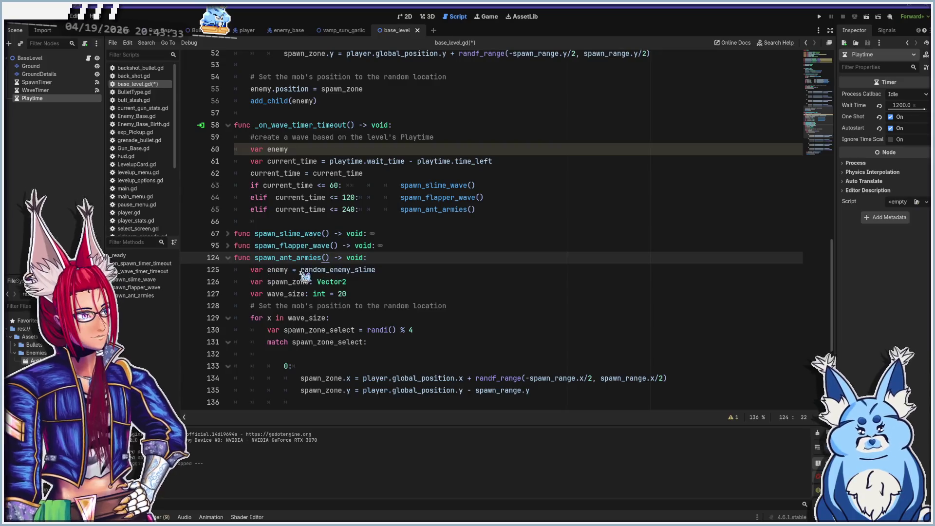
{"action": "left_click", "coordinate": [393, 269]}
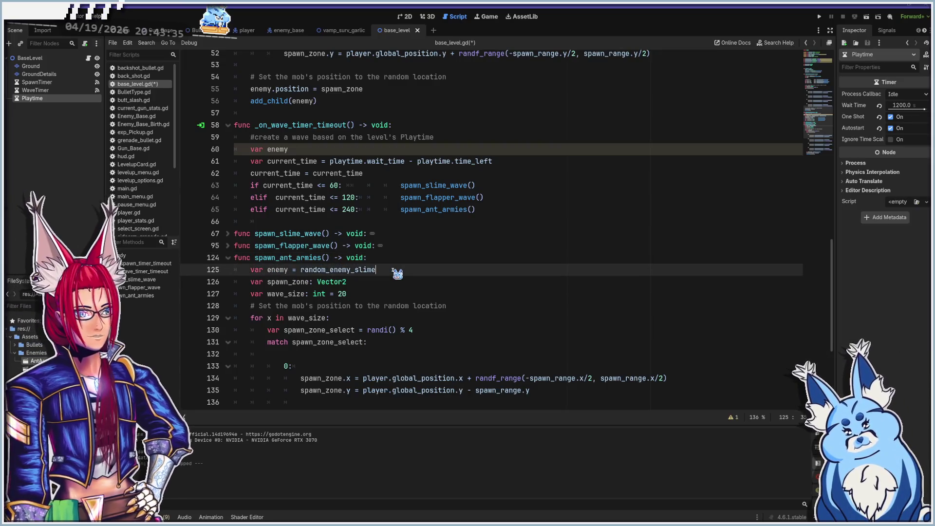
{"action": "scroll", "coordinate": [376, 265], "scroll_direction": "up", "scroll_amount": 8}
{"action": "scroll", "coordinate": [359, 331], "scroll_direction": "down", "scroll_amount": 5}
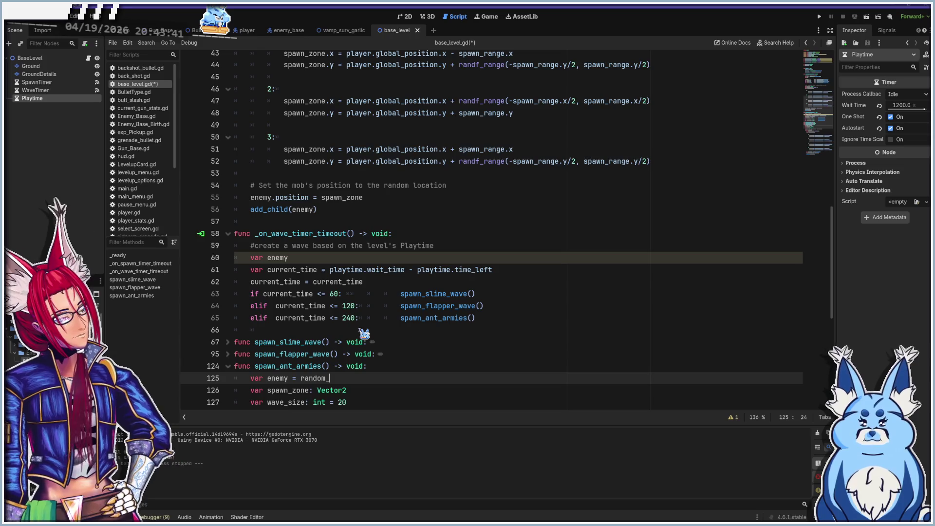
{"action": "type", "text": "ants"}
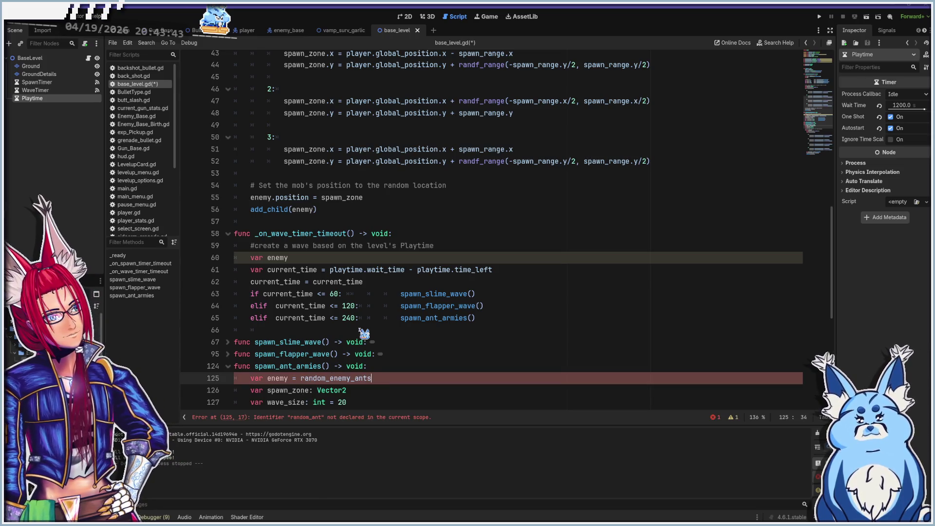
Set spawn_ant_armies' wave_size to 10 and fold the finished function.
{"action": "scroll", "coordinate": [312, 384], "scroll_direction": "down", "scroll_amount": 2}
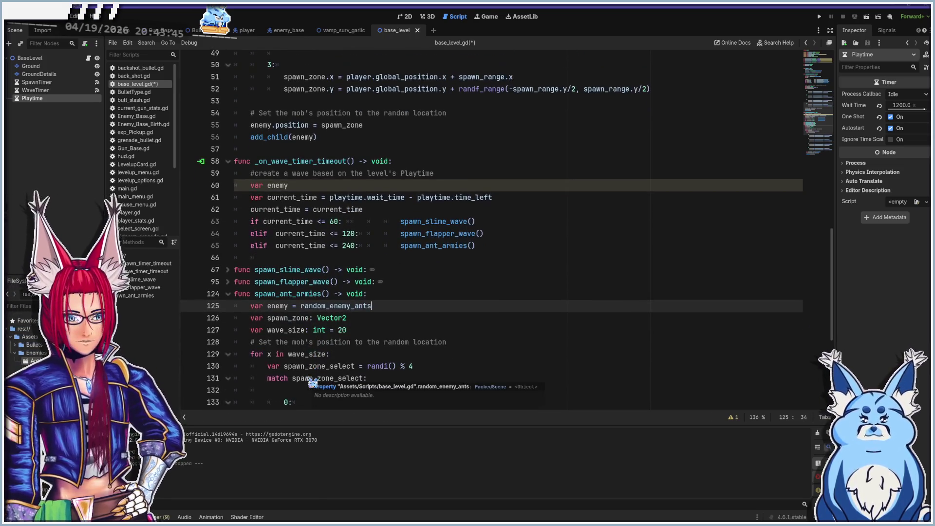
{"action": "scroll", "coordinate": [312, 380], "scroll_direction": "down", "scroll_amount": 4}
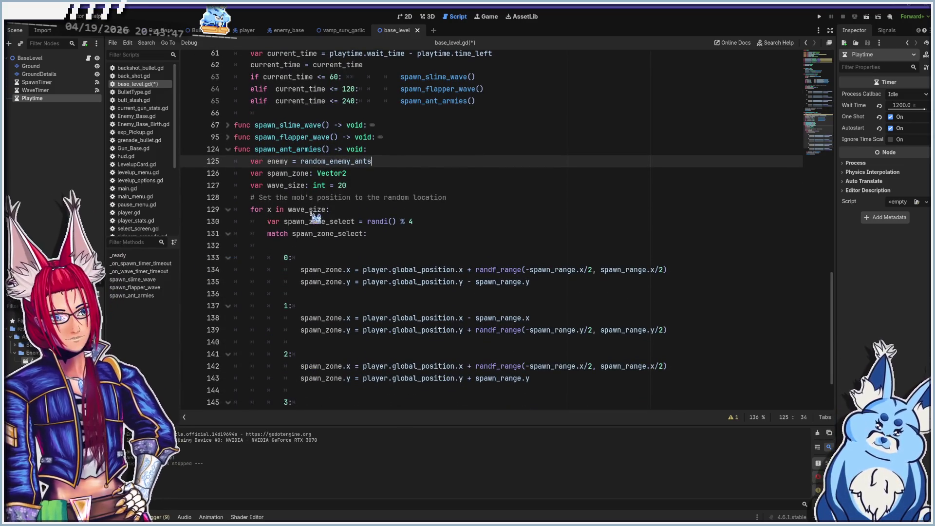
{"action": "left_click", "coordinate": [272, 210]}
{"action": "left_click", "coordinate": [359, 186]}
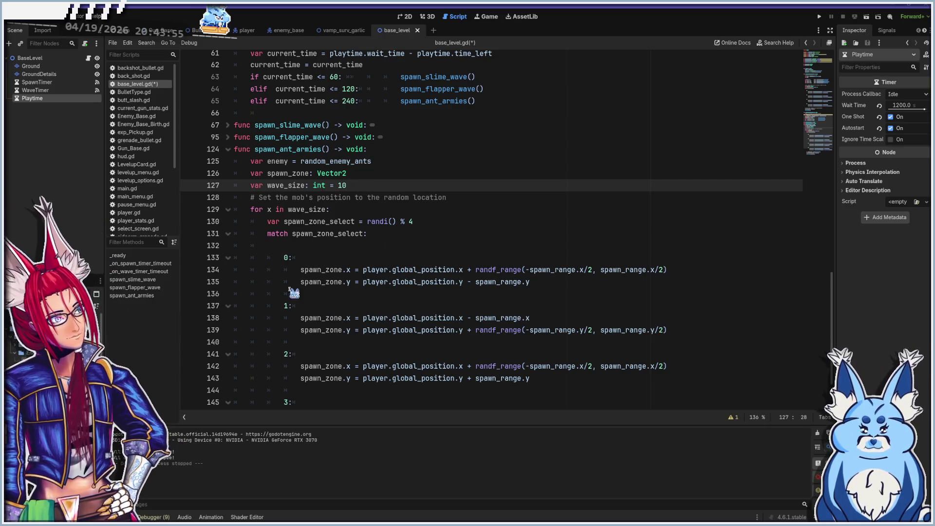
{"action": "scroll", "coordinate": [358, 371], "scroll_direction": "down", "scroll_amount": 2}
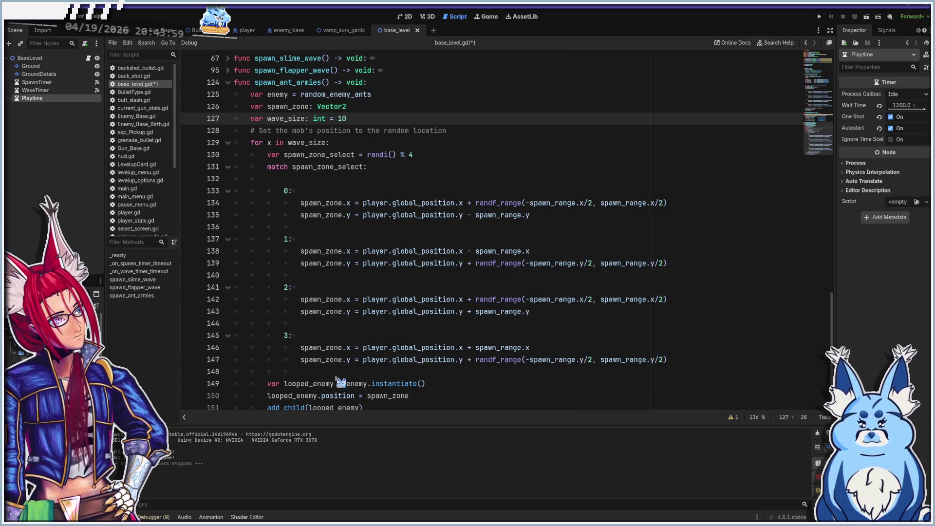
{"action": "scroll", "coordinate": [331, 322], "scroll_direction": "up", "scroll_amount": 4}
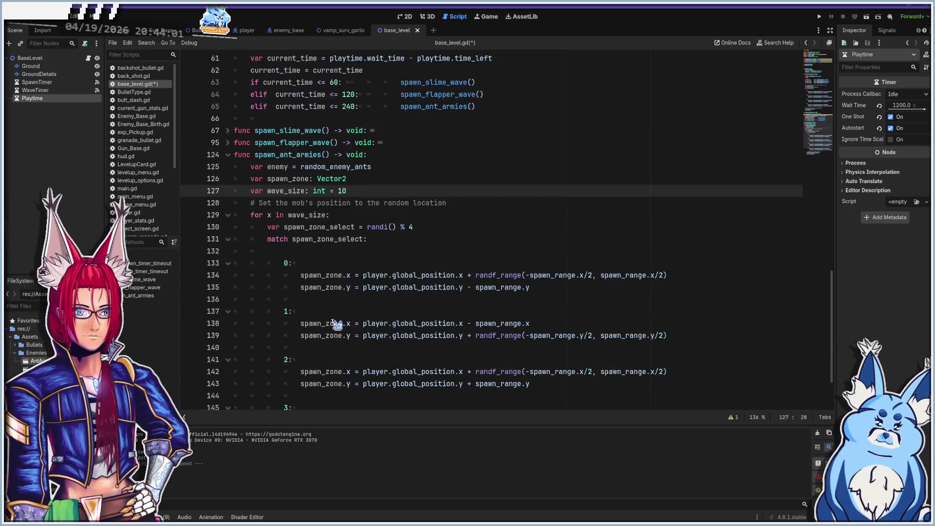
{"action": "left_click", "coordinate": [228, 223]}
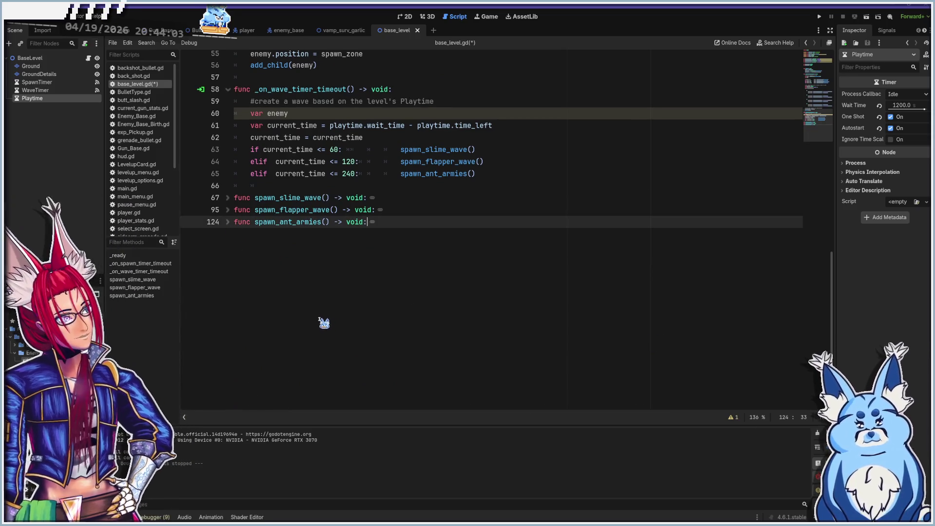
Change the enemy roll to randi_range(0,8), comment out the ant branch, and run the game.
{"action": "scroll", "coordinate": [324, 322], "scroll_direction": "up", "scroll_amount": 9}
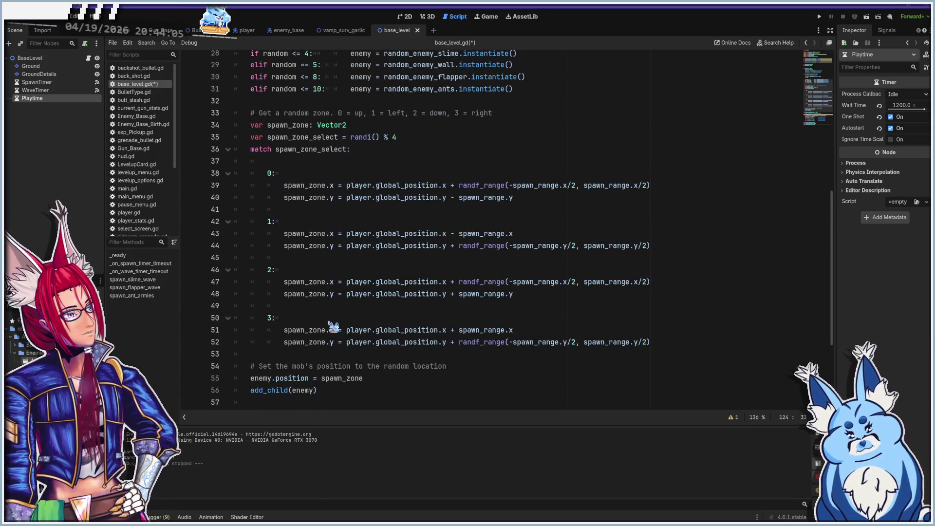
{"action": "scroll", "coordinate": [334, 327], "scroll_direction": "up", "scroll_amount": 4}
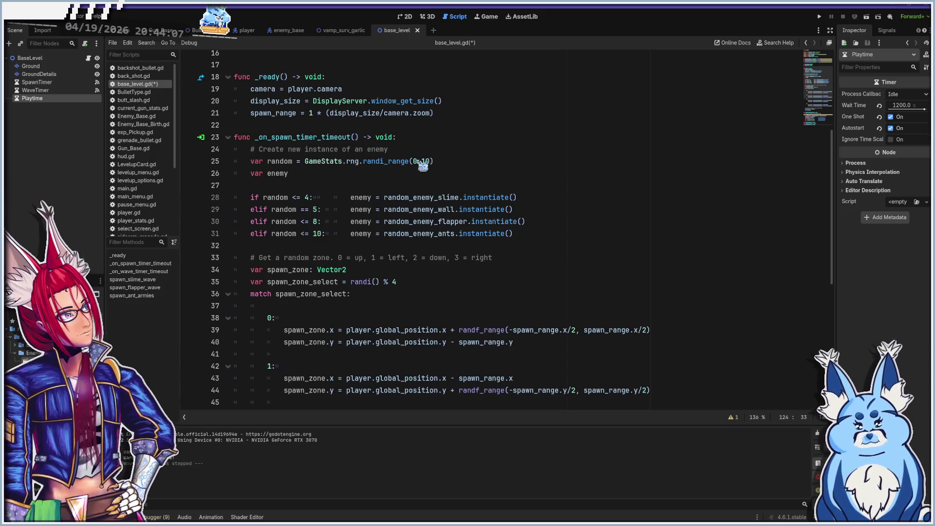
{"action": "left_click", "coordinate": [425, 161]}
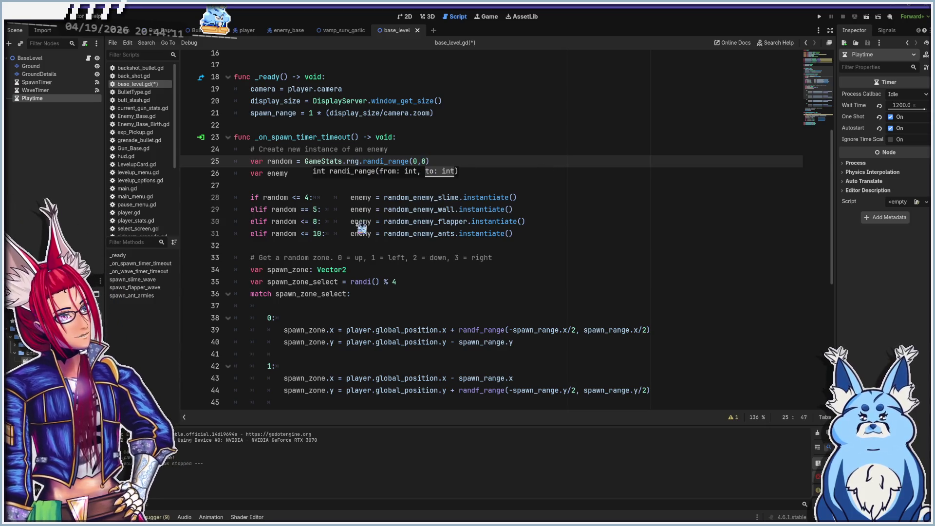
{"action": "left_click", "coordinate": [294, 233]}
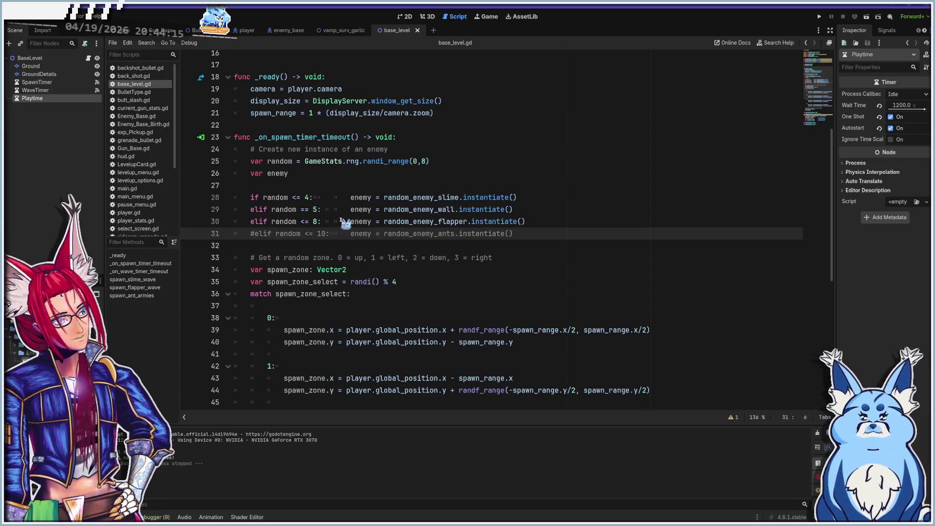
{"action": "key", "text": "F5"}
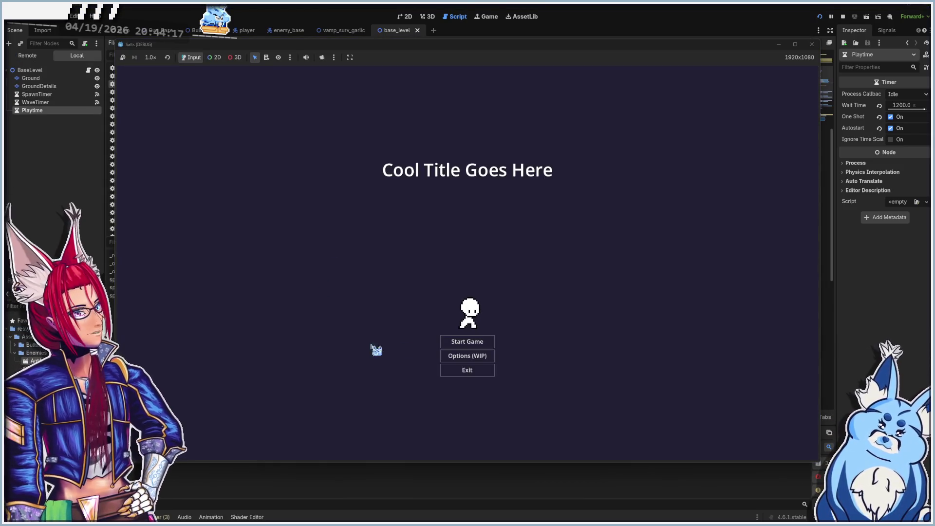
Start a new game from the title menu and move the player around with WASD.
{"action": "left_click", "coordinate": [460, 344]}
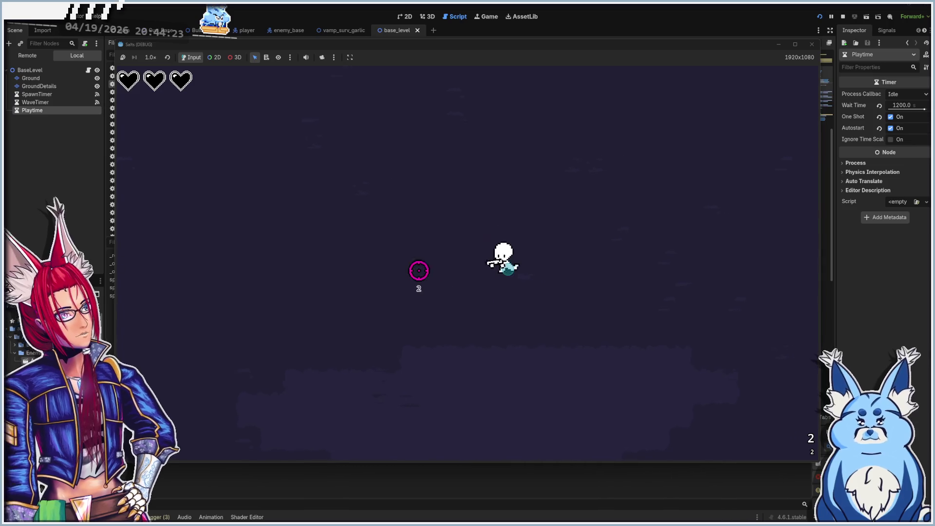
{"action": "key", "text": "w"}
{"action": "key", "text": "a"}
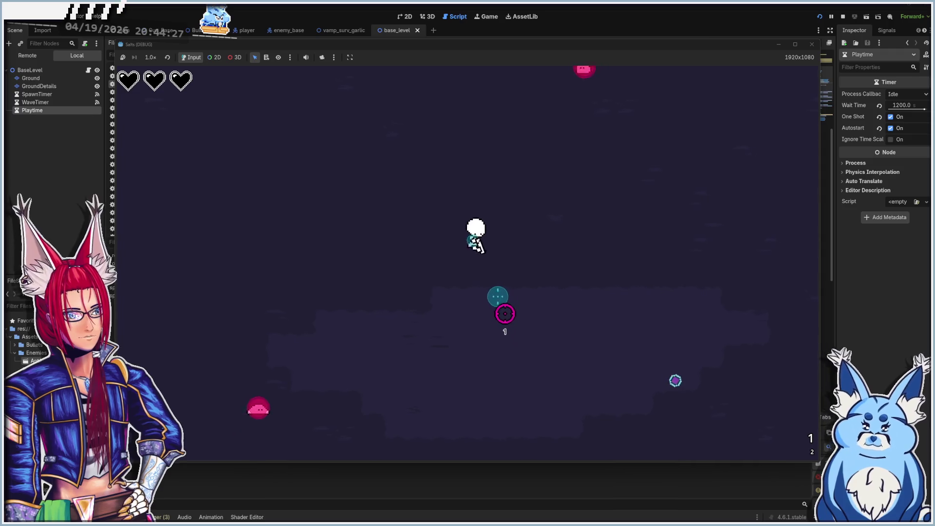
{"action": "key", "text": "s"}
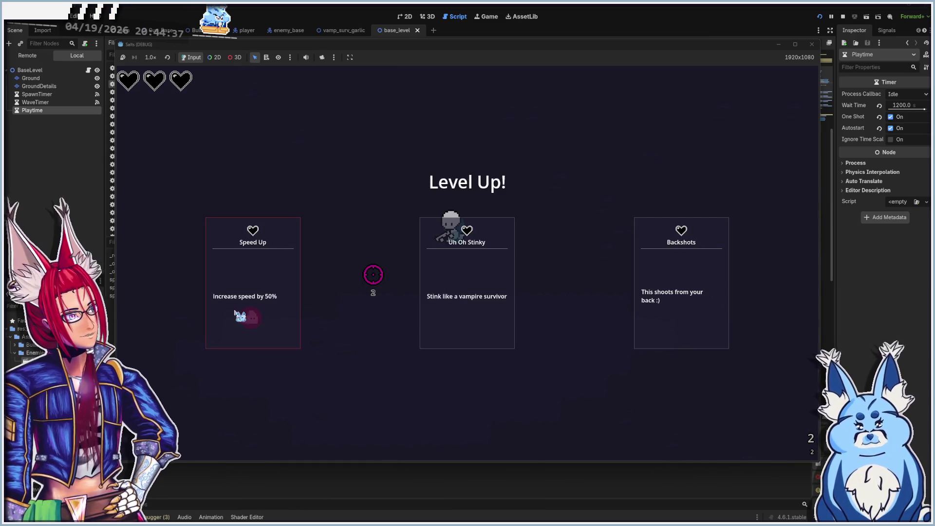
Take the Speed Up upgrade and steer the player around the arena edge.
{"action": "left_click", "coordinate": [234, 303]}
{"action": "key", "text": "w+d"}
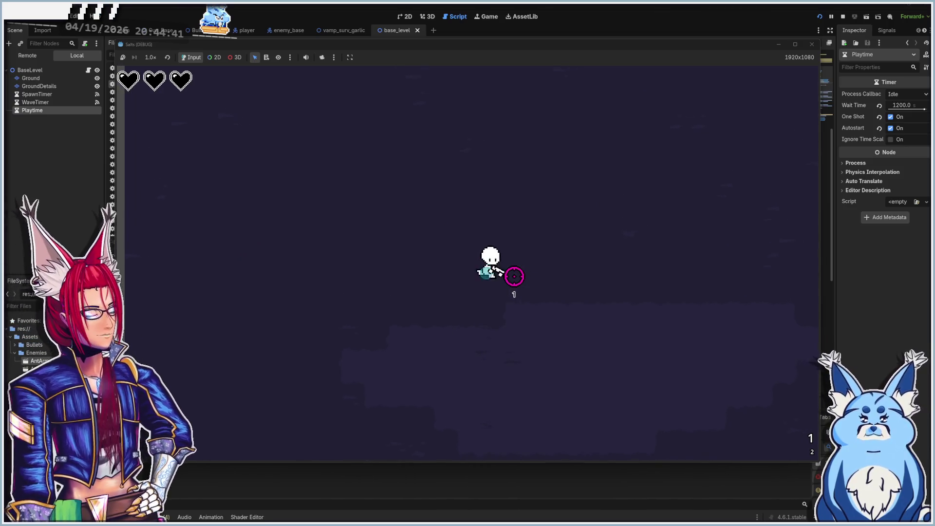
{"action": "key", "text": "w"}
{"action": "key", "text": "a"}
{"action": "key", "text": "s"}
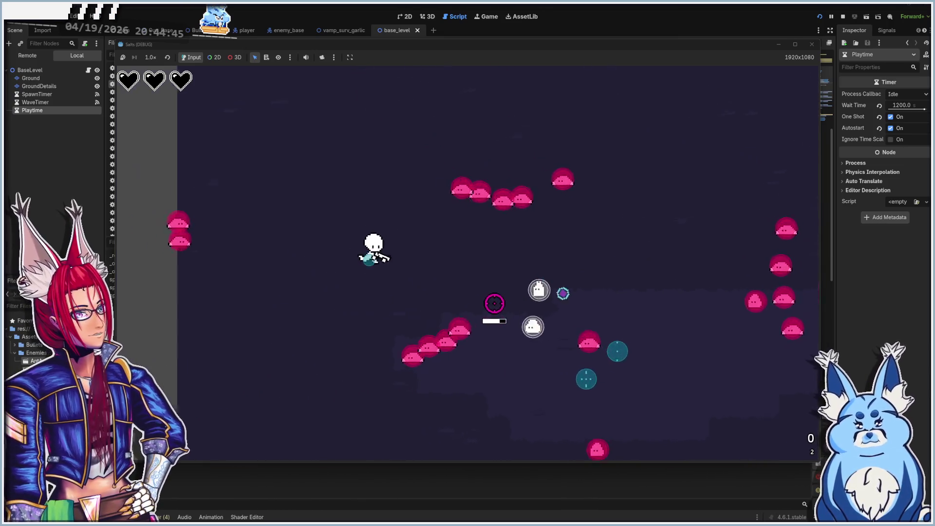
{"action": "key", "text": "d"}
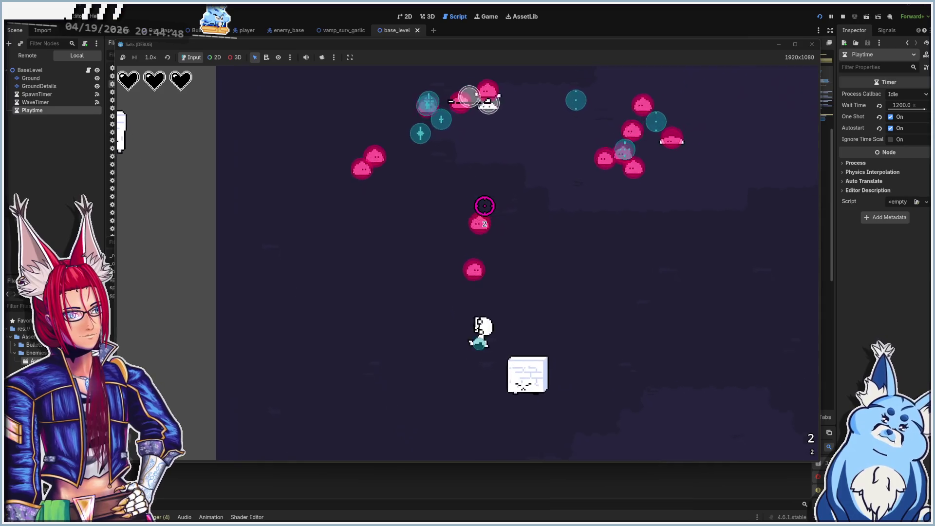
{"action": "key", "text": "s"}
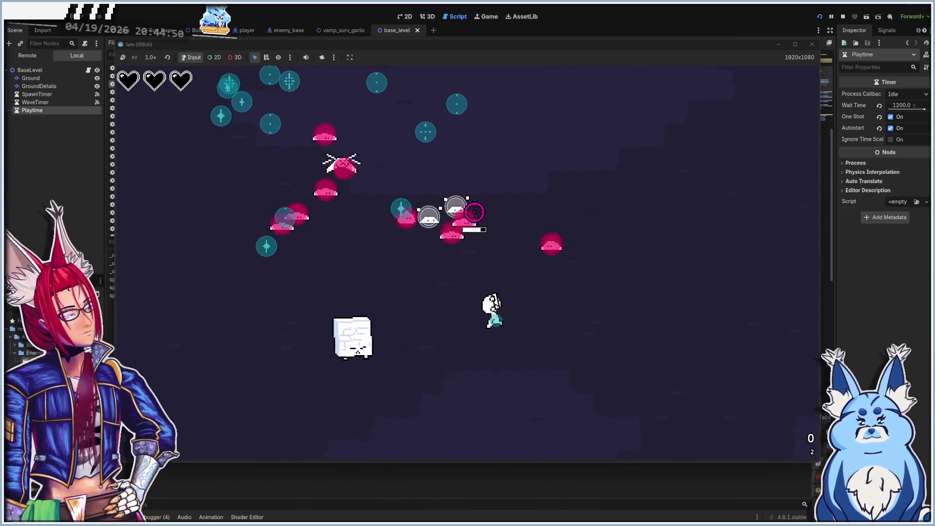
{"action": "key", "text": "d"}
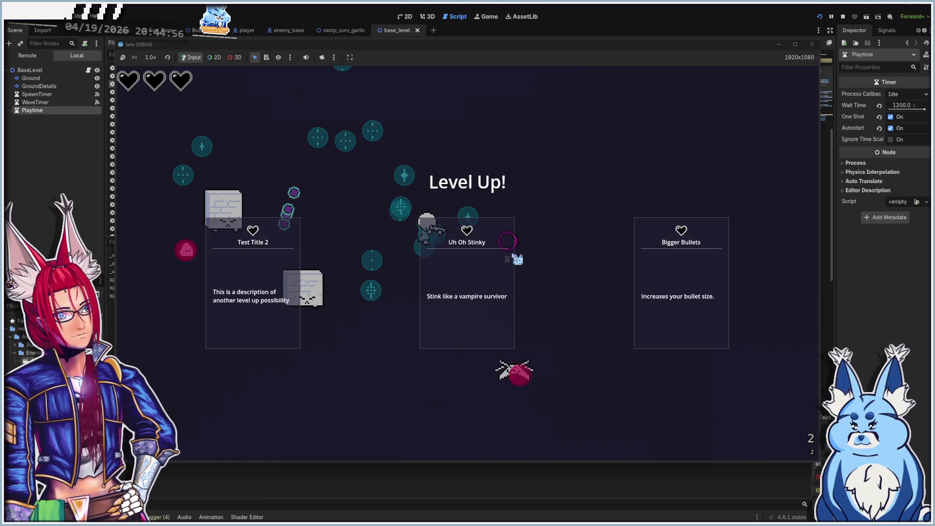
Pick upgrades at successive level-ups, including Butt Slash and Test Title 3.
{"action": "left_click", "coordinate": [513, 257]}
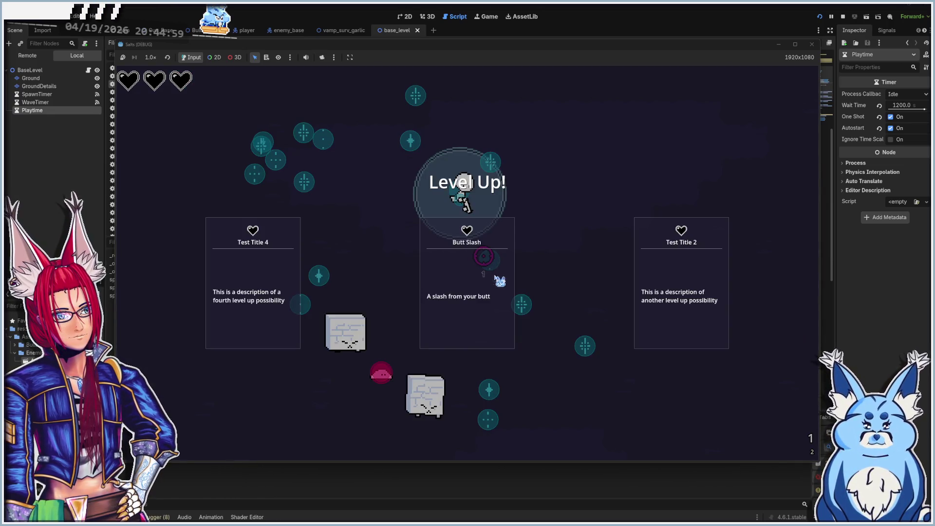
{"action": "left_click", "coordinate": [497, 279]}
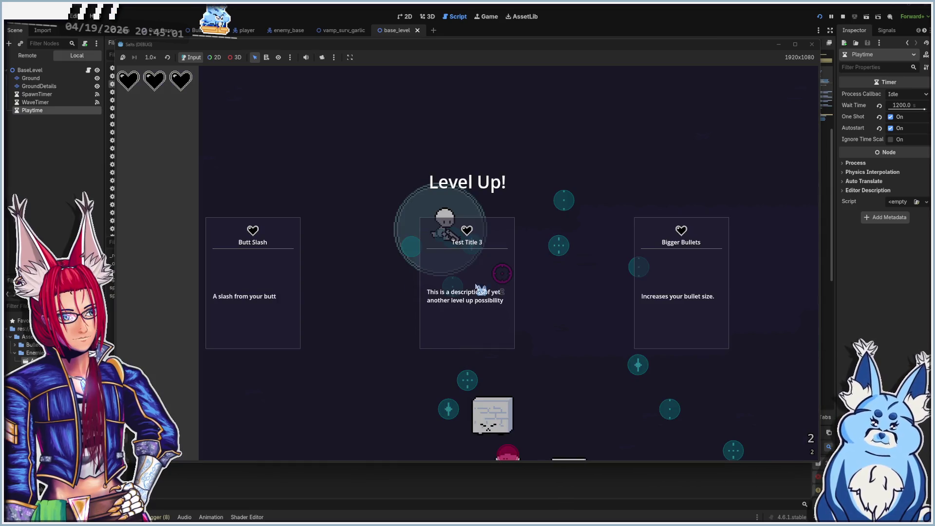
{"action": "left_click", "coordinate": [240, 275]}
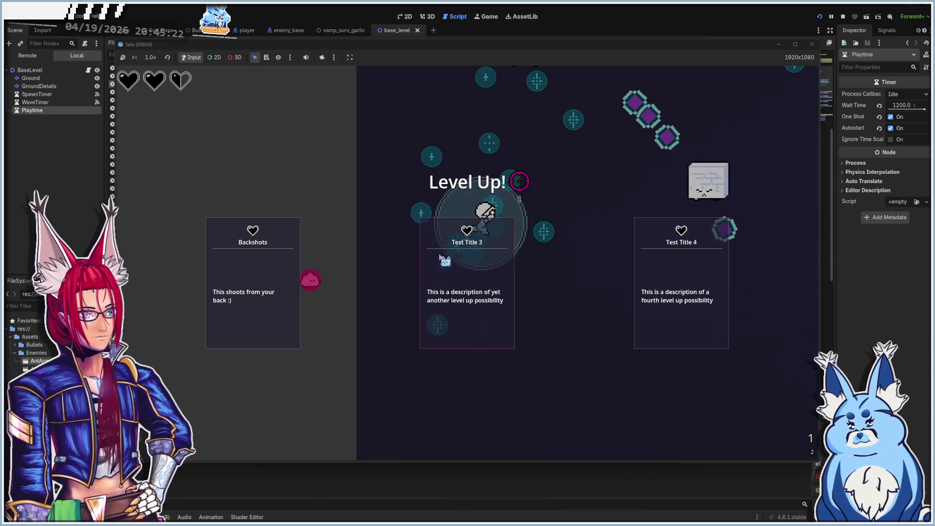
{"action": "left_click", "coordinate": [441, 257]}
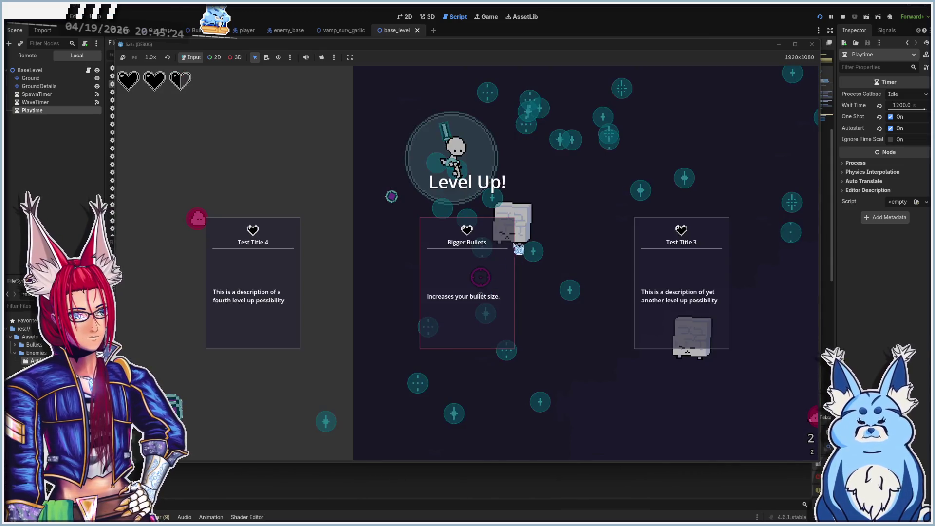
{"action": "left_click", "coordinate": [263, 297]}
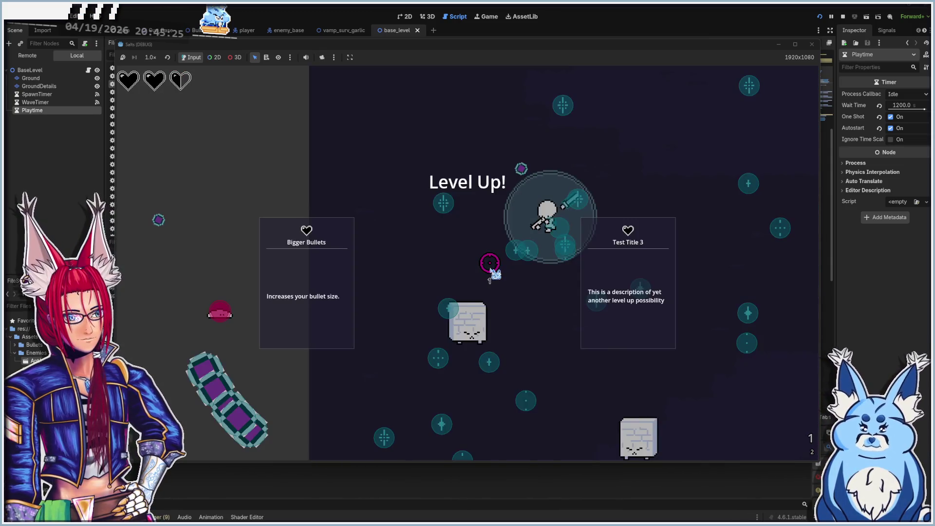
{"action": "left_click", "coordinate": [624, 271]}
Keep moving the player right and down to dodge the swarming enemies.
{"action": "key", "text": "d"}
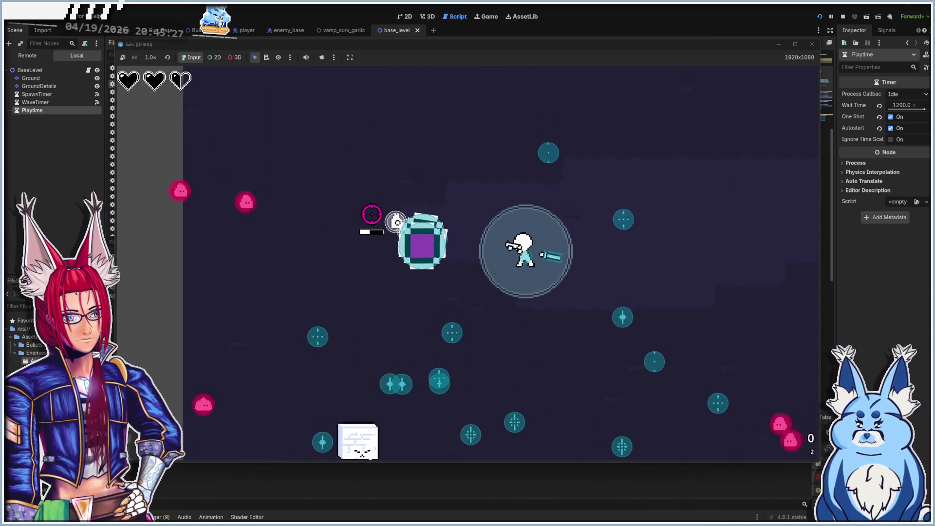
{"action": "key", "text": "d"}
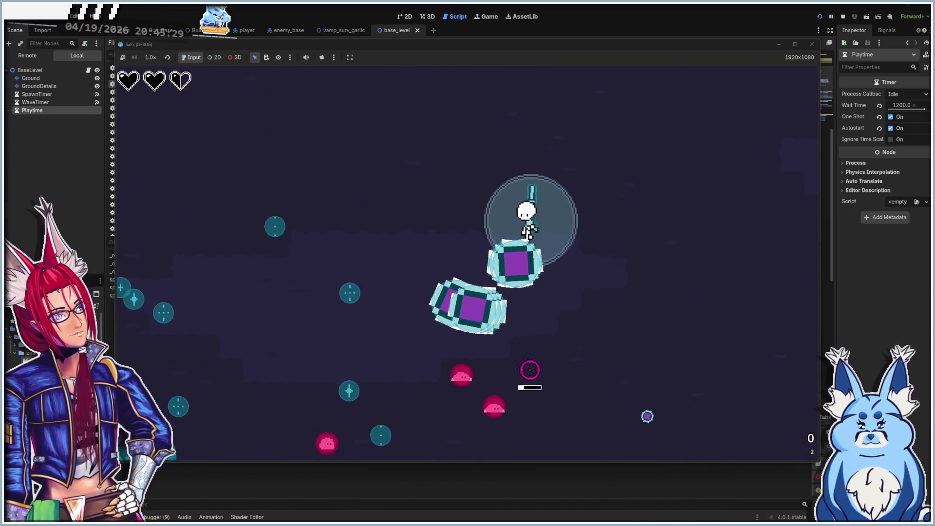
{"action": "key", "text": "d"}
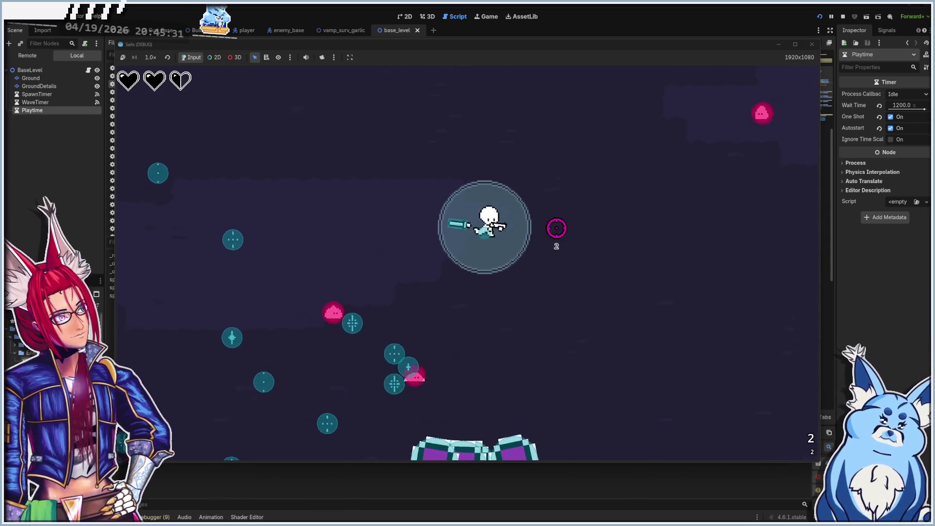
{"action": "key", "text": "d"}
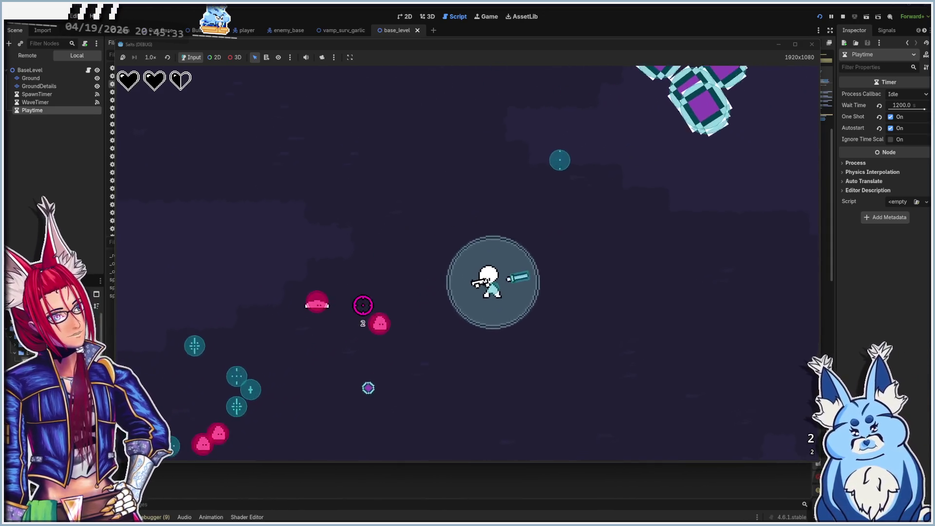
{"action": "key", "text": "d"}
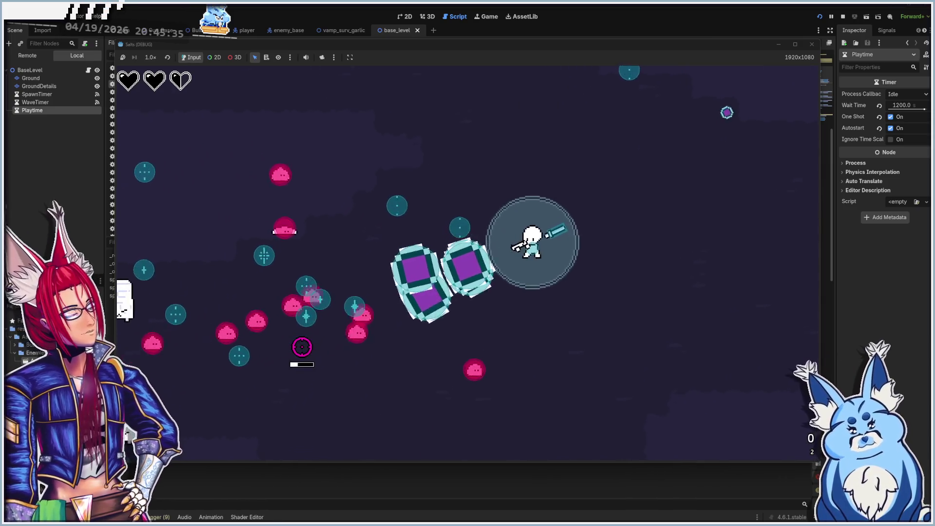
{"action": "key", "text": "s"}
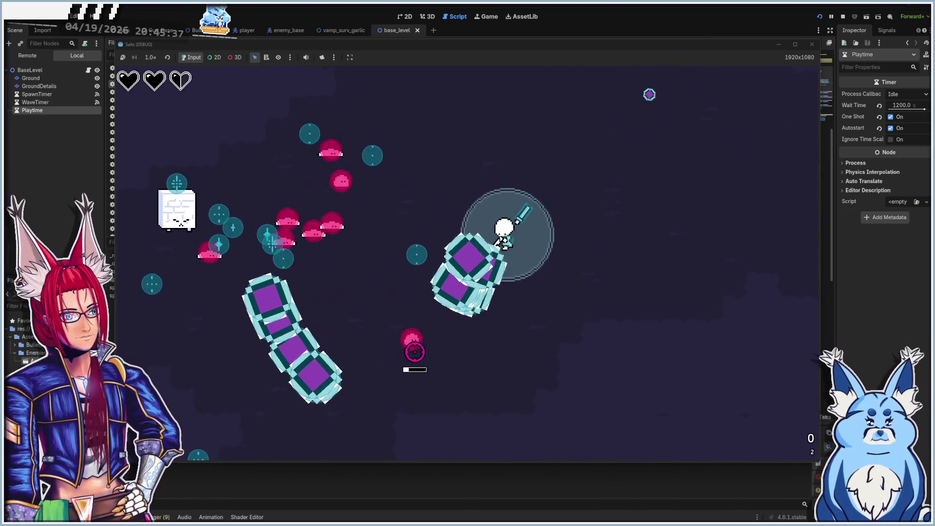
{"action": "key", "text": "d"}
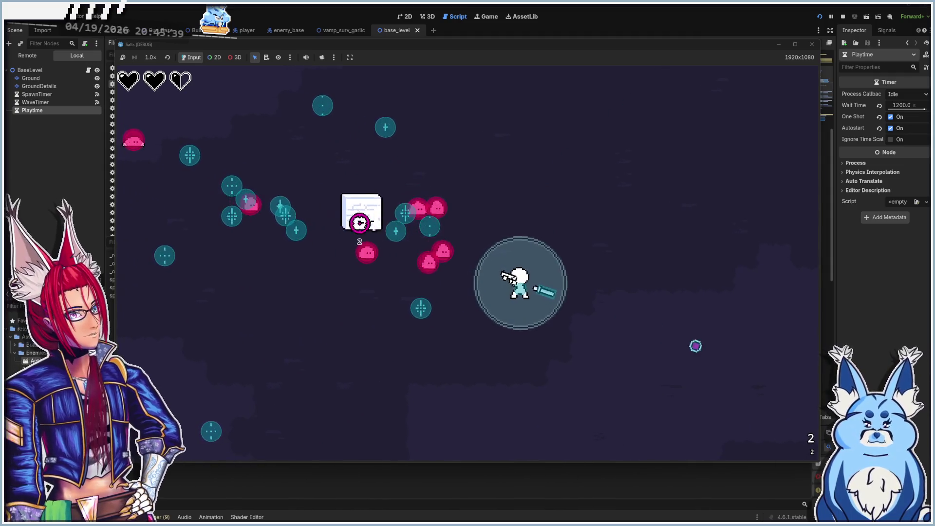
{"action": "key", "text": "s"}
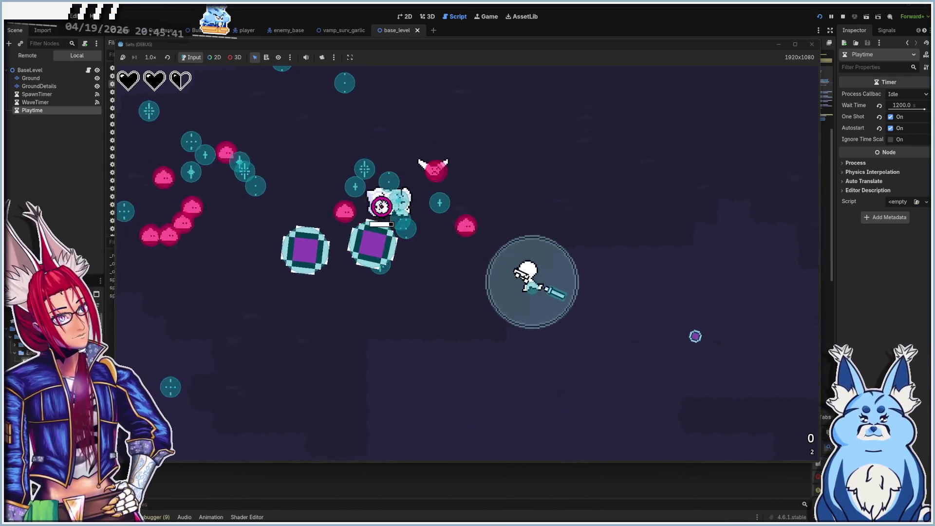
{"action": "key", "text": "d"}
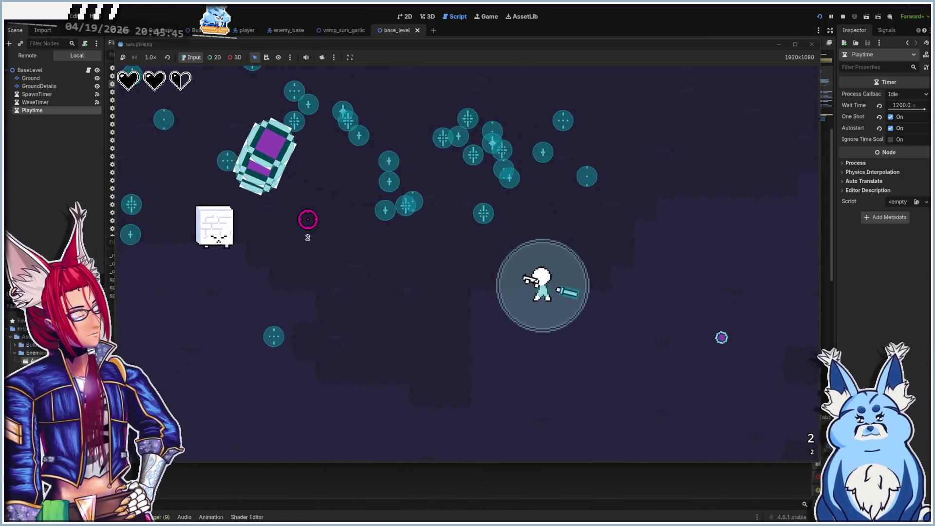
{"action": "key", "text": "s"}
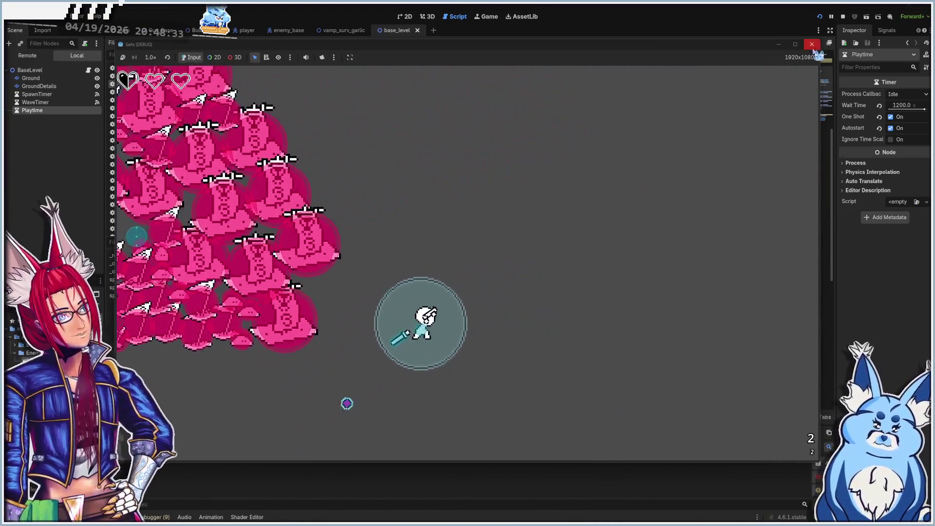
Close the Salts (DEBUG) game window to stop the playtest.
{"action": "left_click", "coordinate": [812, 45]}
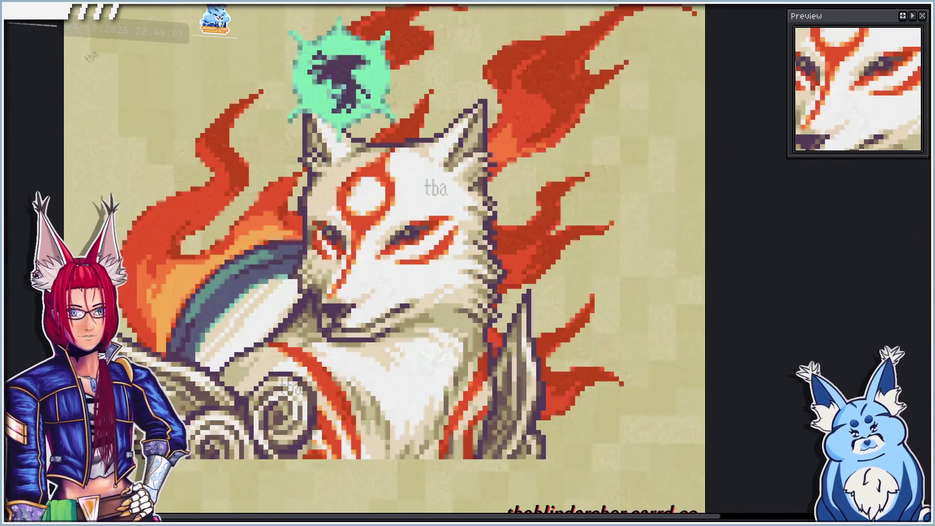
Close the Sprite-0002 wolf image, discarding its unsaved changes.
{"action": "key", "text": "ctrl+w"}
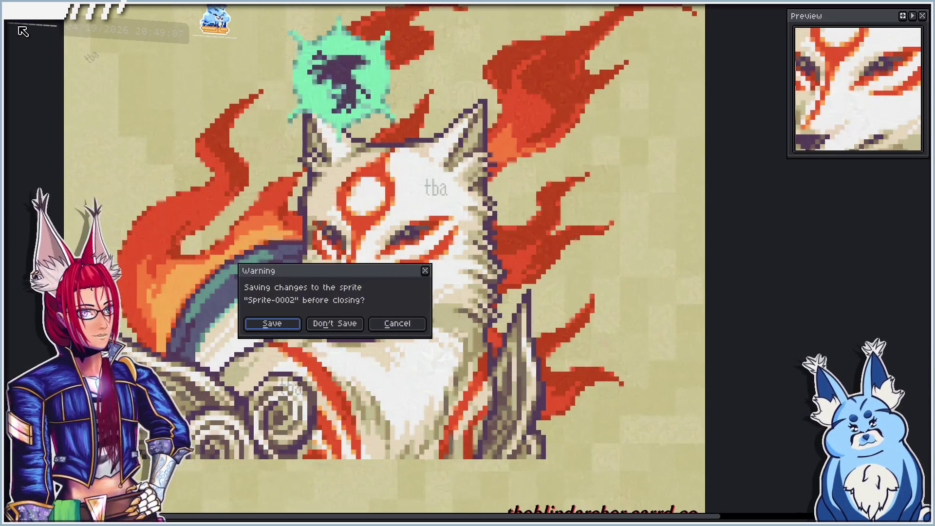
{"action": "left_click", "coordinate": [347, 326]}
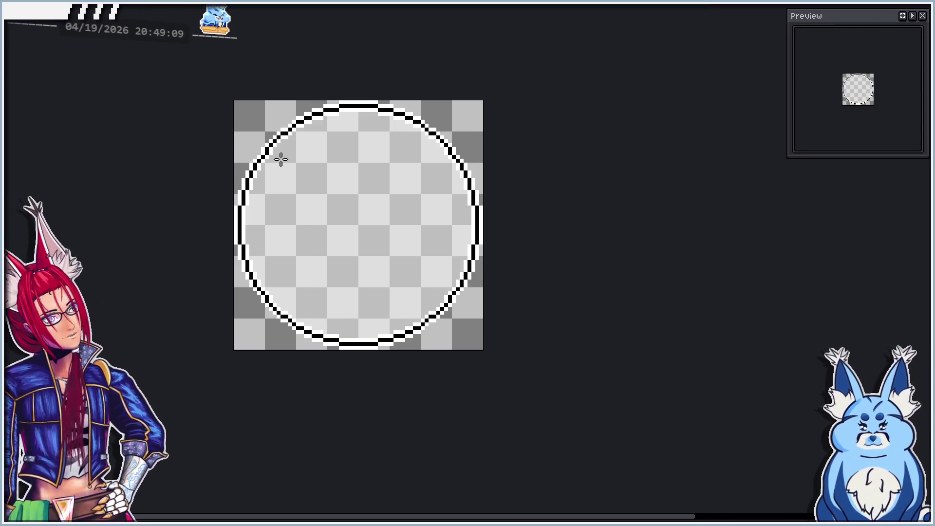
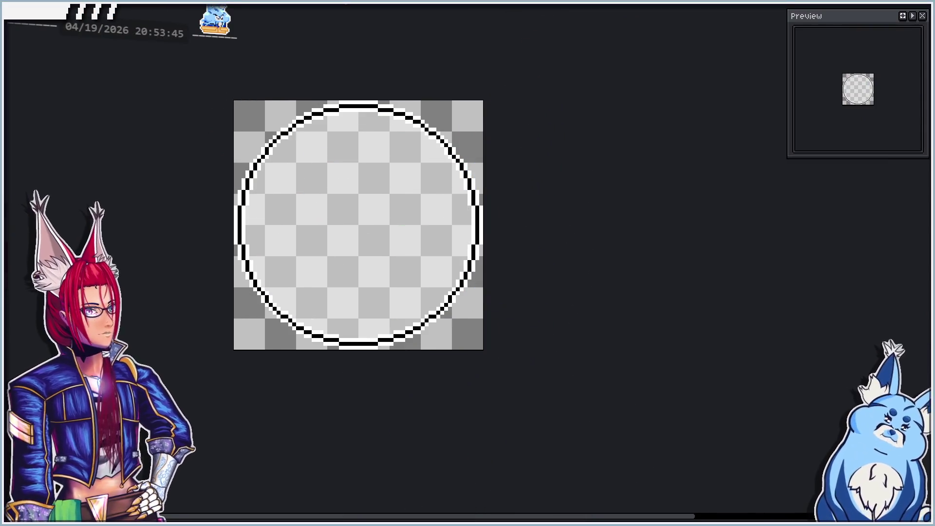
Leave the circle outline sprite in Aseprite and switch back to Godot's base_level.gd script.
{"action": "scroll", "coordinate": [209, 137], "scroll_direction": "left", "scroll_amount": 3}
{"action": "scroll", "coordinate": [210, 137], "scroll_direction": "up", "scroll_amount": 1}
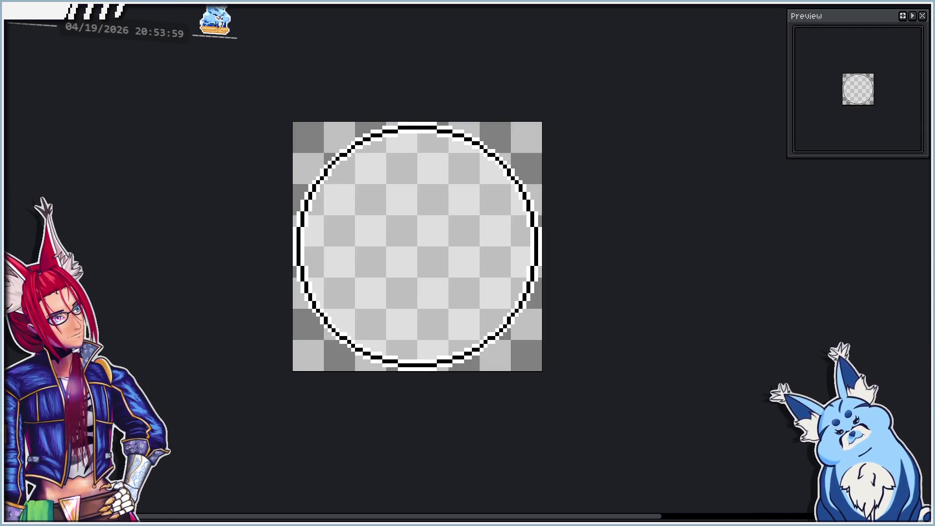
{"action": "key", "text": "alt+Tab"}
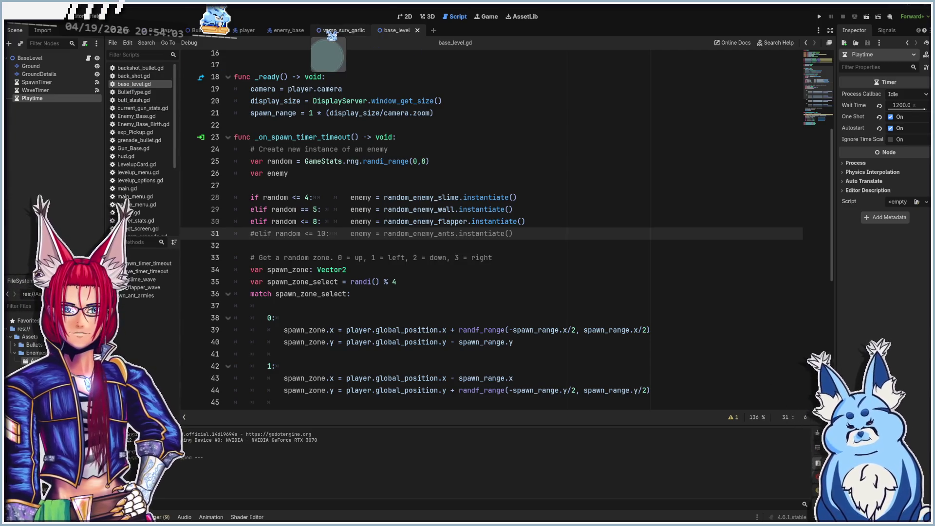
Bring up the enemy_base scene with its pink slime in the 2D workspace.
{"action": "left_click", "coordinate": [292, 31]}
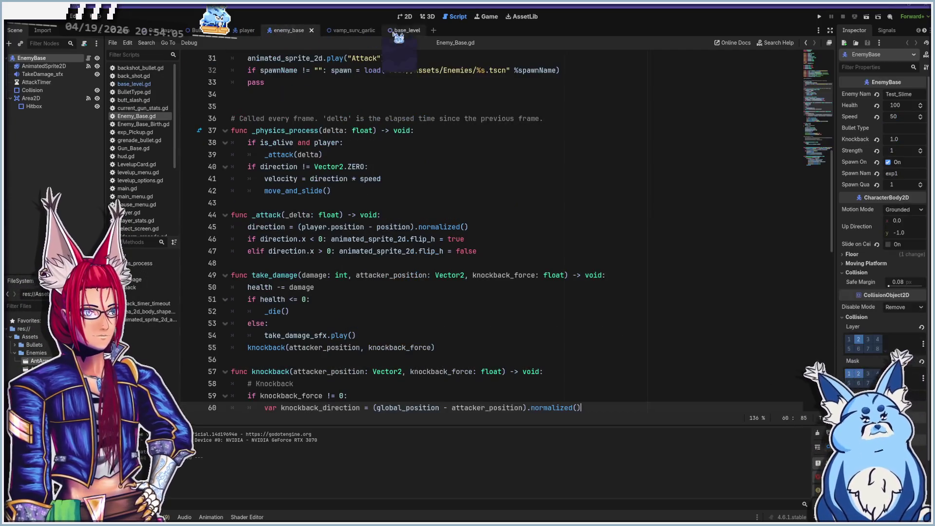
{"action": "left_click", "coordinate": [408, 18]}
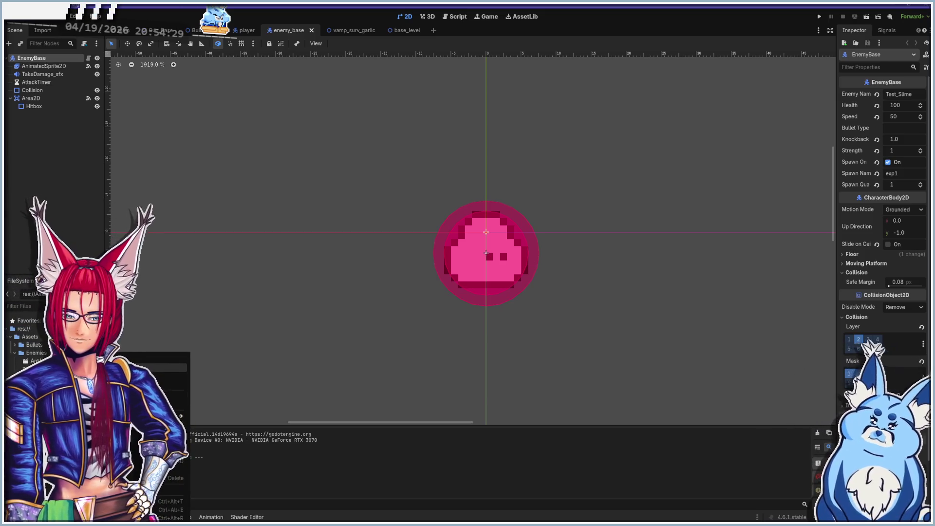
Create a new scene inheriting from enemy_base and rename its root node ShootyEnemy.
{"action": "left_click", "coordinate": [34, 106]}
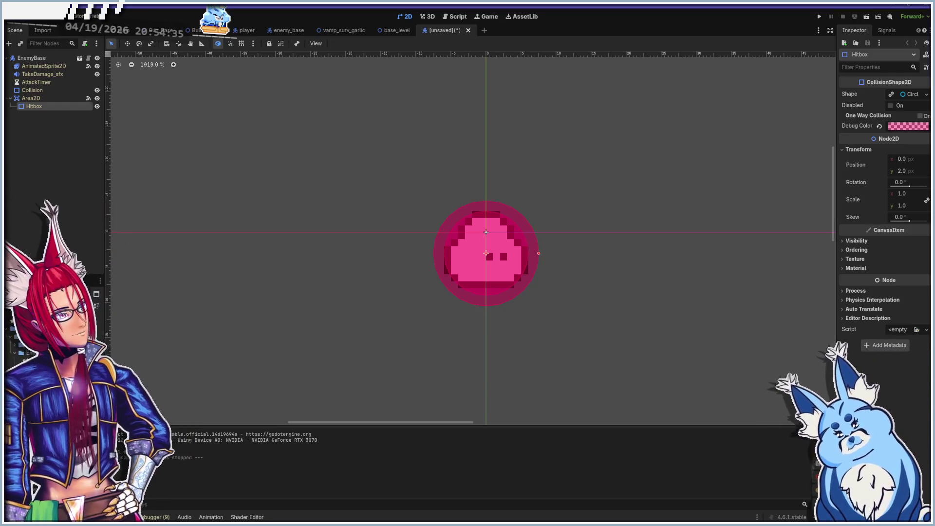
{"action": "left_click", "coordinate": [39, 58]}
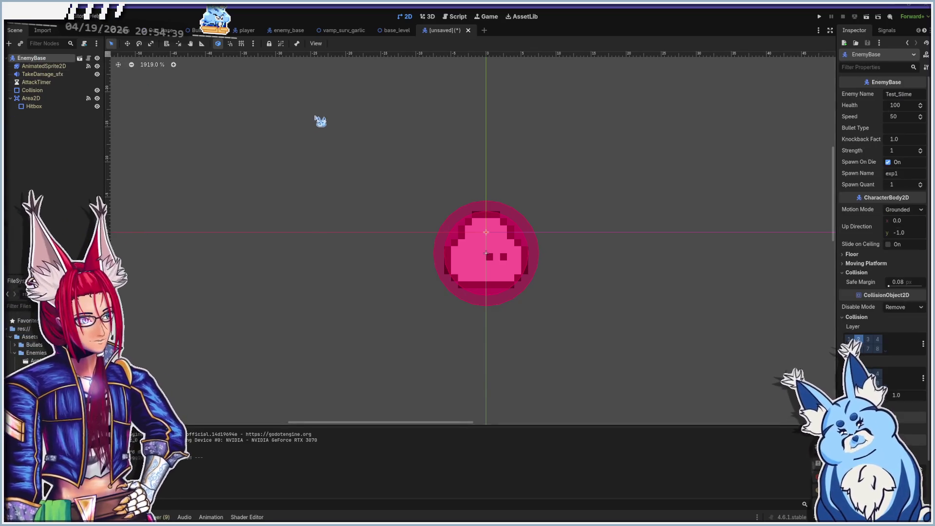
{"action": "left_click", "coordinate": [27, 59]}
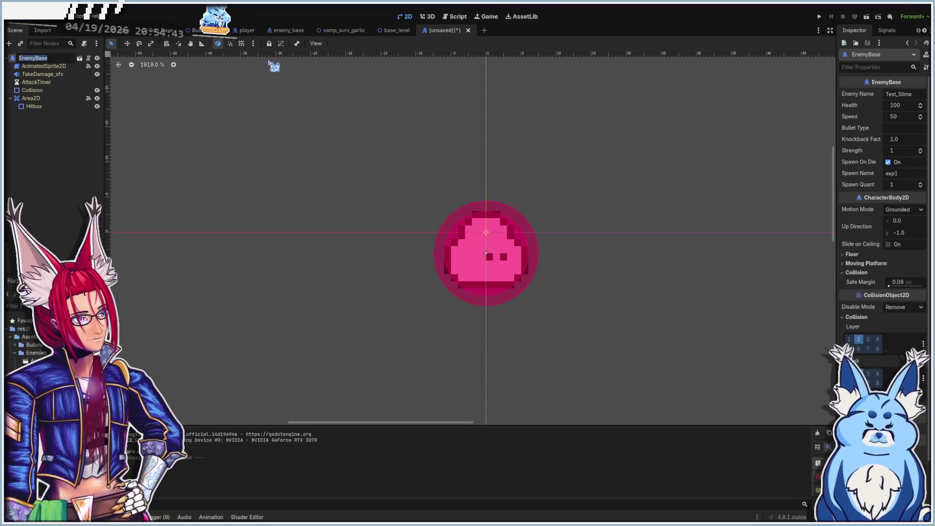
{"action": "type", "text": "ShootyEnem"}
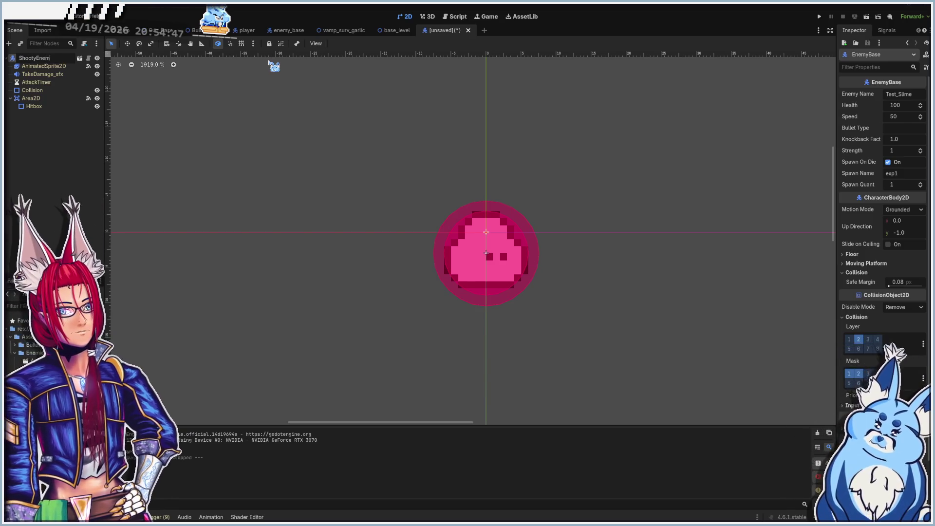
{"action": "key", "text": "Return"}
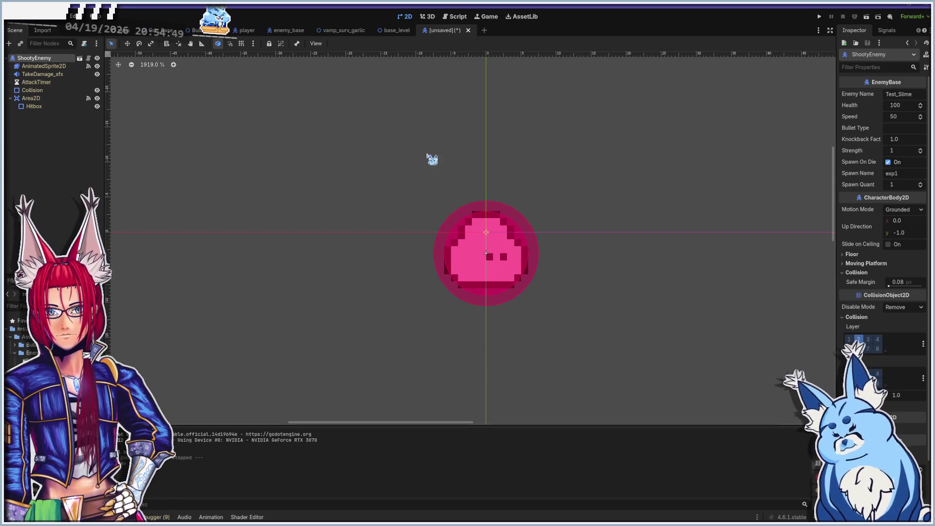
Save the new scene as shooty_enemy.tscn in the Assets/Enemies folder.
{"action": "key", "text": "ctrl+s"}
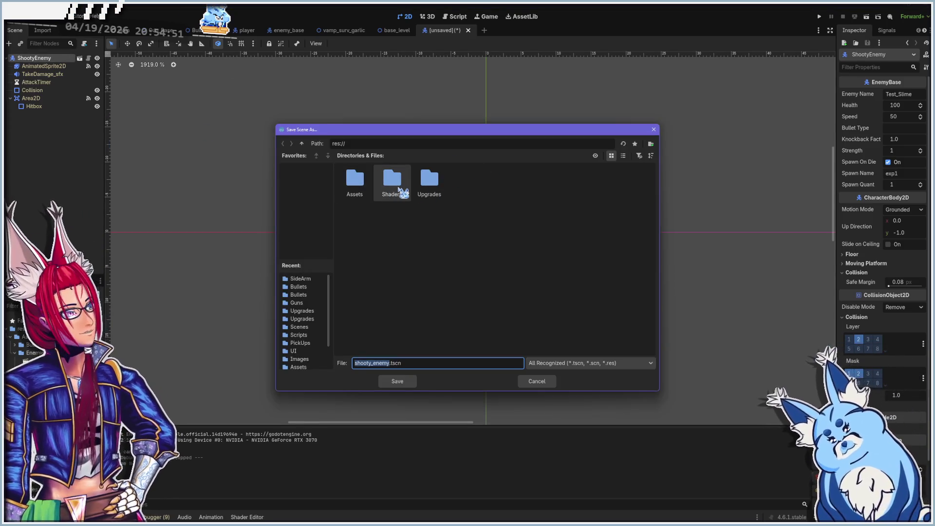
{"action": "double_click", "coordinate": [355, 181]}
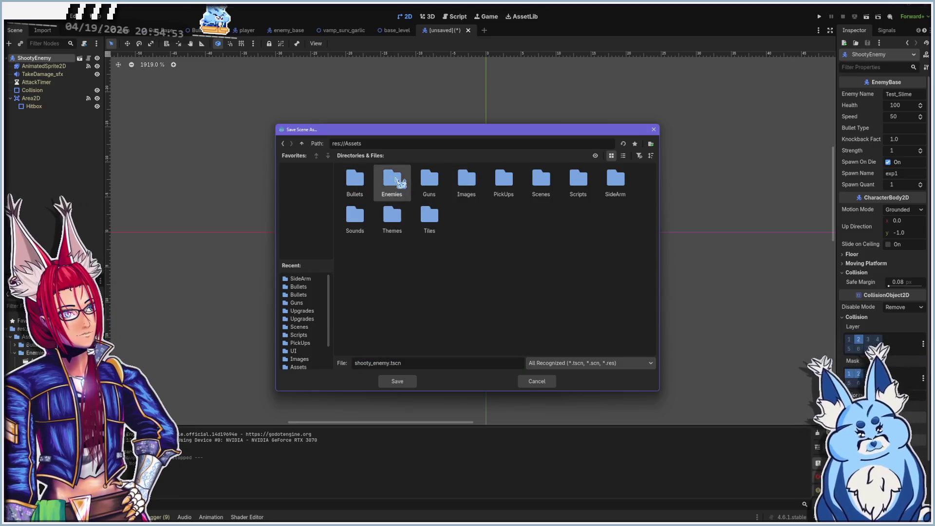
{"action": "double_click", "coordinate": [392, 180]}
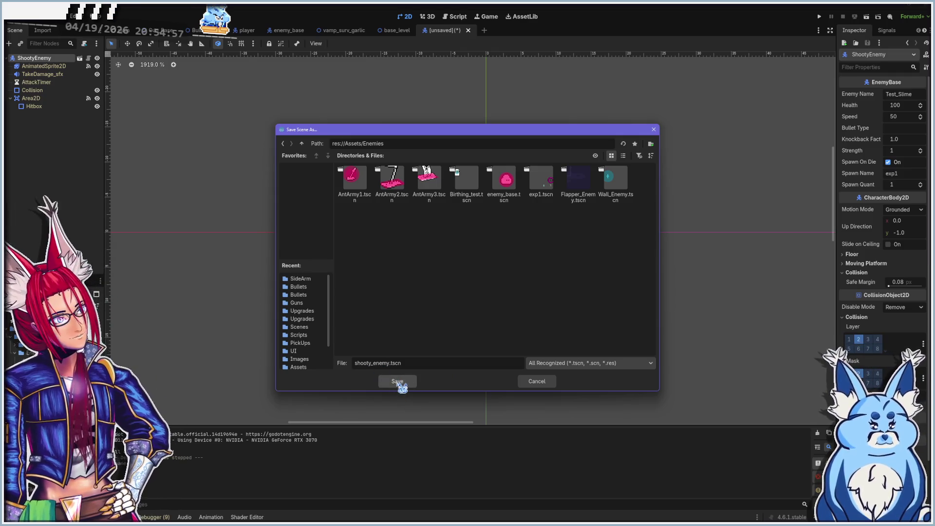
{"action": "left_click", "coordinate": [397, 382]}
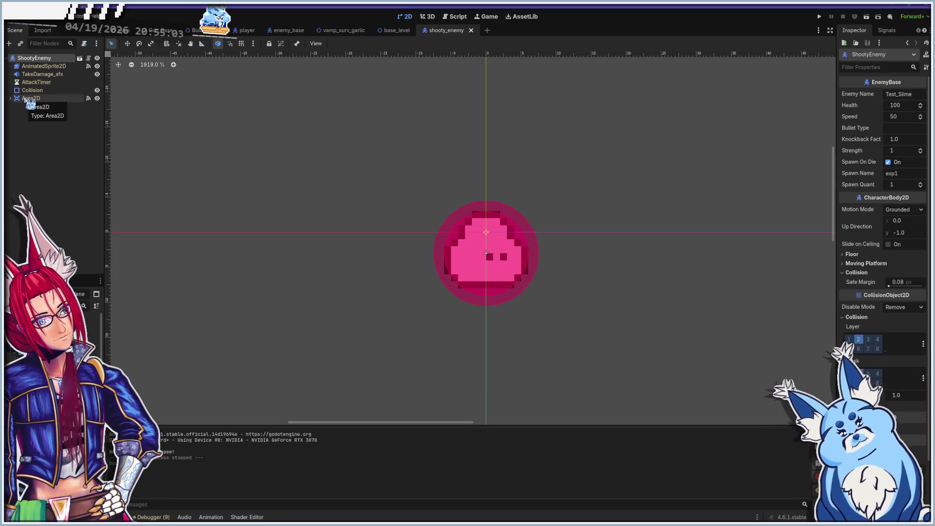
{"action": "left_click", "coordinate": [35, 135]}
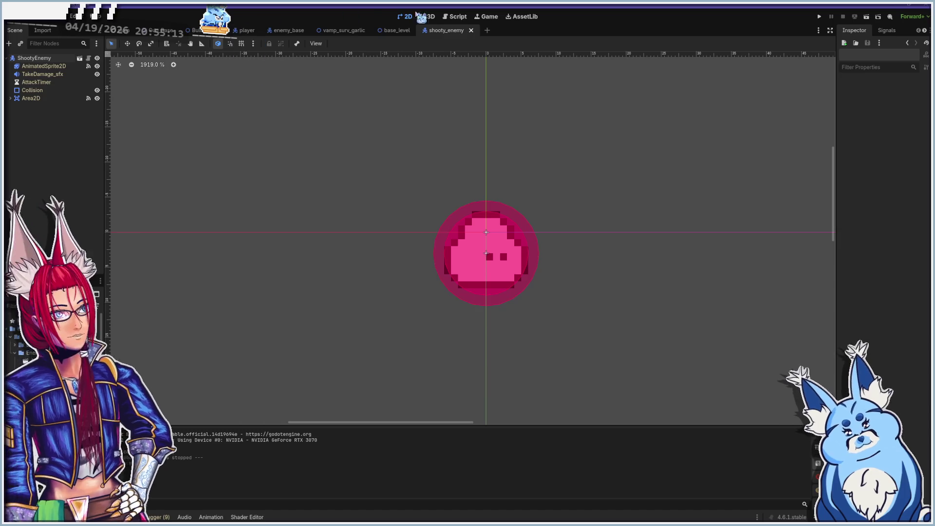
{"action": "left_click", "coordinate": [457, 18]}
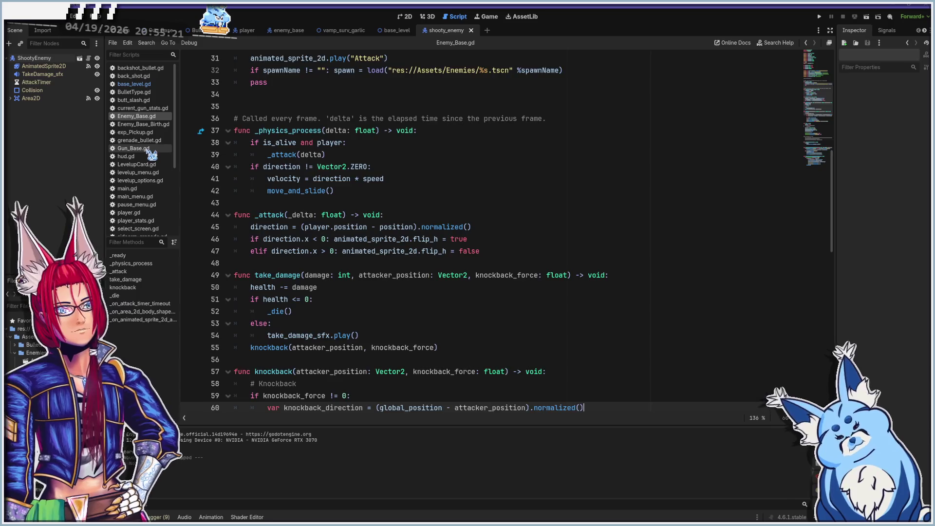
{"action": "left_click", "coordinate": [148, 150]}
{"action": "scroll", "coordinate": [393, 286], "scroll_direction": "up", "scroll_amount": 3}
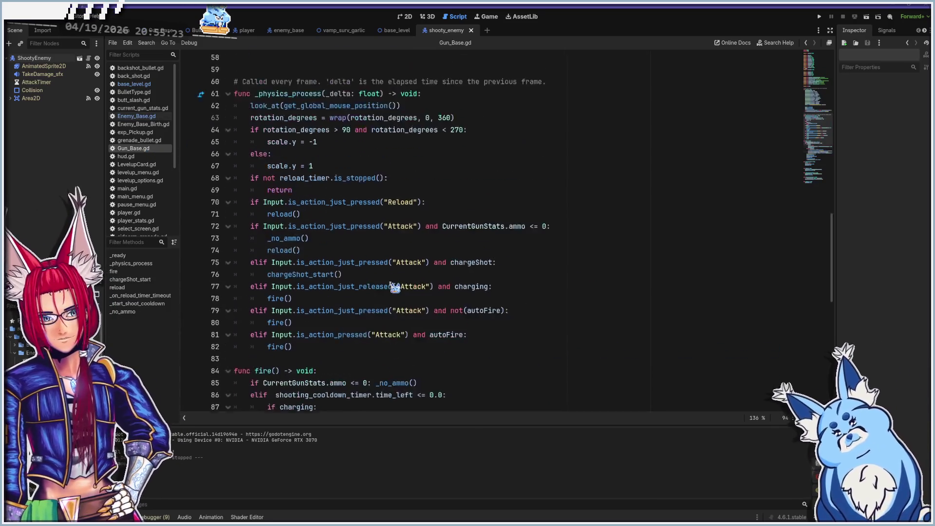
{"action": "scroll", "coordinate": [395, 288], "scroll_direction": "up", "scroll_amount": 15}
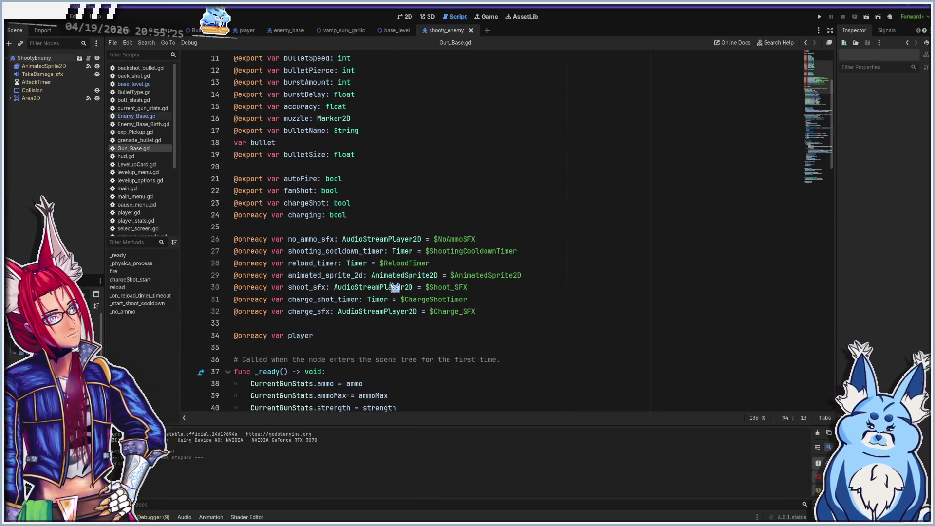
{"action": "scroll", "coordinate": [393, 287], "scroll_direction": "up", "scroll_amount": 3}
{"action": "scroll", "coordinate": [392, 287], "scroll_direction": "down", "scroll_amount": 14}
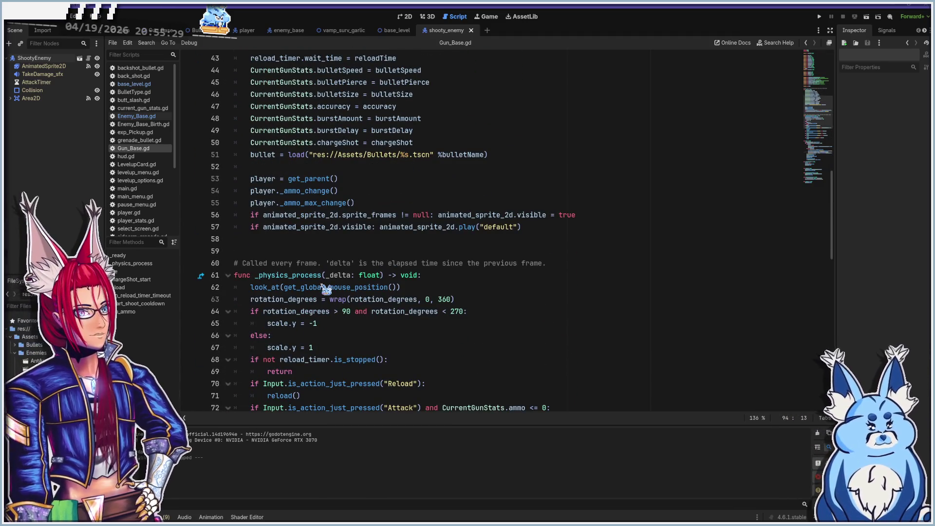
{"action": "scroll", "coordinate": [447, 278], "scroll_direction": "down", "scroll_amount": 2}
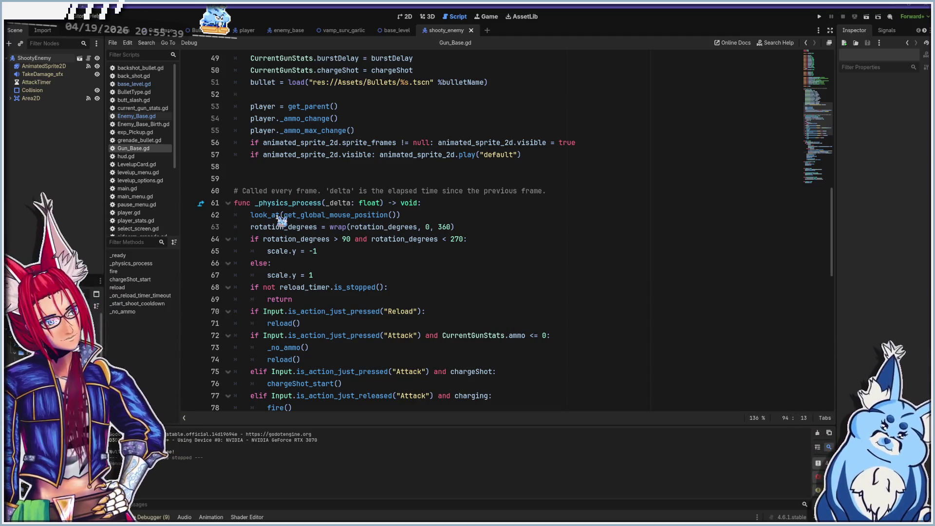
{"action": "mouse_move", "coordinate": [282, 221]}
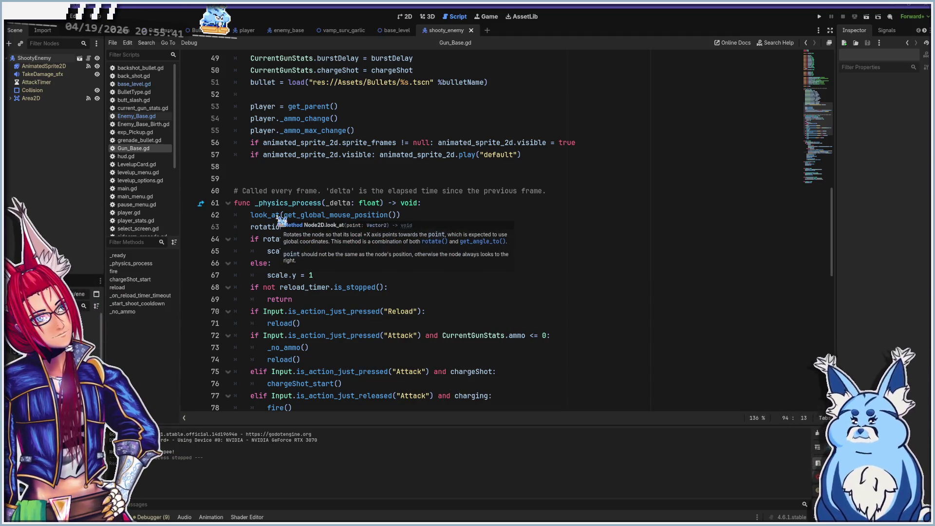
{"action": "mouse_move", "coordinate": [276, 314]}
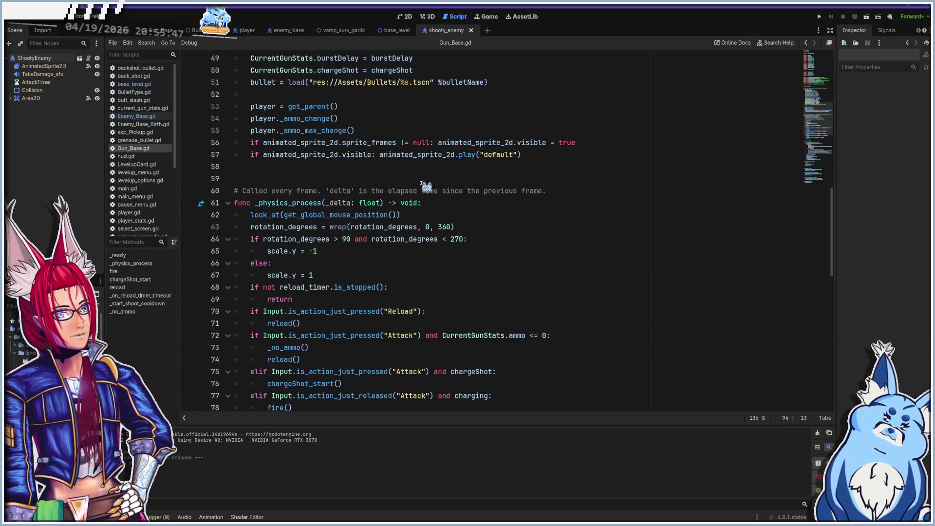
{"action": "left_click", "coordinate": [405, 17]}
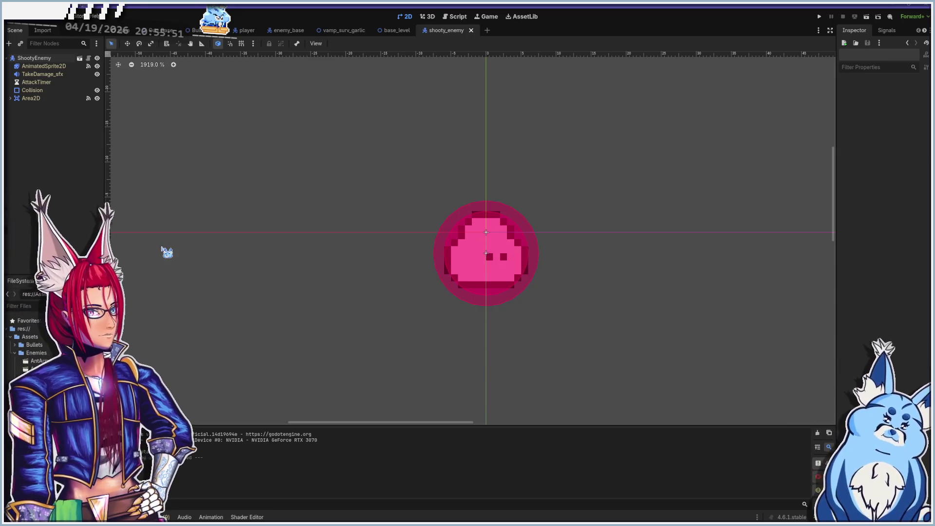
Add a Node2D child under the ShootyEnemy root, dismissing the accidentally reopened node picker.
{"action": "left_click", "coordinate": [34, 58]}
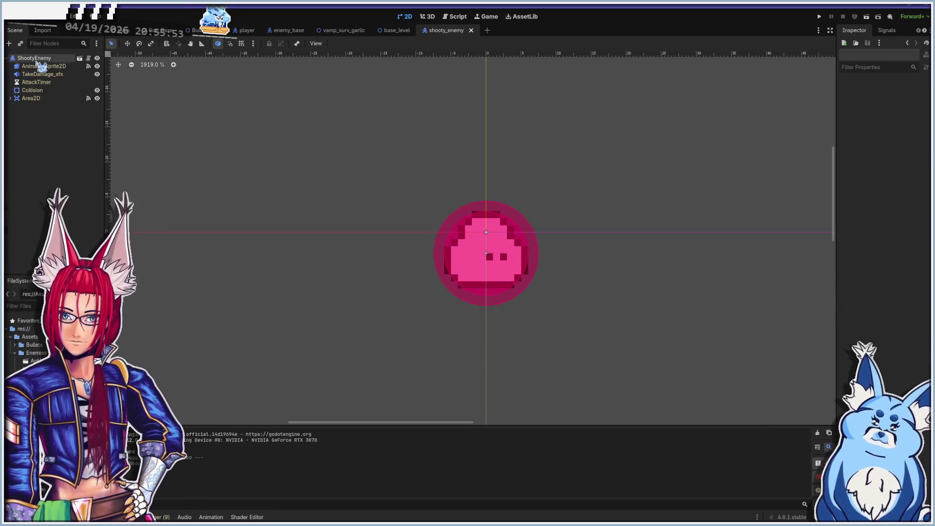
{"action": "key", "text": "ctrl+a"}
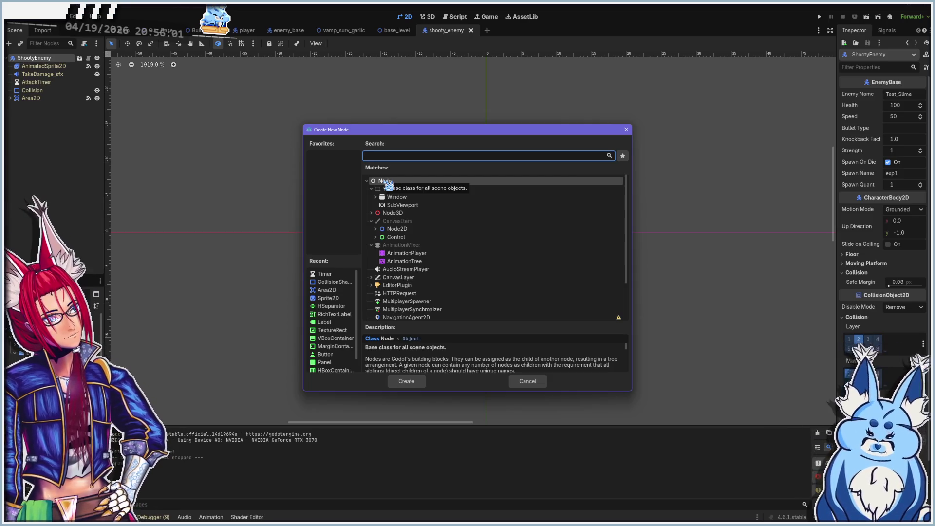
{"action": "left_click", "coordinate": [400, 229]}
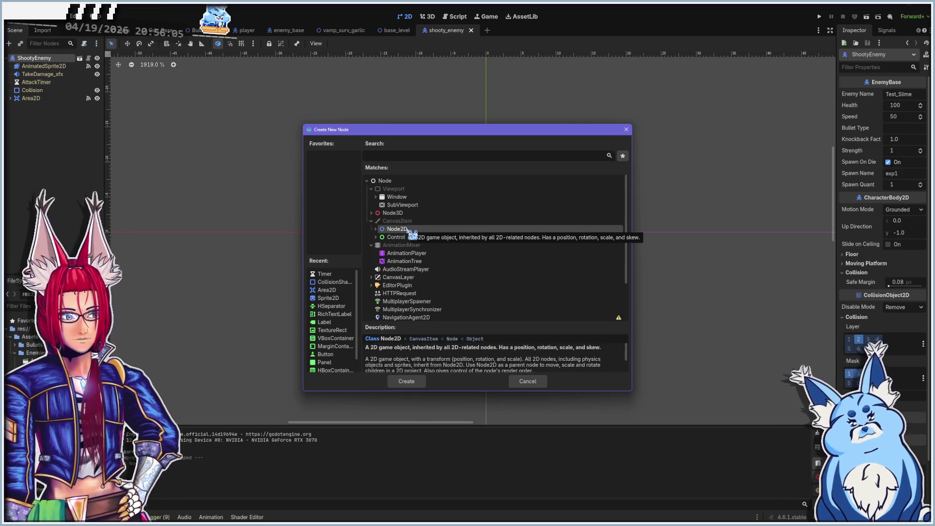
{"action": "left_click", "coordinate": [376, 230]}
{"action": "scroll", "coordinate": [428, 249], "scroll_direction": "down", "scroll_amount": 2}
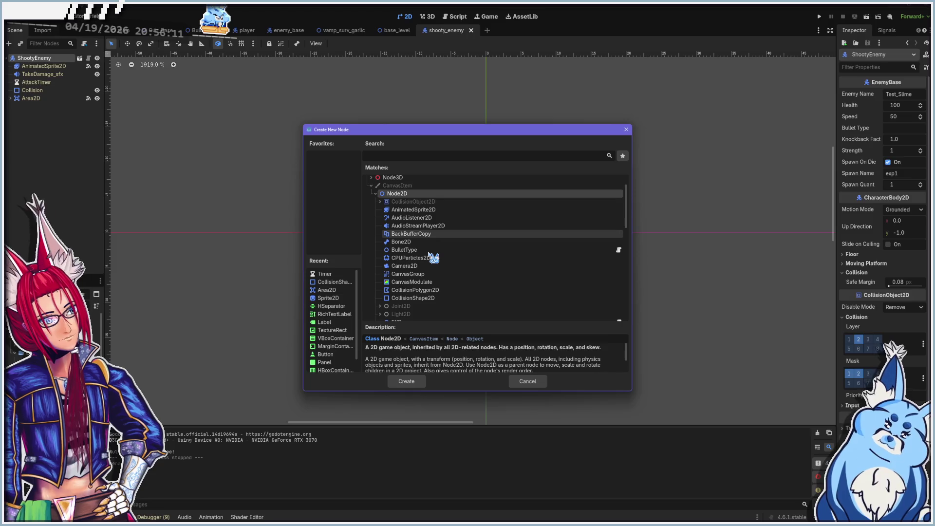
{"action": "scroll", "coordinate": [429, 253], "scroll_direction": "down", "scroll_amount": 1}
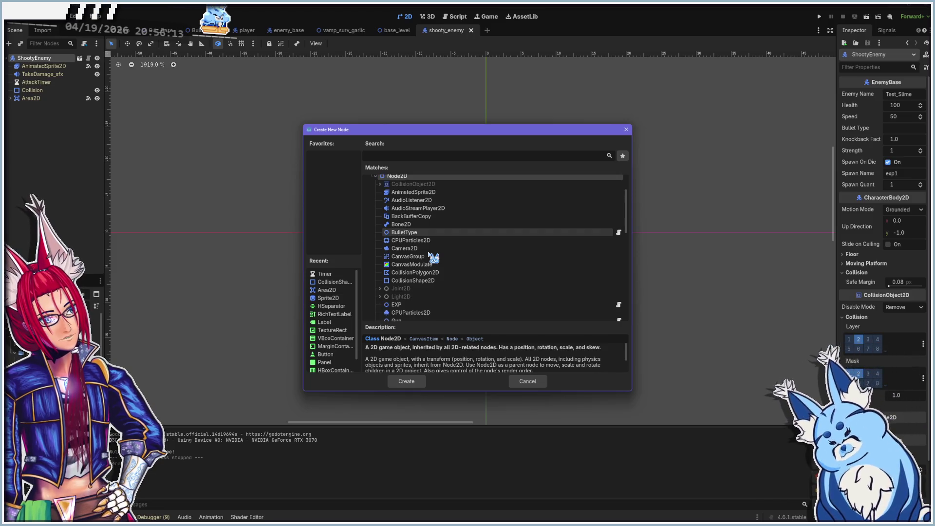
{"action": "scroll", "coordinate": [429, 254], "scroll_direction": "down", "scroll_amount": 2}
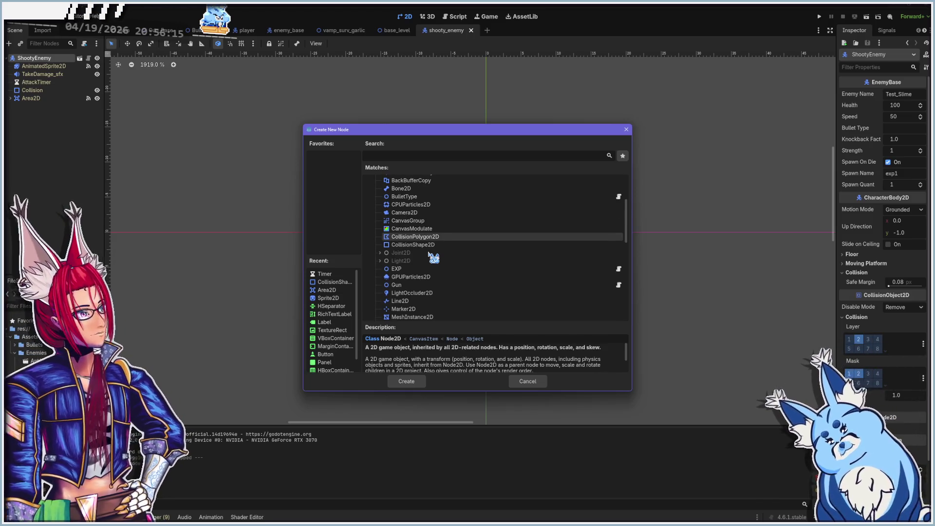
{"action": "left_click", "coordinate": [406, 380]}
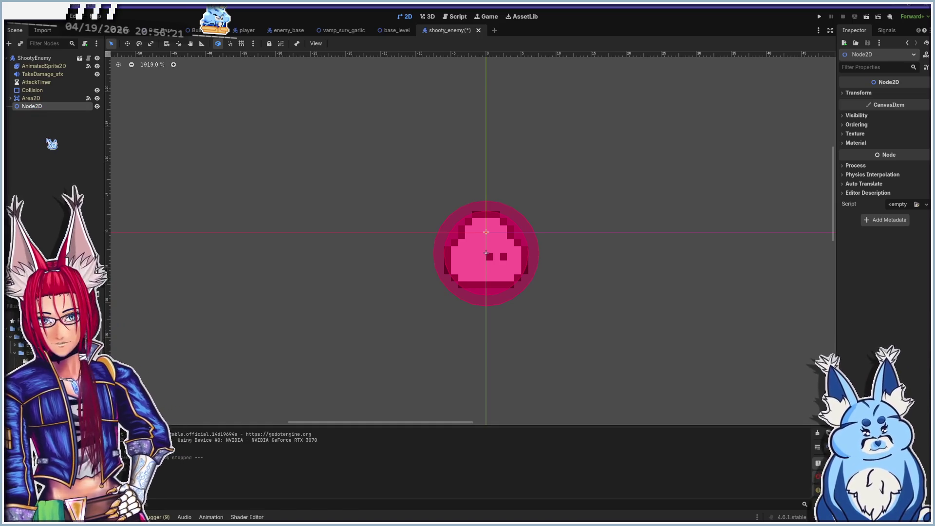
{"action": "key", "text": "ctrl+a"}
{"action": "left_click", "coordinate": [521, 381]}
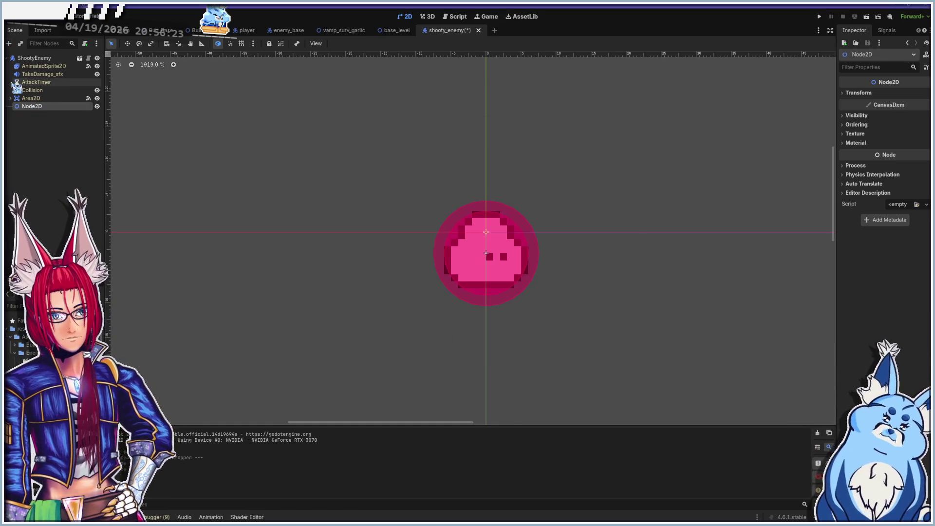
Rename the new Node2D to EnemyGun.
{"action": "double_click", "coordinate": [34, 106]}
{"action": "type", "text": "EnemyG"}
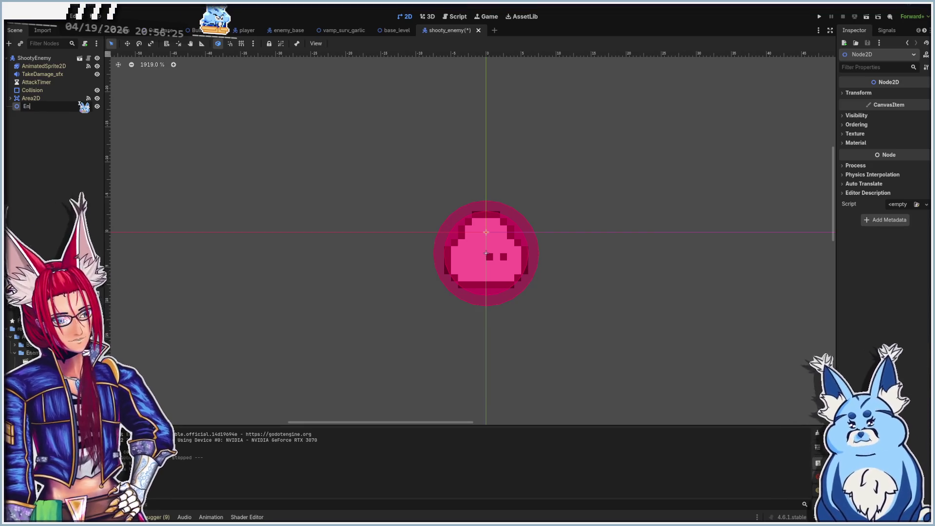
{"action": "type", "text": "un"}
{"action": "key", "text": "Return"}
Add a Marker2D under EnemyGun and move it just right of the slime's centre.
{"action": "key", "text": "ctrl+a"}
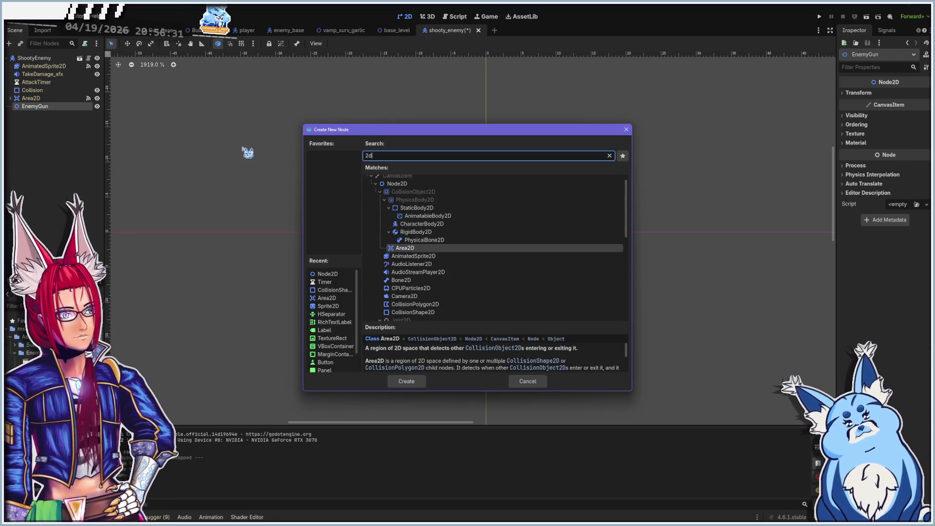
{"action": "type", "text": "ma"}
{"action": "key", "text": "BackSpace"}
{"action": "key", "text": "BackSpace"}
{"action": "key", "text": "BackSpace"}
{"action": "type", "text": "mark"}
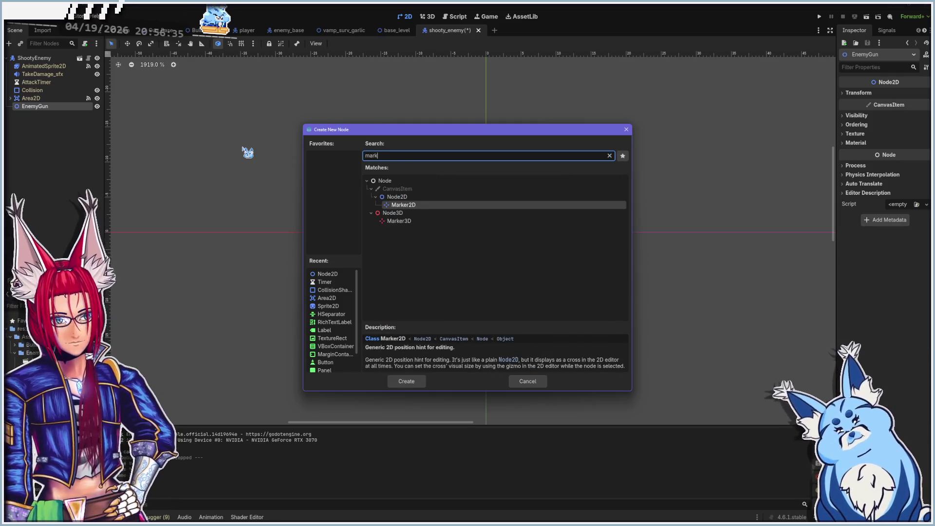
{"action": "left_click", "coordinate": [406, 382]}
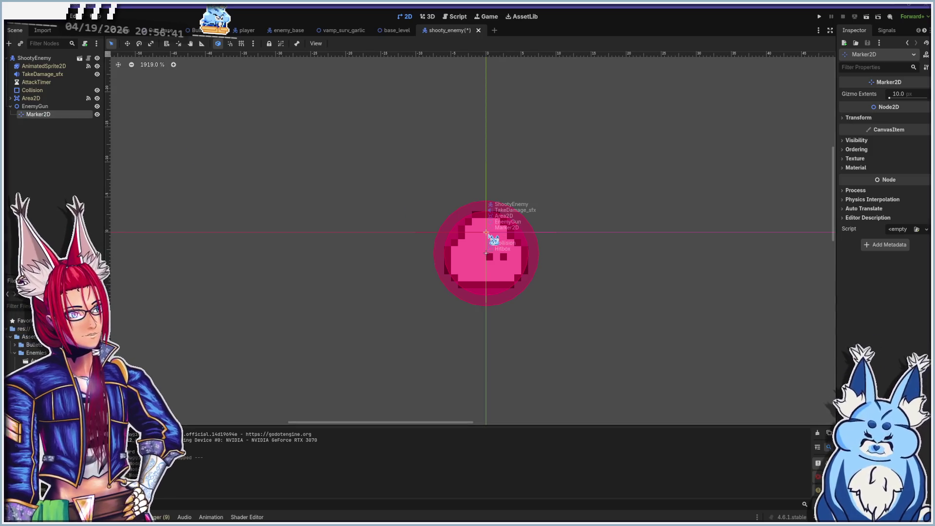
{"action": "mouse_move", "coordinate": [489, 232]}
{"action": "left_mouse_down"}
{"action": "mouse_move", "coordinate": [551, 232]}
{"action": "mouse_move", "coordinate": [534, 233]}
{"action": "left_mouse_up"}
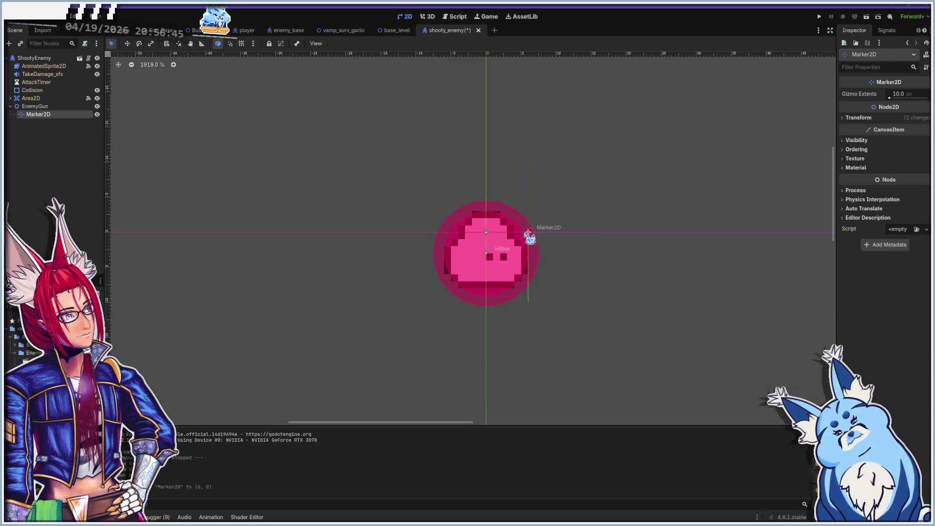
Rename the marker to EnemyMuzzle and start attaching a script to EnemyGun.
{"action": "double_click", "coordinate": [38, 115]}
{"action": "type", "text": "EnemyMuzzle"}
{"action": "key", "text": "Return"}
{"action": "left_click", "coordinate": [28, 106]}
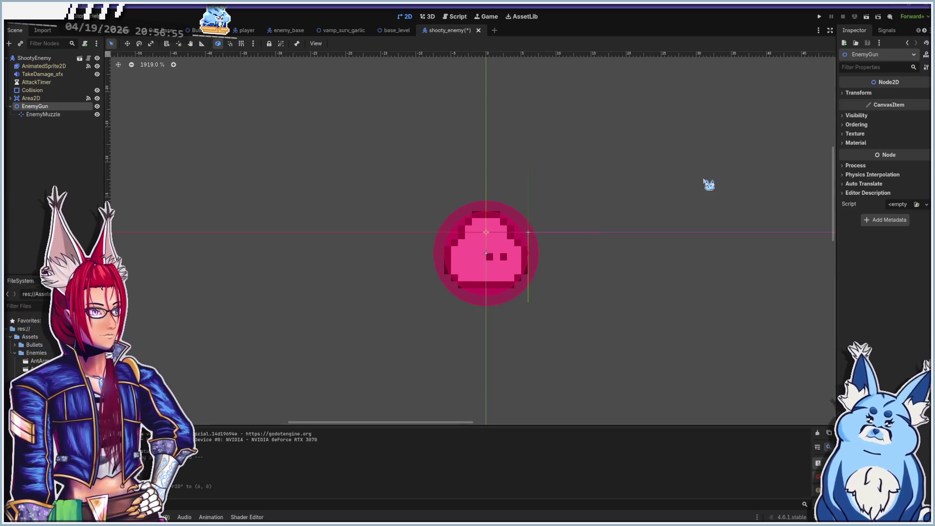
{"action": "left_click", "coordinate": [86, 44]}
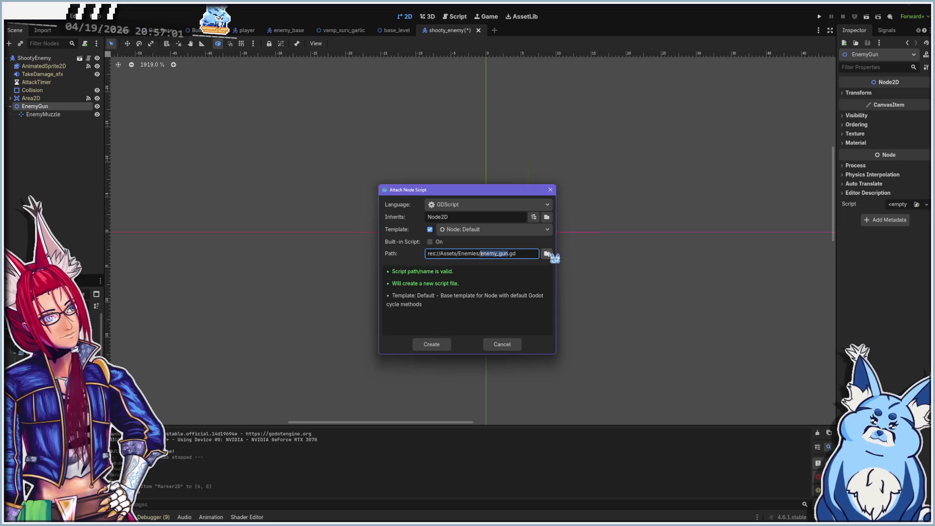
Create the enemy_gun.gd script for EnemyGun, stored in res://Assets/Scenes.
{"action": "left_click", "coordinate": [547, 254]}
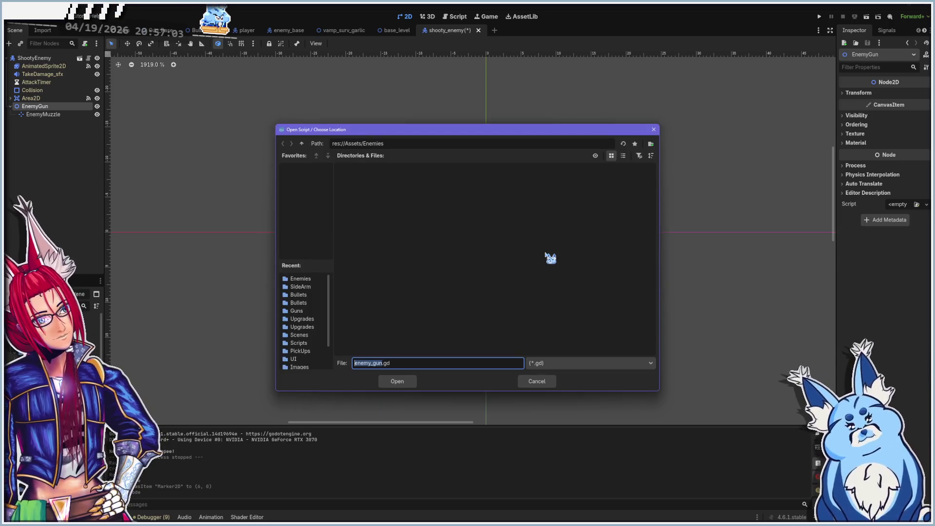
{"action": "left_click", "coordinate": [302, 143]}
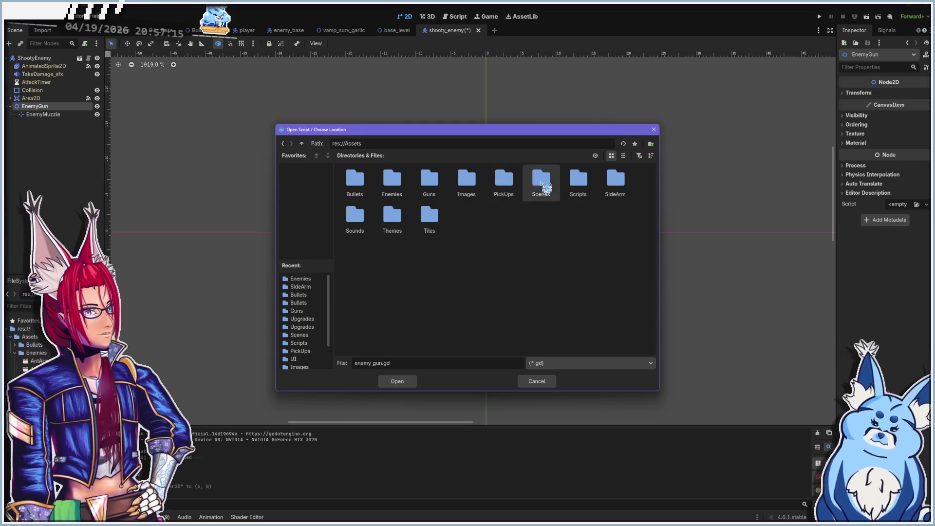
{"action": "double_click", "coordinate": [542, 181]}
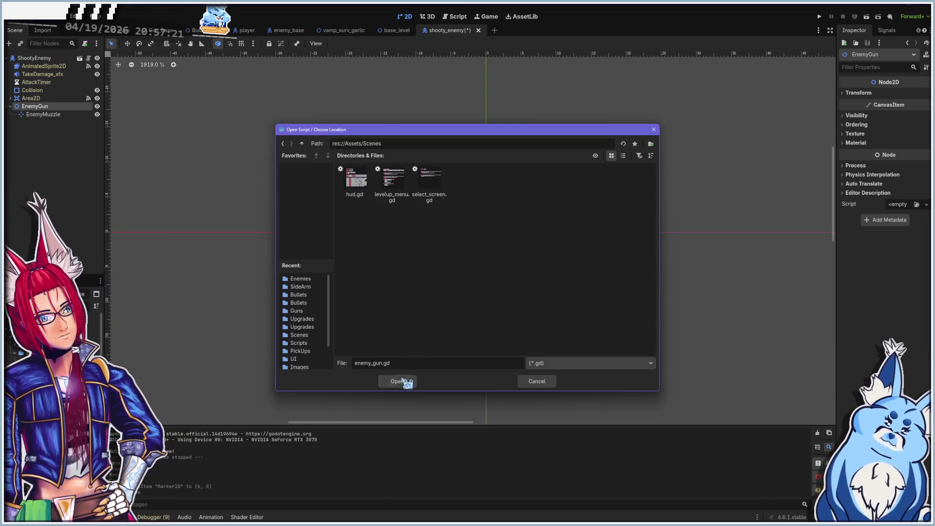
{"action": "left_click", "coordinate": [397, 381]}
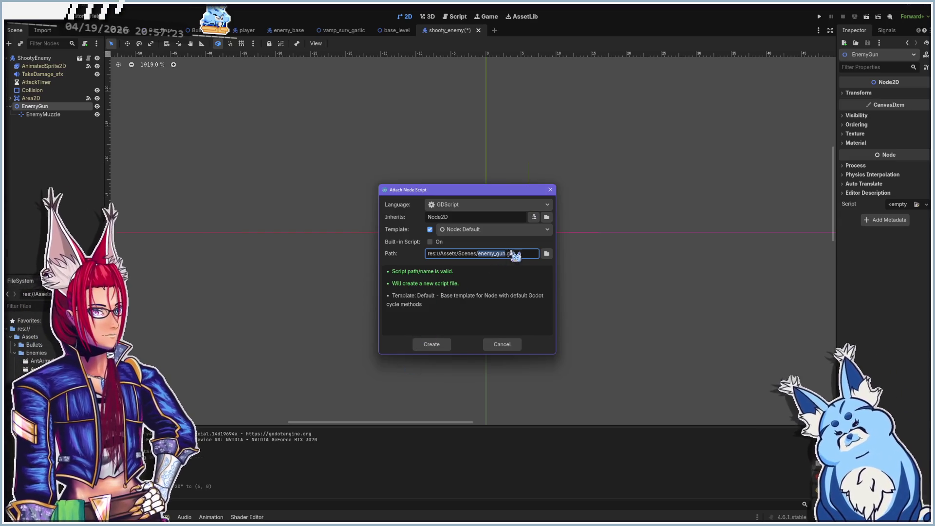
{"action": "left_click", "coordinate": [432, 344]}
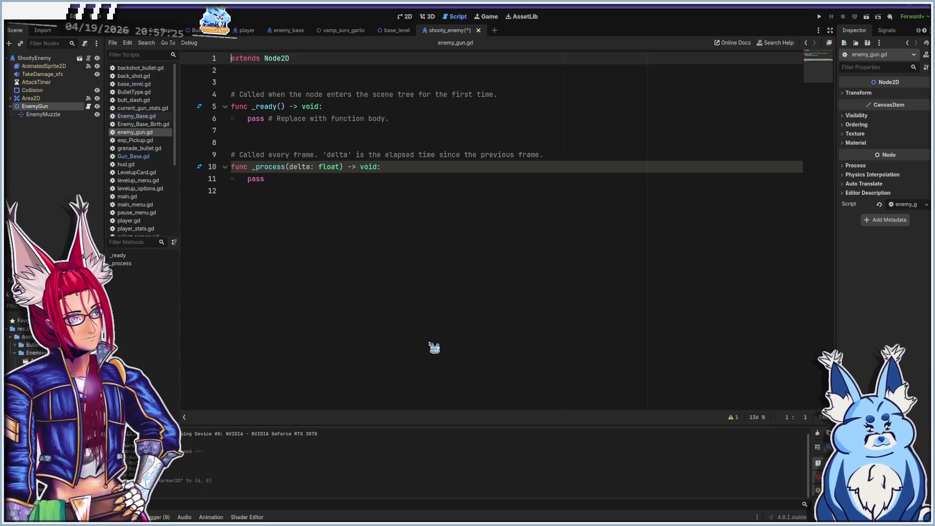
Close the base_level, vamp_surv_garlic, enemy_base, player and BulletType scene tabs.
{"action": "left_click", "coordinate": [350, 167]}
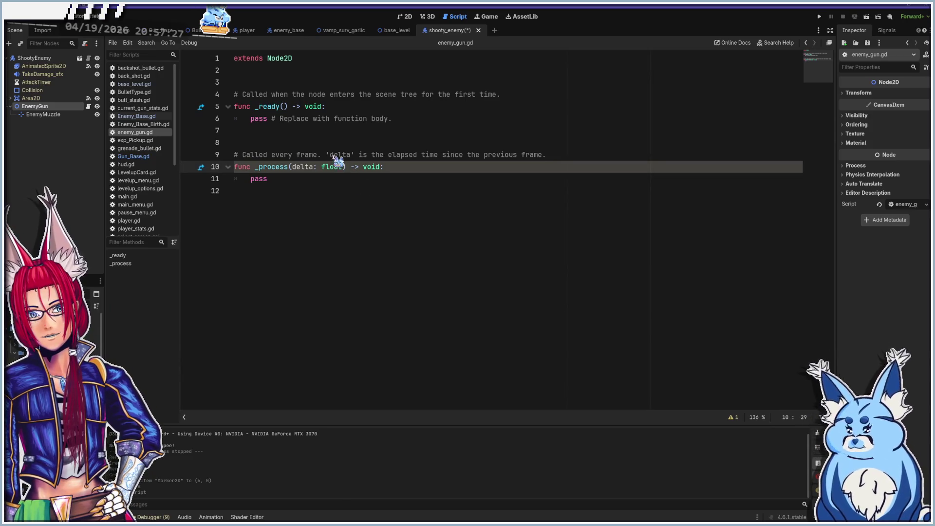
{"action": "left_click", "coordinate": [408, 33]}
{"action": "left_click", "coordinate": [417, 30]}
{"action": "left_click", "coordinate": [373, 30]}
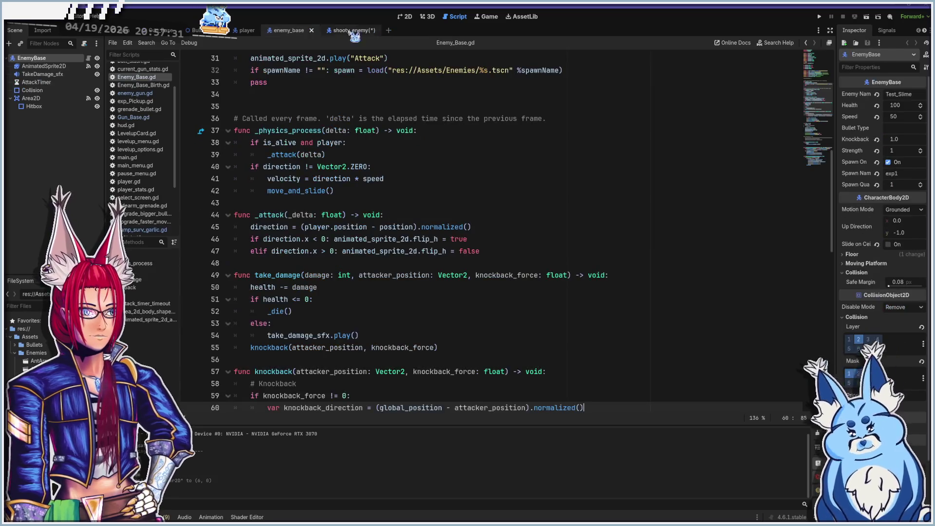
{"action": "left_click", "coordinate": [312, 30]}
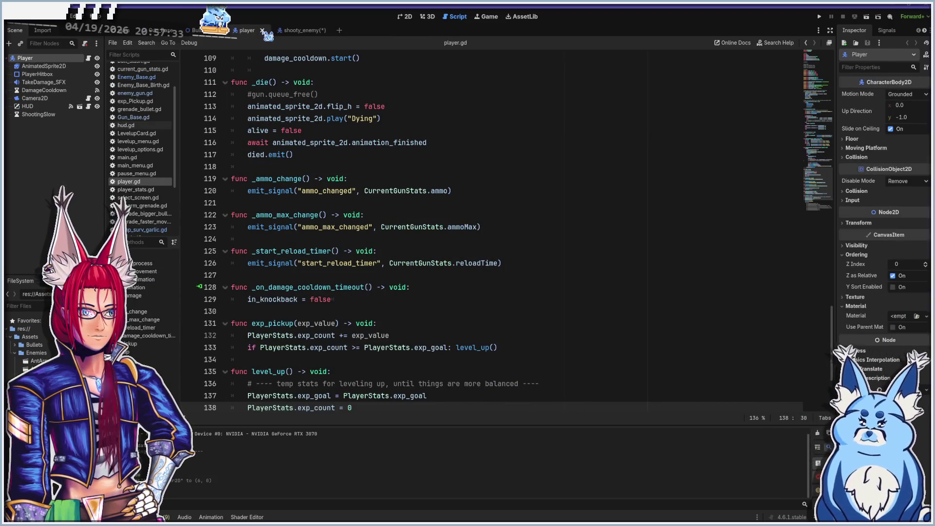
{"action": "left_click", "coordinate": [262, 30]}
{"action": "left_click", "coordinate": [229, 31]}
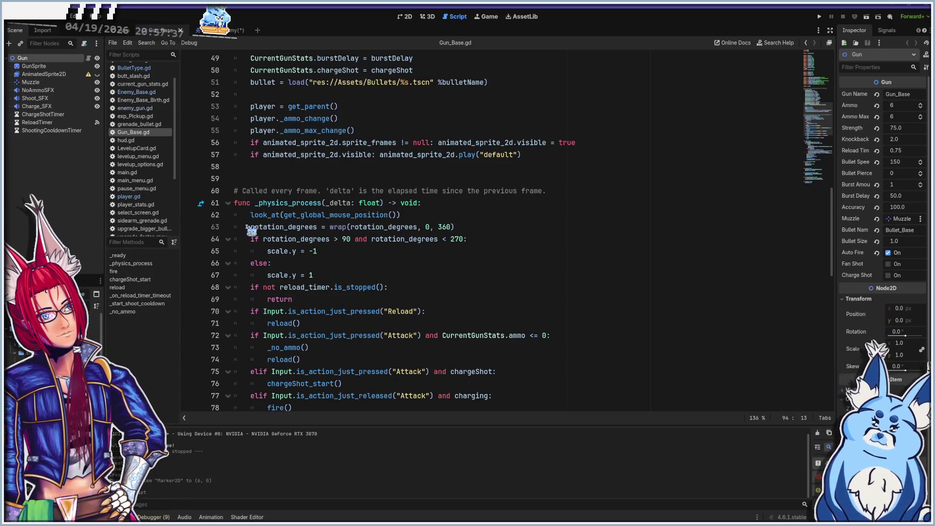
Check the look_at call in Gun_Base.gd, then return to ShootyEnemy and reopen enemy_gun.gd.
{"action": "left_click", "coordinate": [258, 216]}
{"action": "mouse_move", "coordinate": [250, 226]}
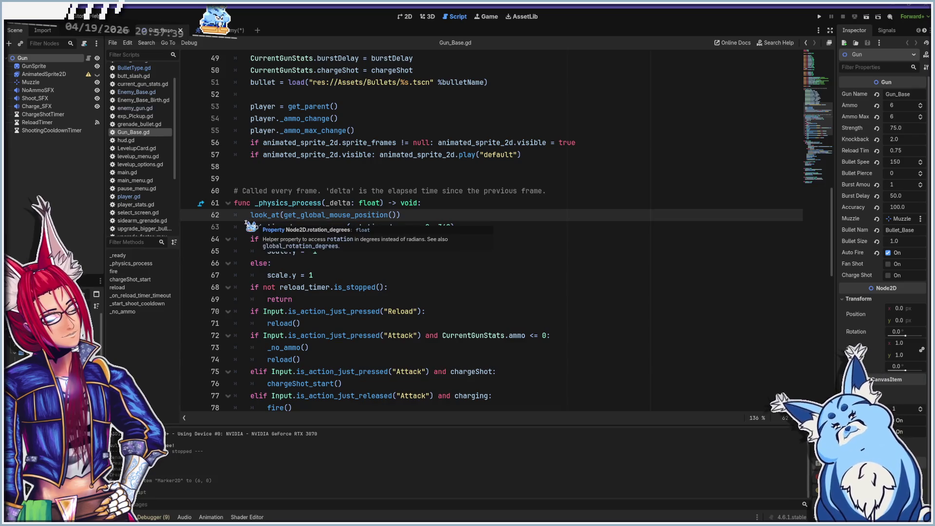
{"action": "double_click", "coordinate": [278, 216]}
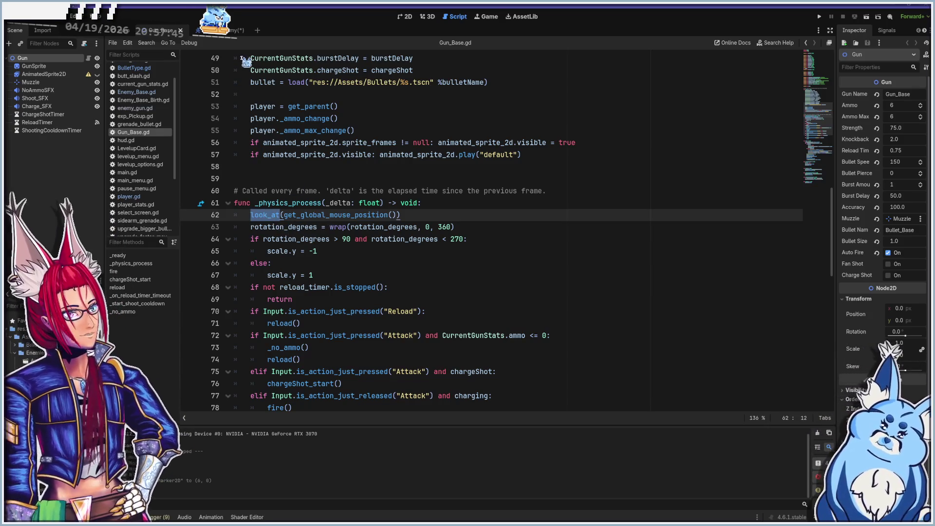
{"action": "left_click", "coordinate": [232, 32]}
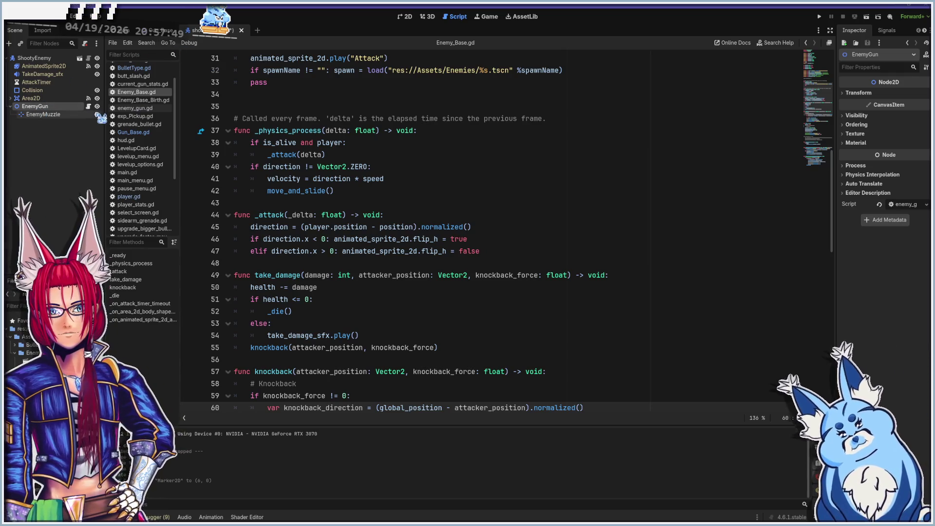
{"action": "scroll", "coordinate": [146, 146], "scroll_direction": "up", "scroll_amount": 2}
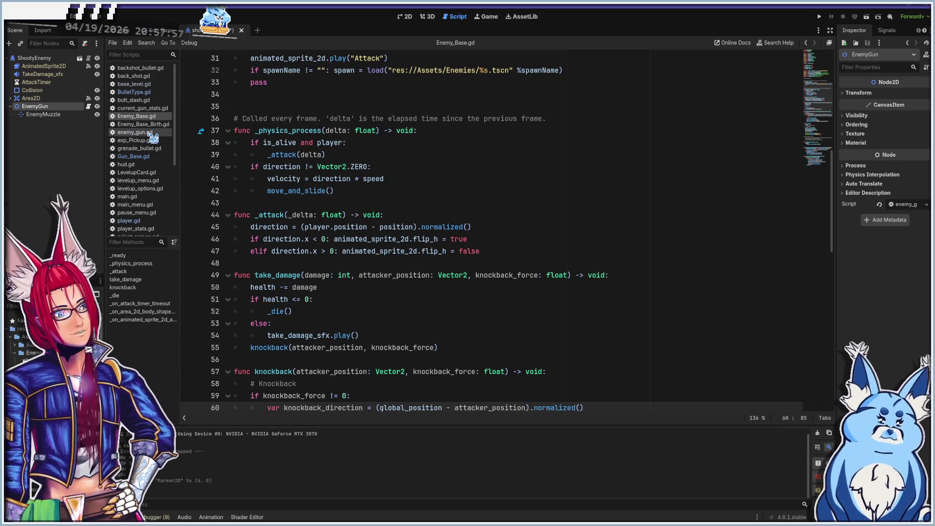
{"action": "left_click", "coordinate": [146, 132]}
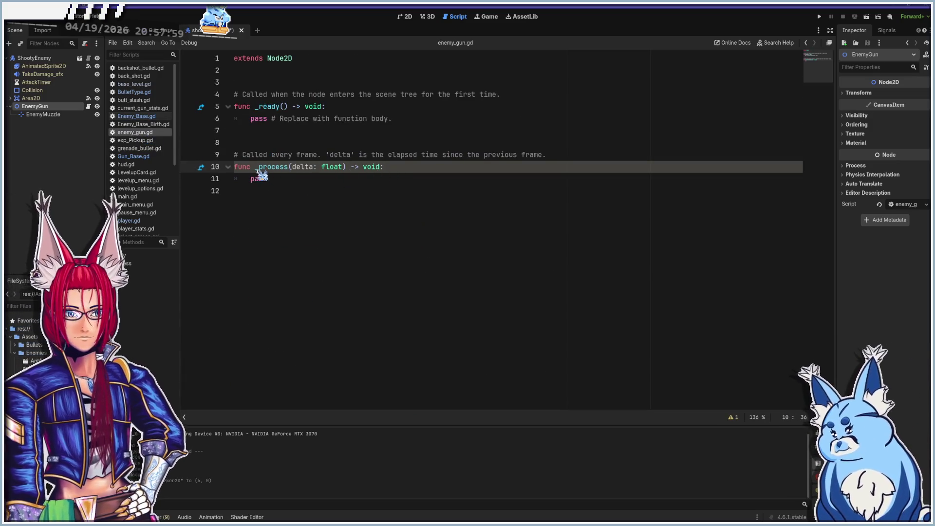
Rename the _process function in enemy_gun.gd to _physics_process.
{"action": "left_click", "coordinate": [256, 167]}
{"action": "type", "text": "_phys"}
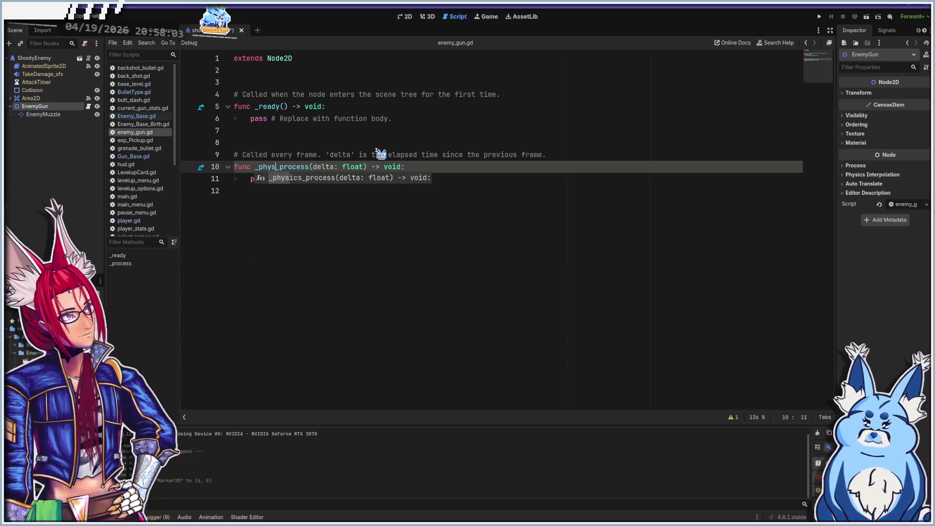
{"action": "key", "text": "Return"}
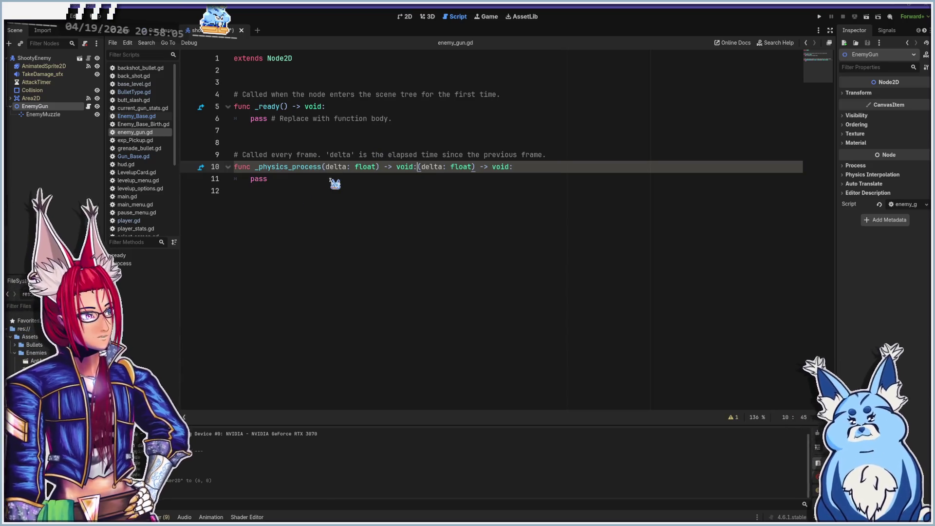
{"action": "key", "text": "shift+End"}
{"action": "key", "text": "Delete"}
{"action": "left_click", "coordinate": [447, 180]}
{"action": "key", "text": "BackSpace"}
{"action": "key", "text": "BackSpace"}
{"action": "key", "text": "BackSpace"}
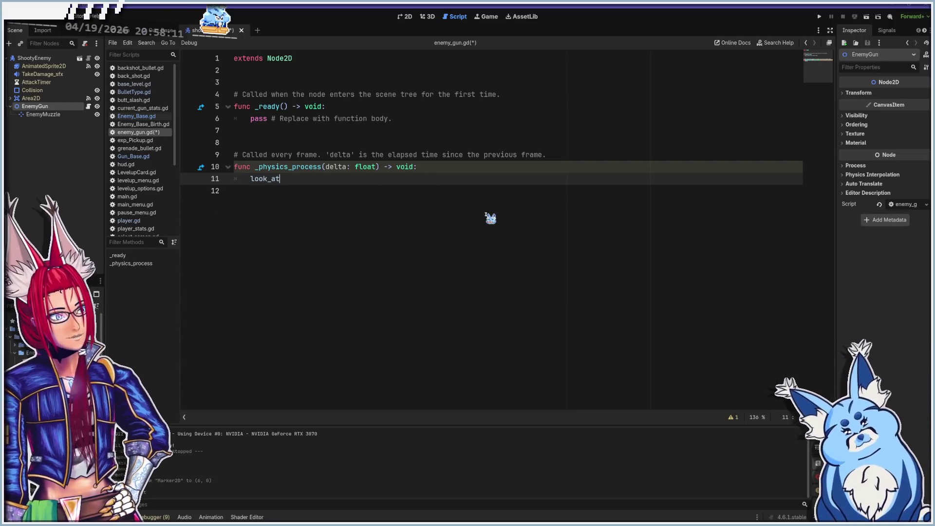
{"action": "type", "text": "parent"}
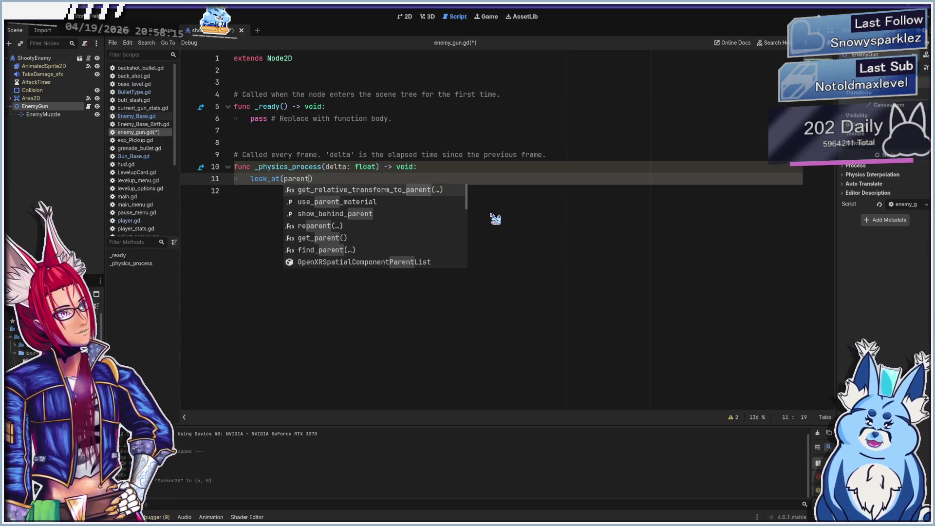
{"action": "type", "text": "."}
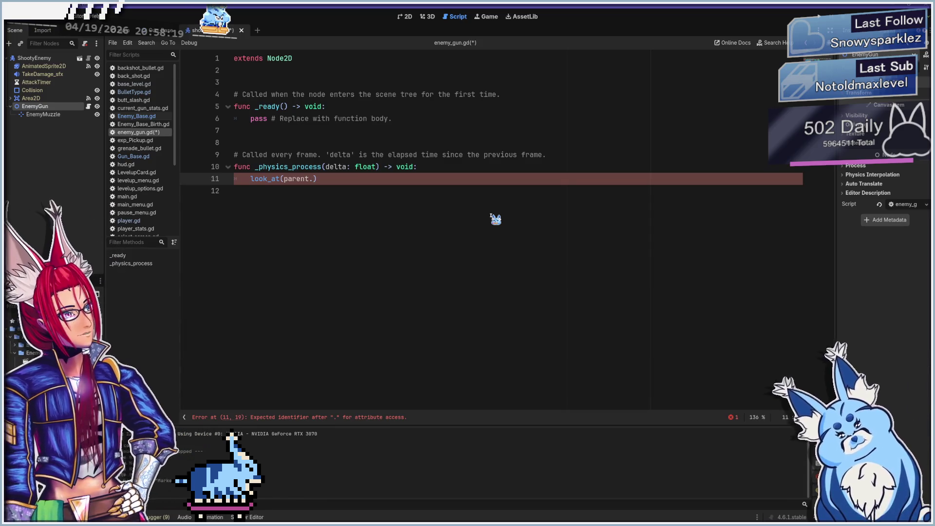
{"action": "type", "text": "playt"}
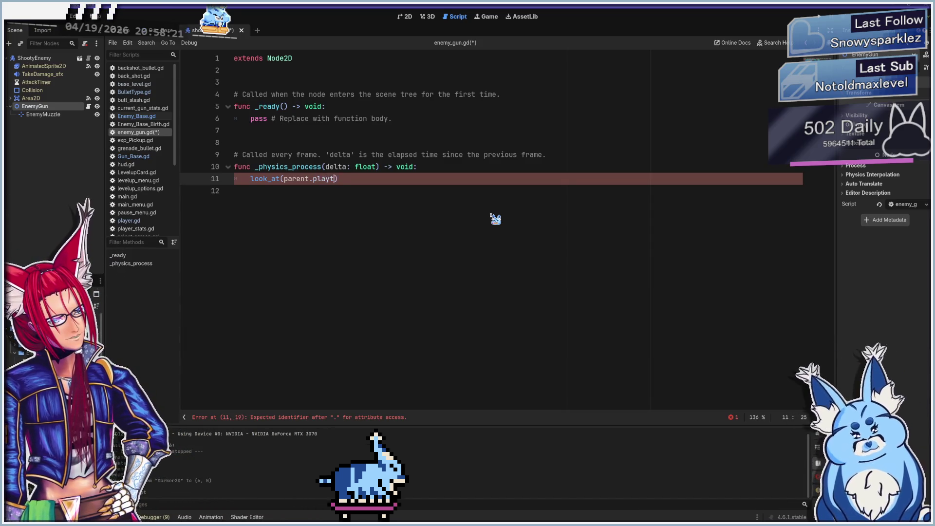
{"action": "key", "text": "BackSpace"}
{"action": "type", "text": "er"}
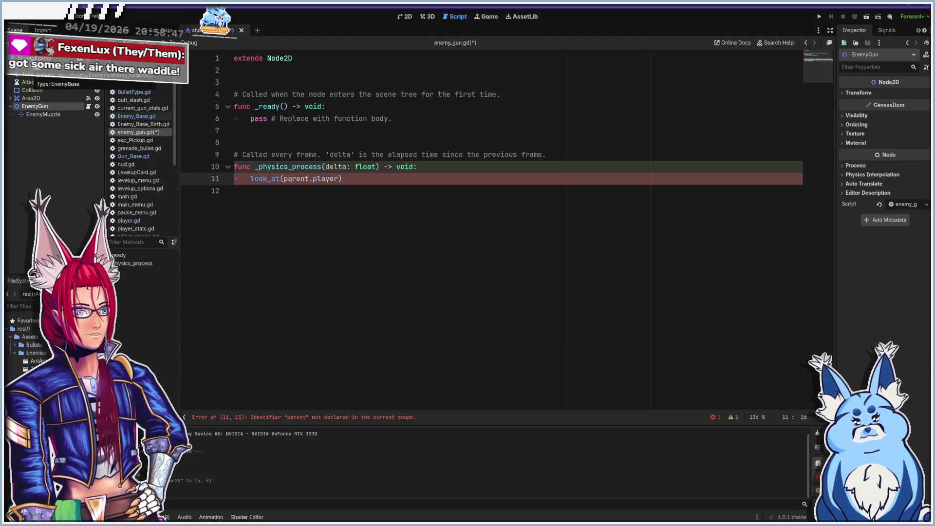
{"action": "left_click", "coordinate": [276, 70]}
{"action": "mouse_move", "coordinate": [34, 57]}
{"action": "left_mouse_down"}
{"action": "mouse_move", "coordinate": [235, 94]}
{"action": "mouse_move", "coordinate": [251, 74]}
{"action": "mouse_move", "coordinate": [242, 74]}
{"action": "left_mouse_up"}
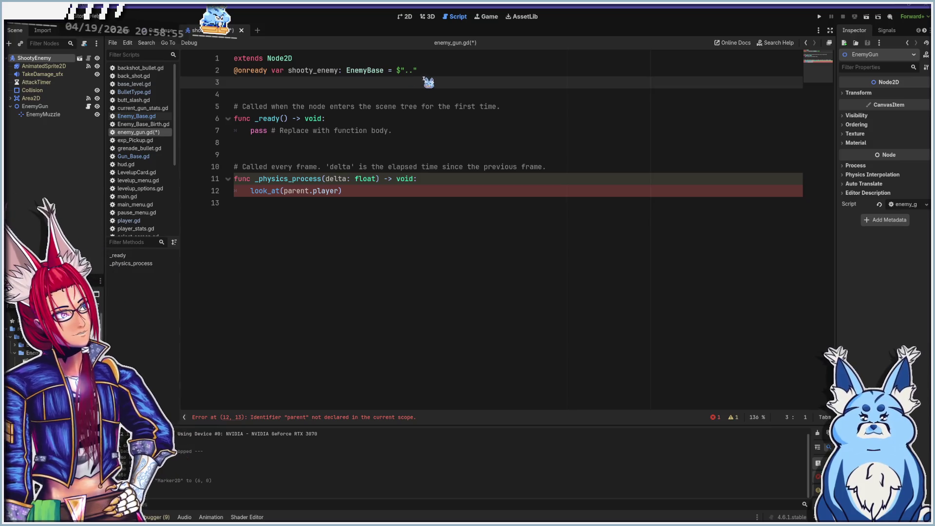
{"action": "key", "text": "BackSpace"}
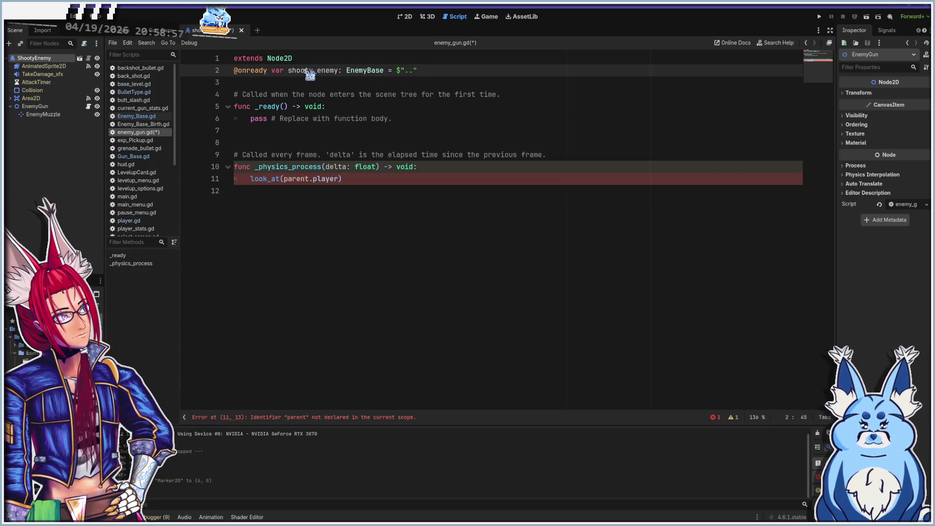
{"action": "left_click", "coordinate": [316, 83]}
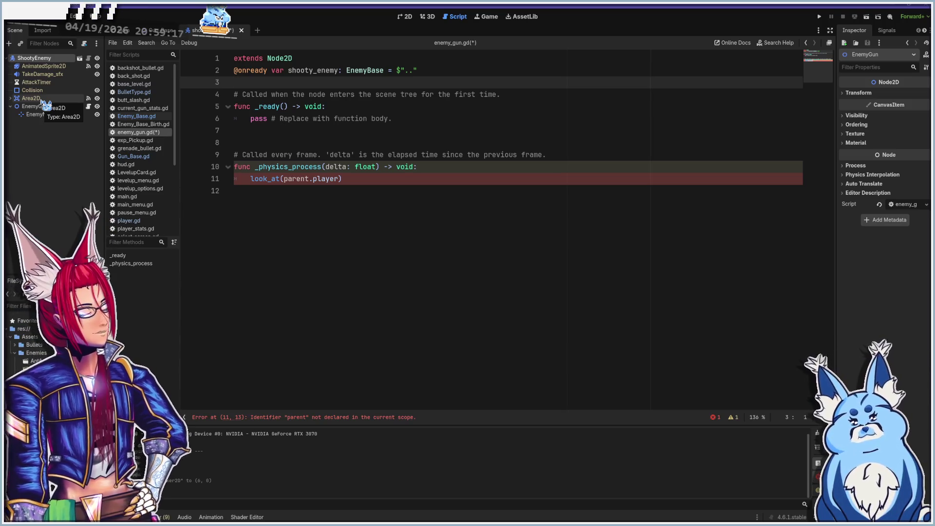
{"action": "key", "text": "F5"}
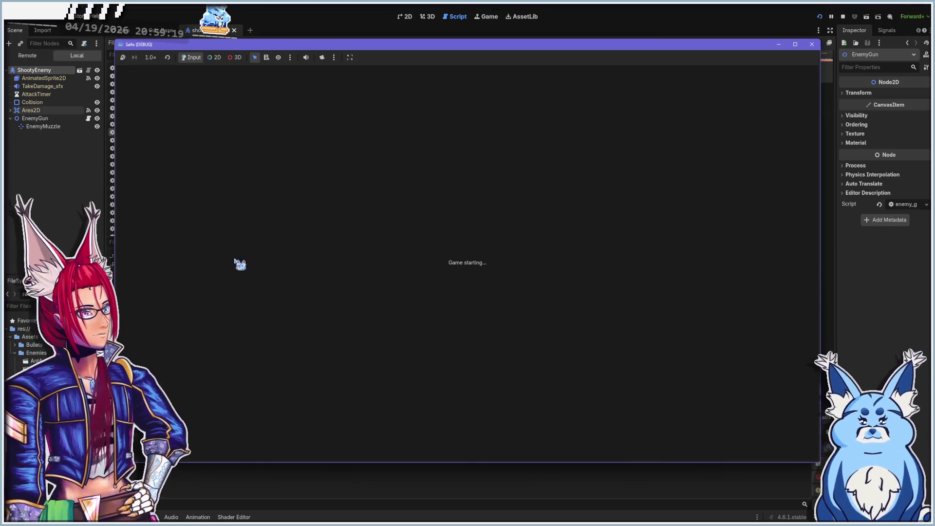
Start the game with a starting weapon, then move and shoot among the gun-toting slimes.
{"action": "left_click", "coordinate": [463, 346]}
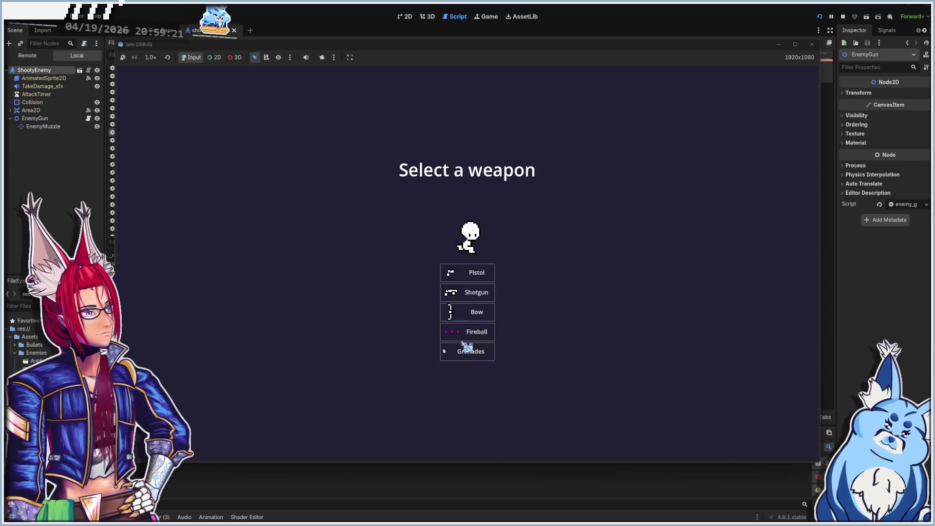
{"action": "left_click", "coordinate": [470, 292]}
{"action": "key", "text": "a"}
{"action": "key", "text": "w"}
{"action": "key", "text": "d"}
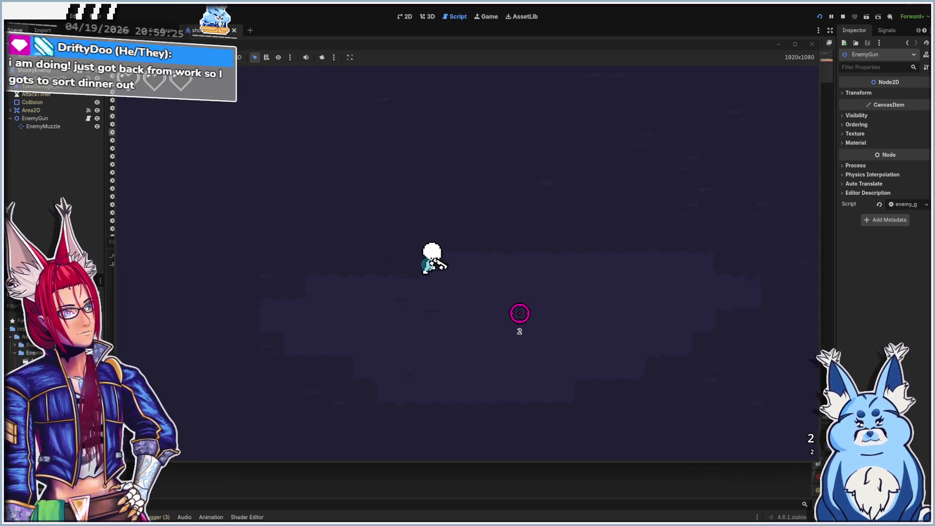
{"action": "key", "text": "w"}
{"action": "key", "text": "d"}
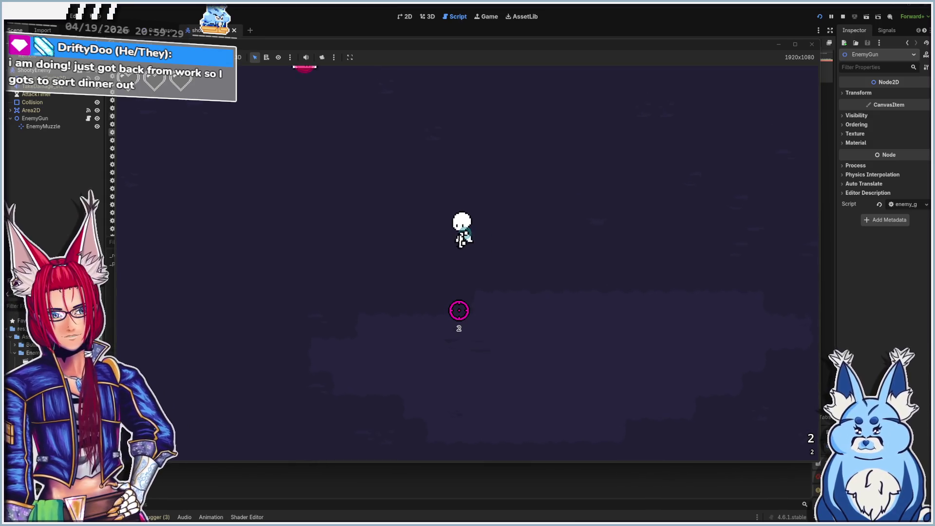
{"action": "left_click", "coordinate": [417, 221]}
{"action": "key", "text": "w"}
{"action": "key", "text": "a"}
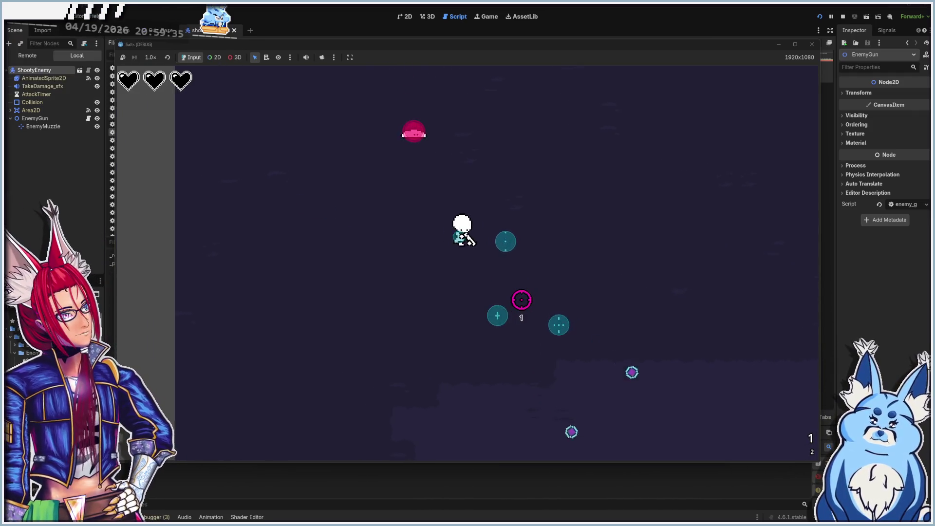
{"action": "left_click", "coordinate": [412, 188]}
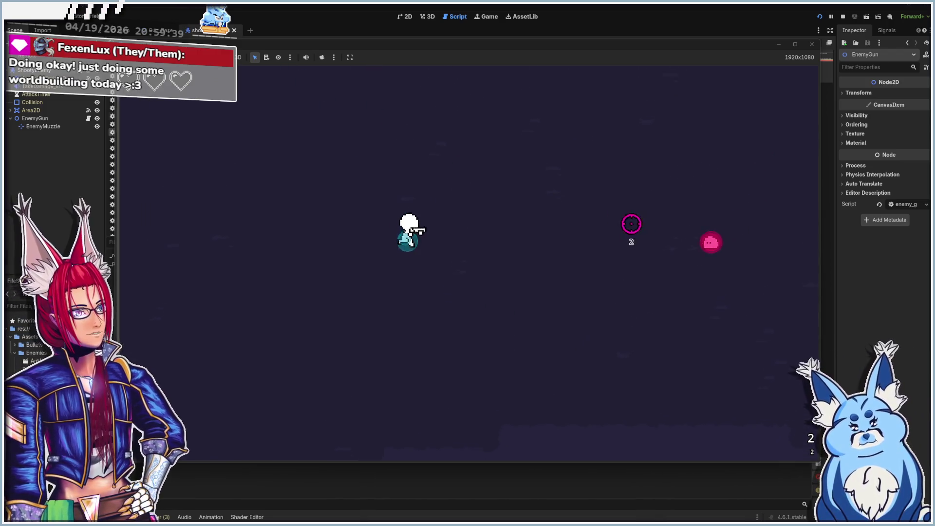
{"action": "left_click", "coordinate": [619, 266]}
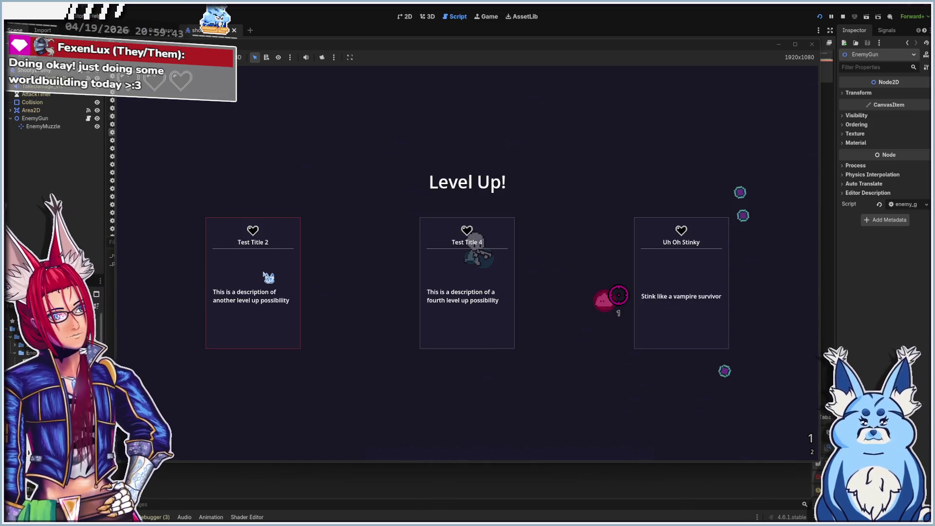
Take the Uh Oh Stinky upgrade, keep dodging and shooting the slimes, then stop the game.
{"action": "left_click", "coordinate": [678, 306]}
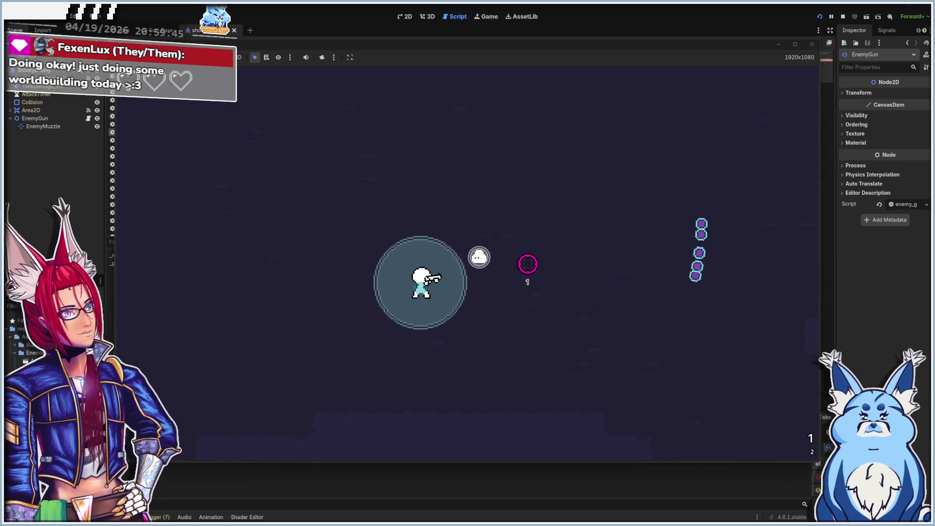
{"action": "left_click", "coordinate": [426, 370]}
{"action": "key", "text": "d"}
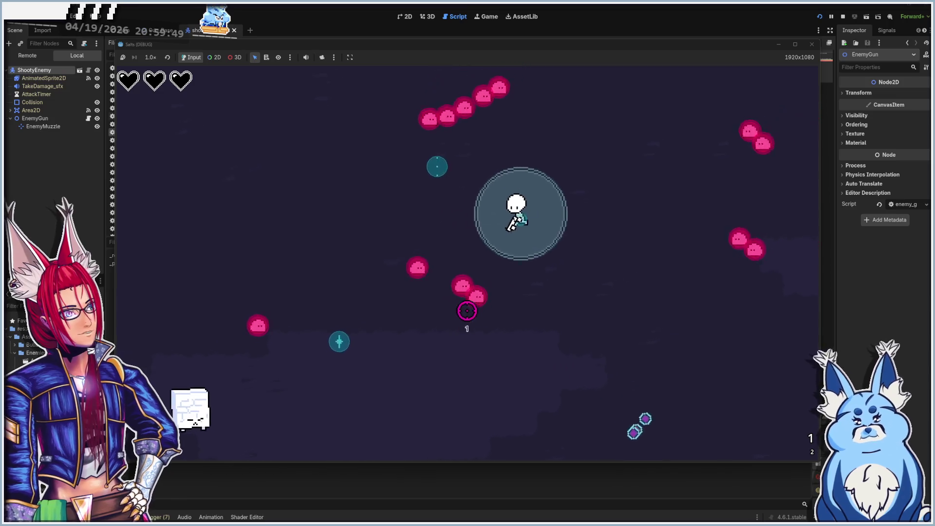
{"action": "key", "text": "s"}
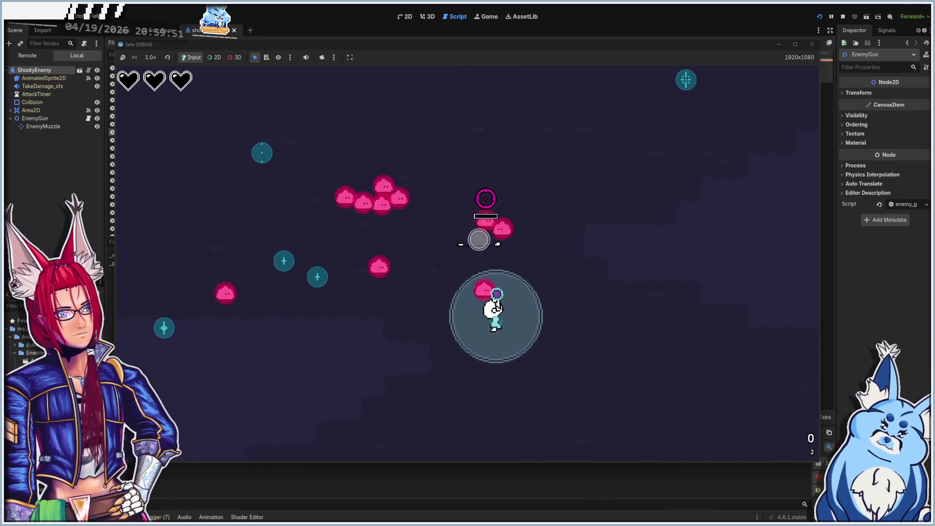
{"action": "key", "text": "d"}
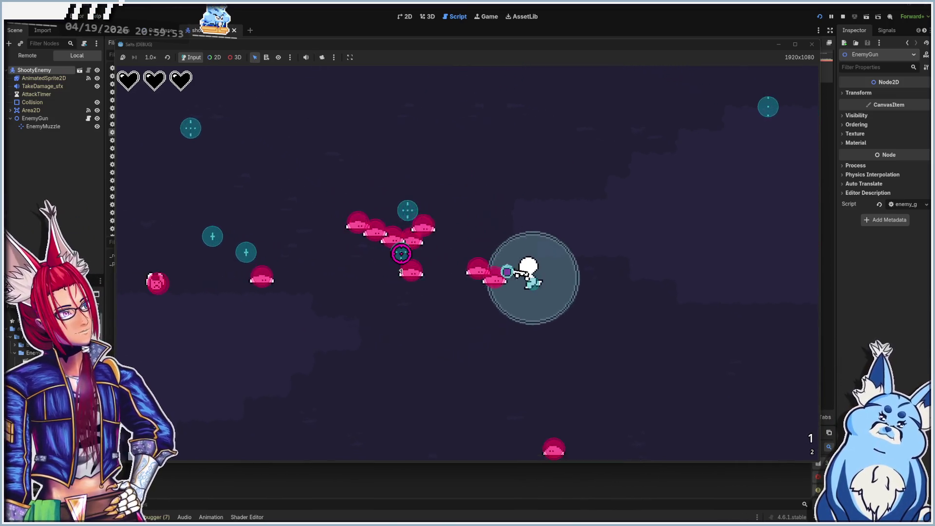
{"action": "key", "text": "w"}
{"action": "key", "text": "a"}
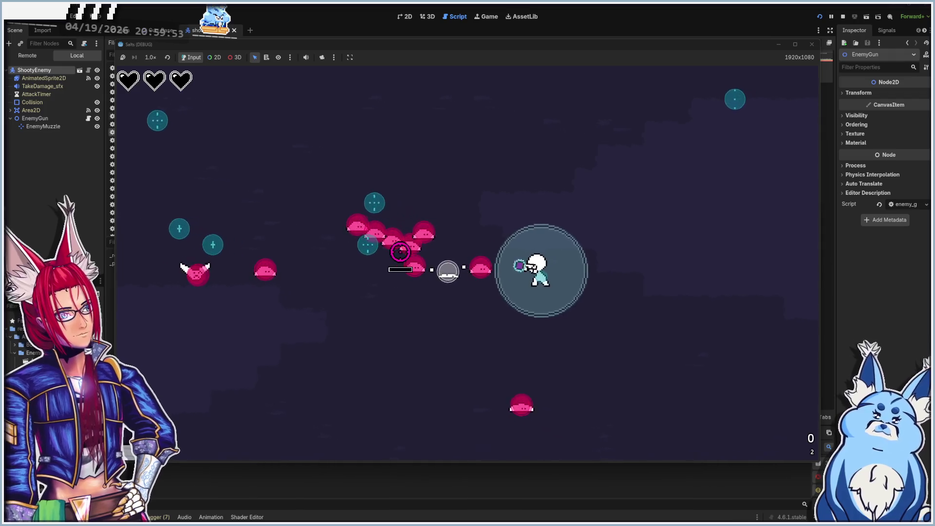
{"action": "key", "text": "a"}
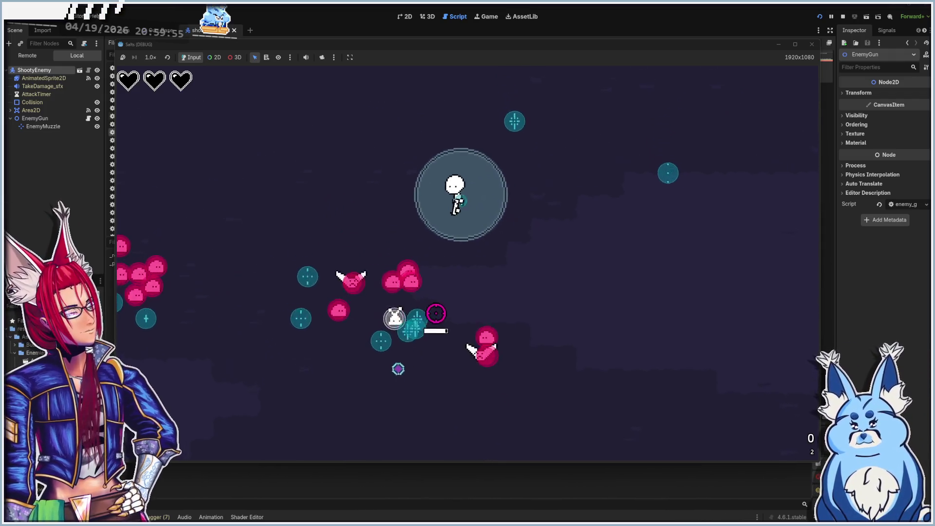
{"action": "key", "text": "w"}
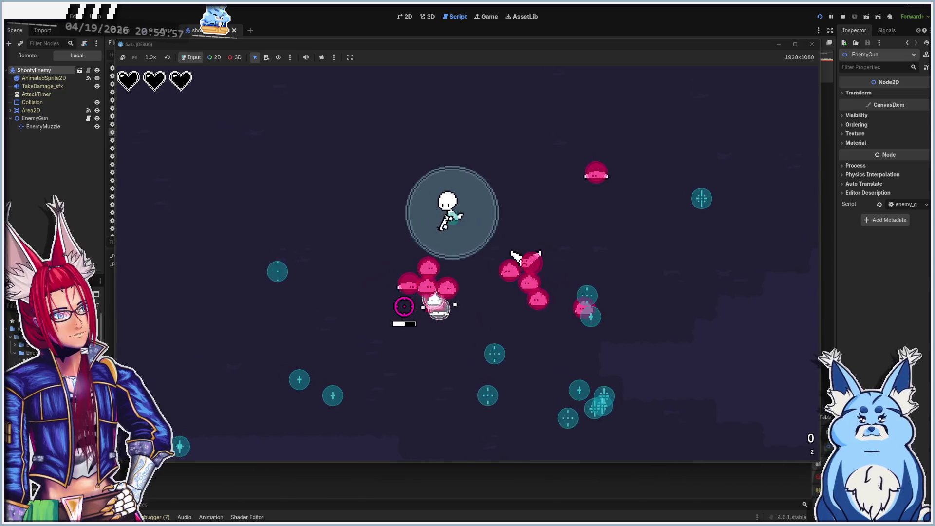
{"action": "key", "text": "s"}
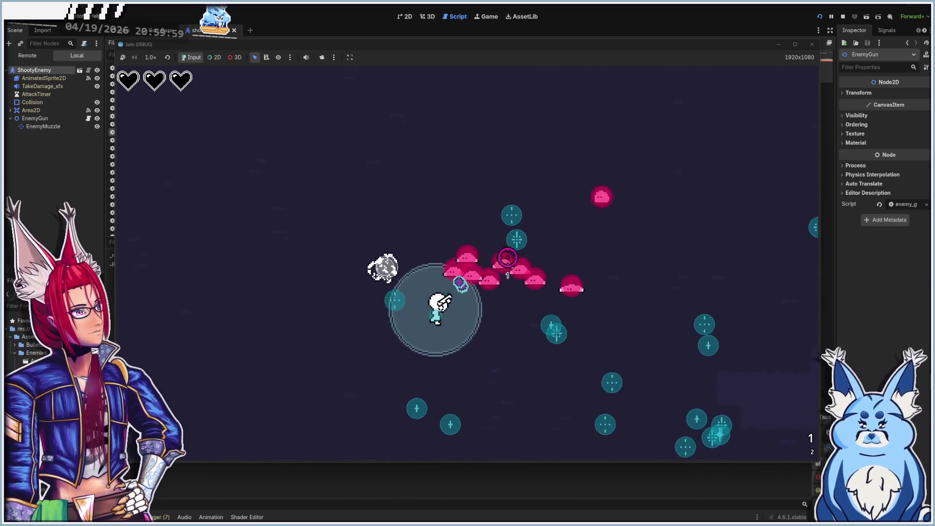
{"action": "key", "text": "d"}
{"action": "key", "text": "s"}
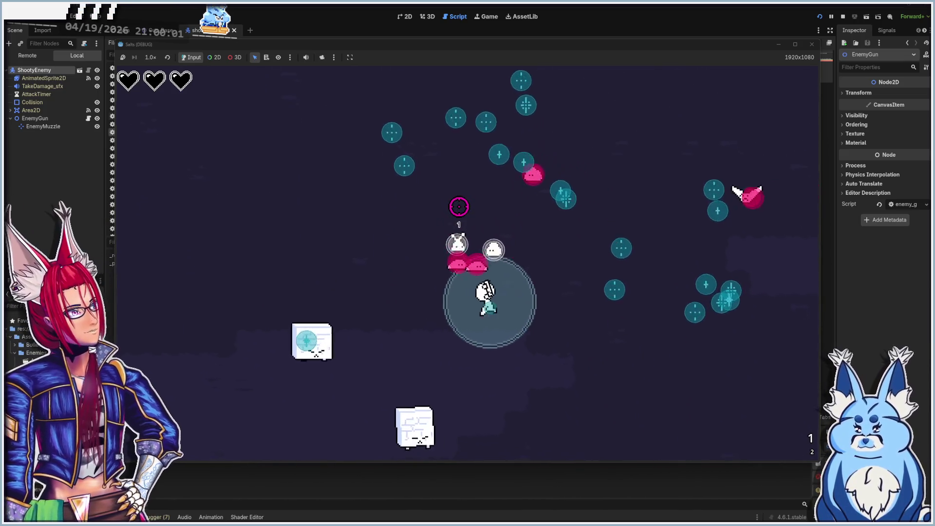
{"action": "left_click", "coordinate": [492, 216]}
{"action": "left_click", "coordinate": [482, 213]}
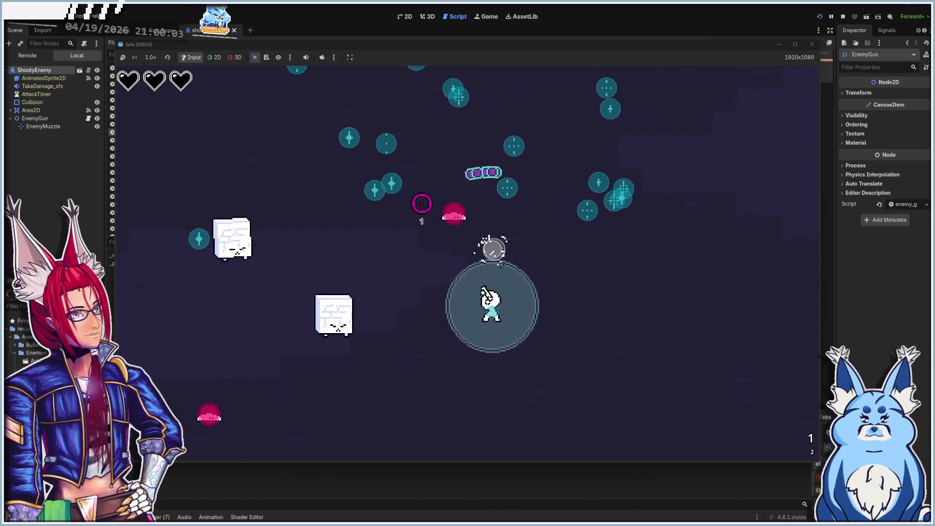
{"action": "key", "text": "s"}
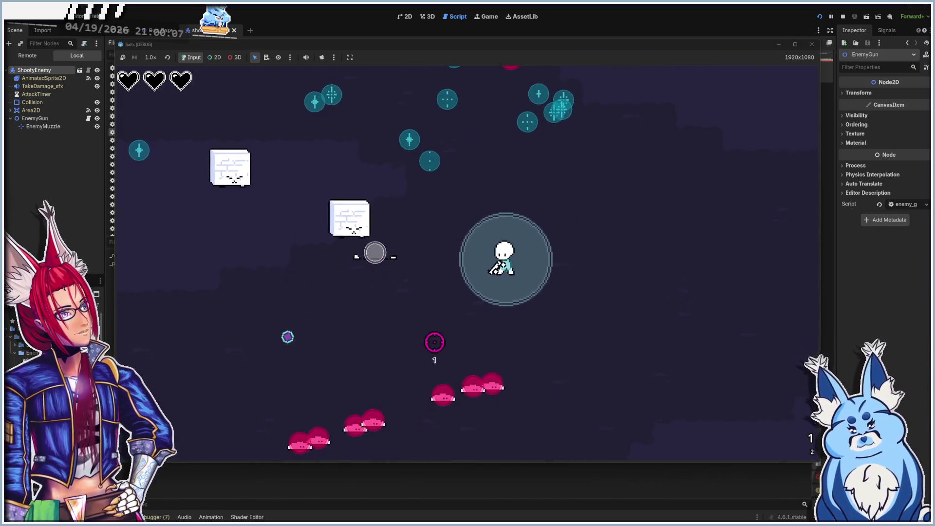
{"action": "left_click", "coordinate": [487, 350]}
{"action": "key", "text": "d"}
{"action": "key", "text": "s"}
{"action": "key", "text": "a"}
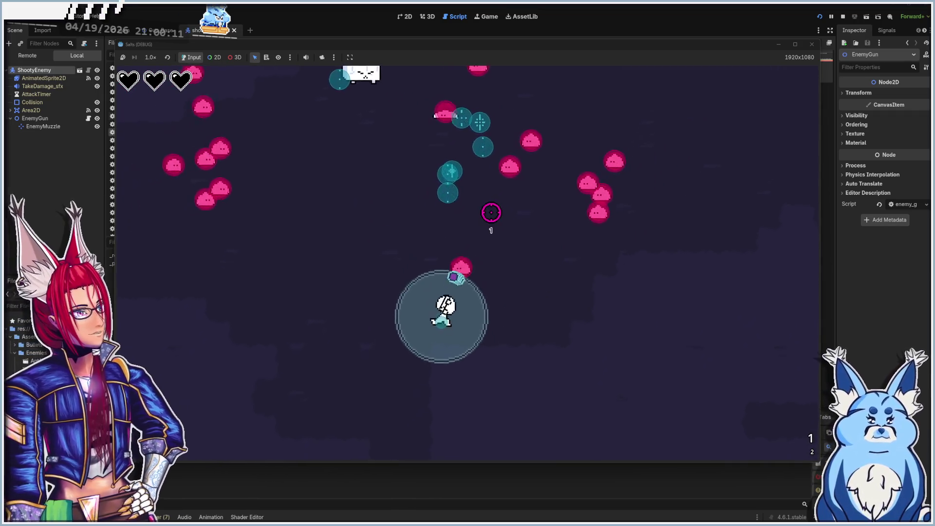
{"action": "left_click", "coordinate": [434, 200]}
{"action": "left_click", "coordinate": [353, 175]}
{"action": "key", "text": "a"}
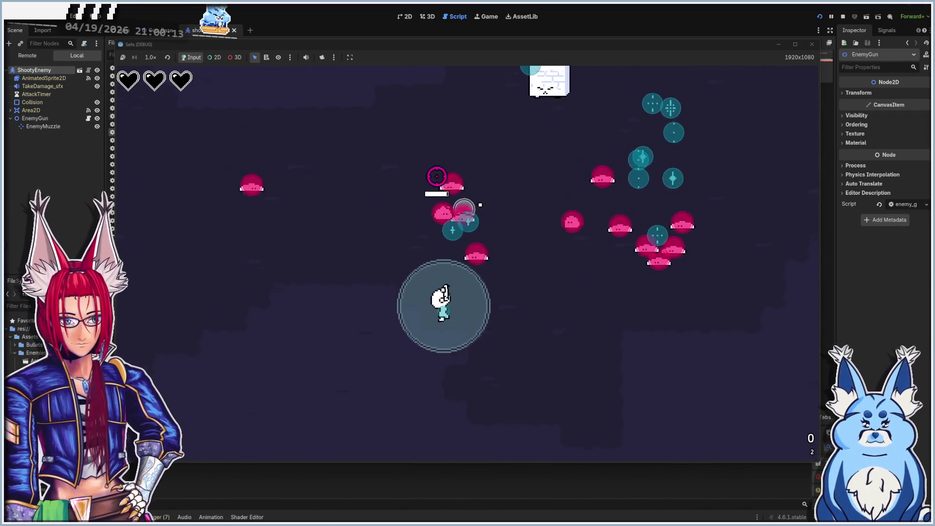
{"action": "key", "text": "d"}
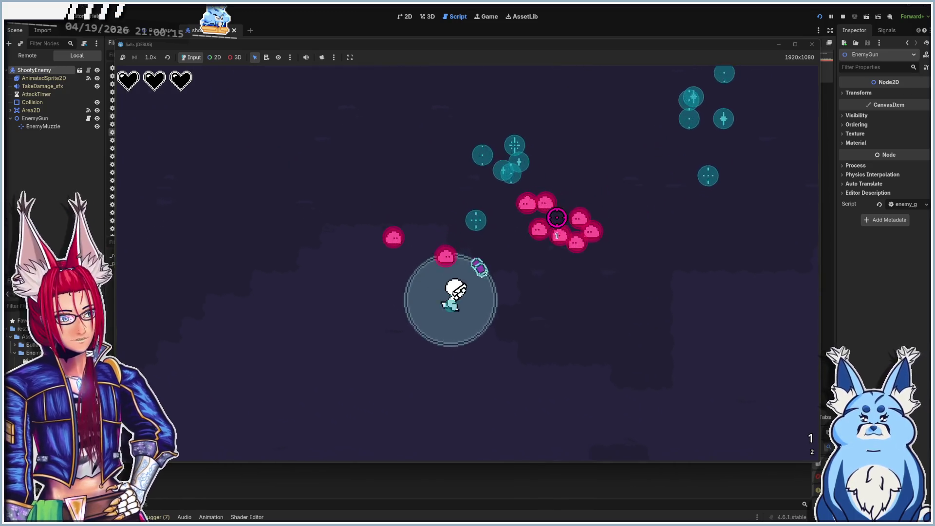
{"action": "key", "text": "s"}
{"action": "key", "text": "d"}
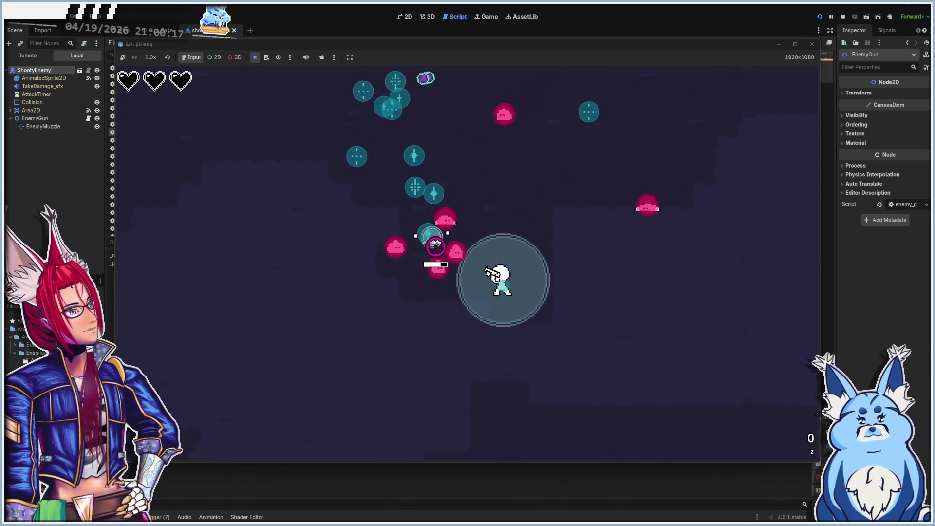
{"action": "key", "text": "d"}
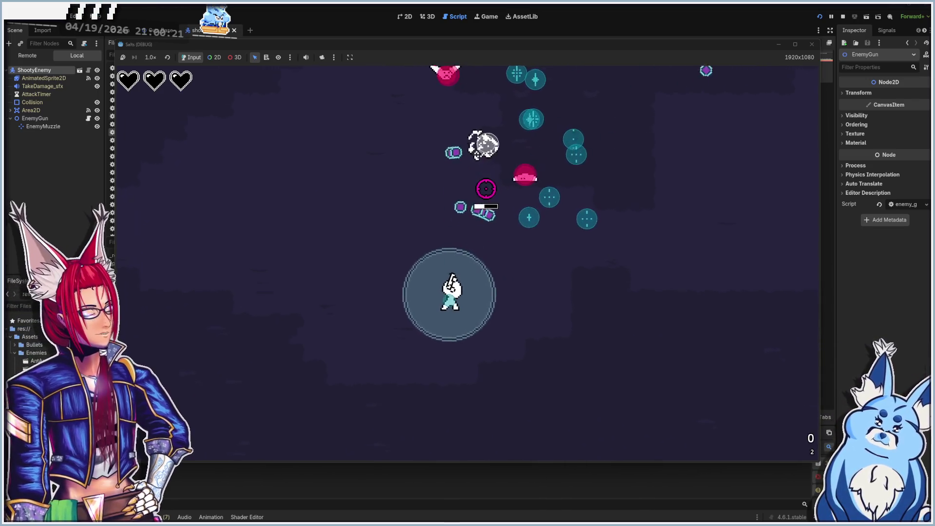
{"action": "key", "text": "a"}
{"action": "key", "text": "a"}
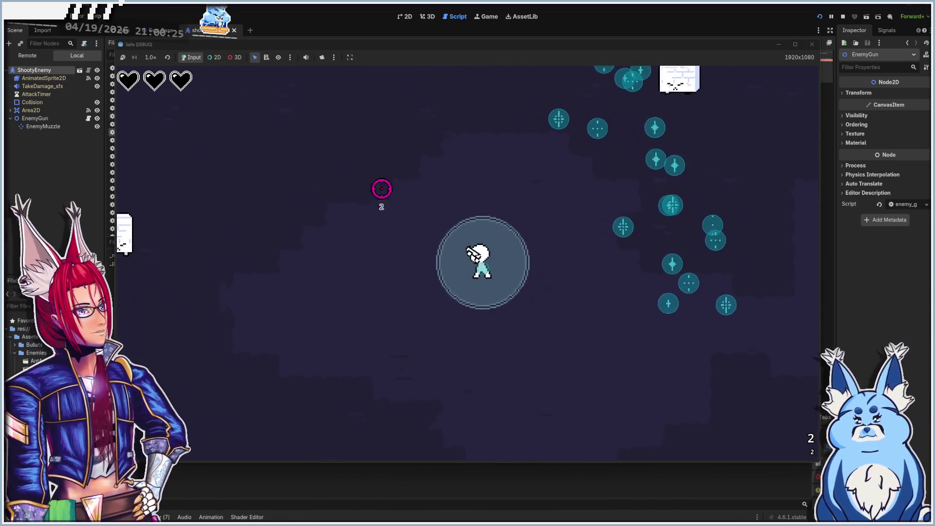
{"action": "key", "text": "a"}
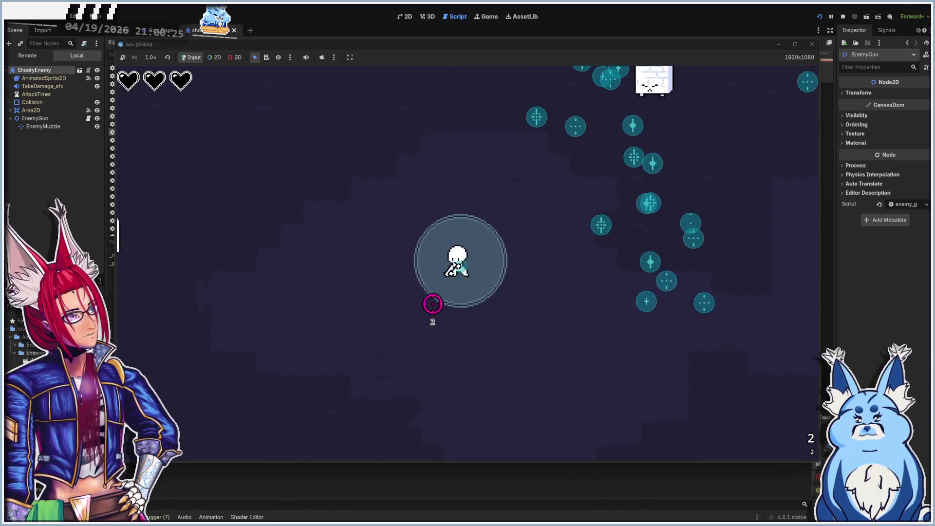
{"action": "key", "text": "a"}
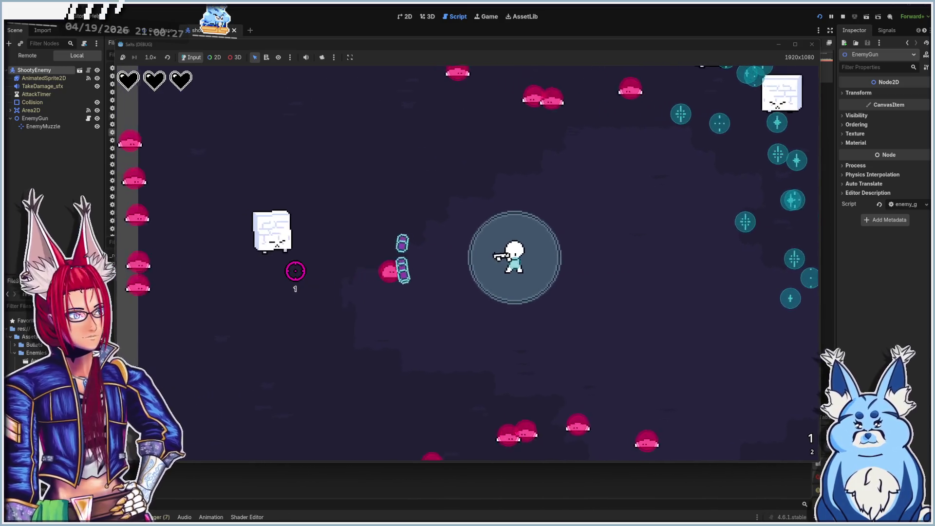
{"action": "key", "text": "a"}
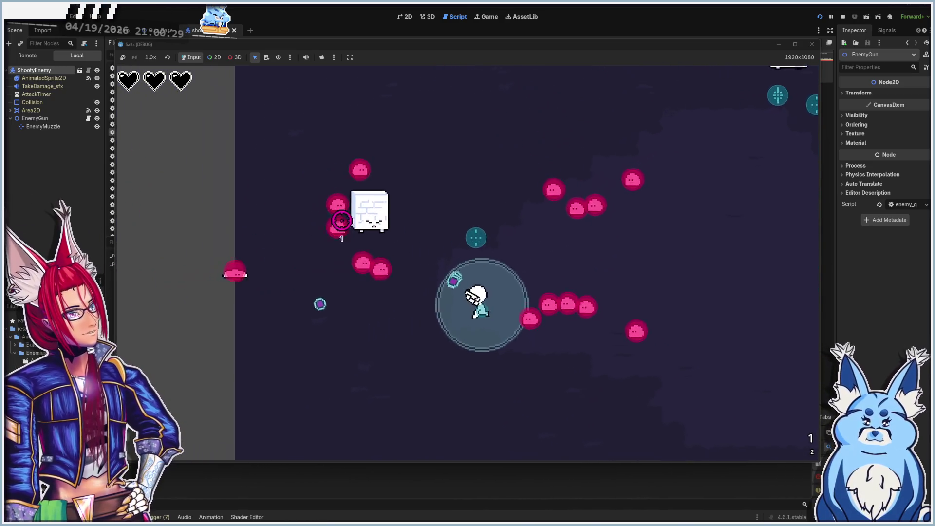
{"action": "left_click", "coordinate": [346, 229]}
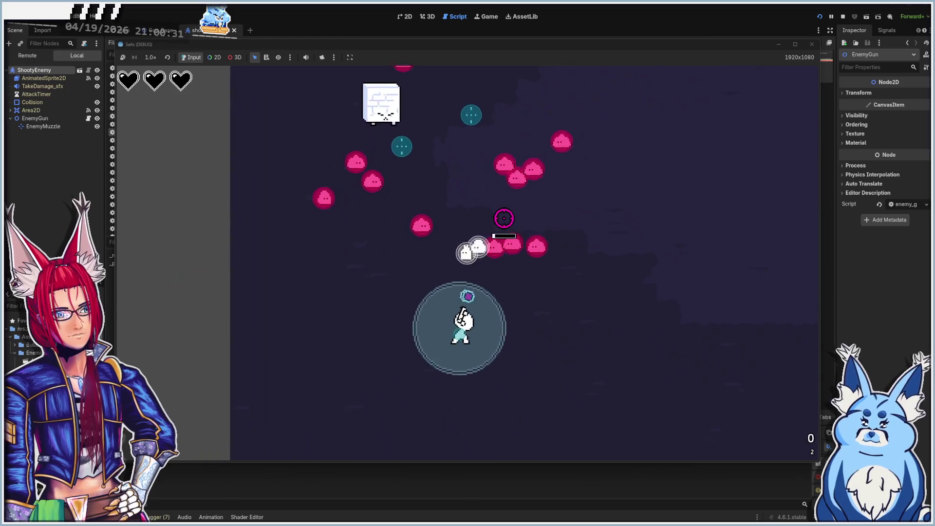
{"action": "key", "text": "a"}
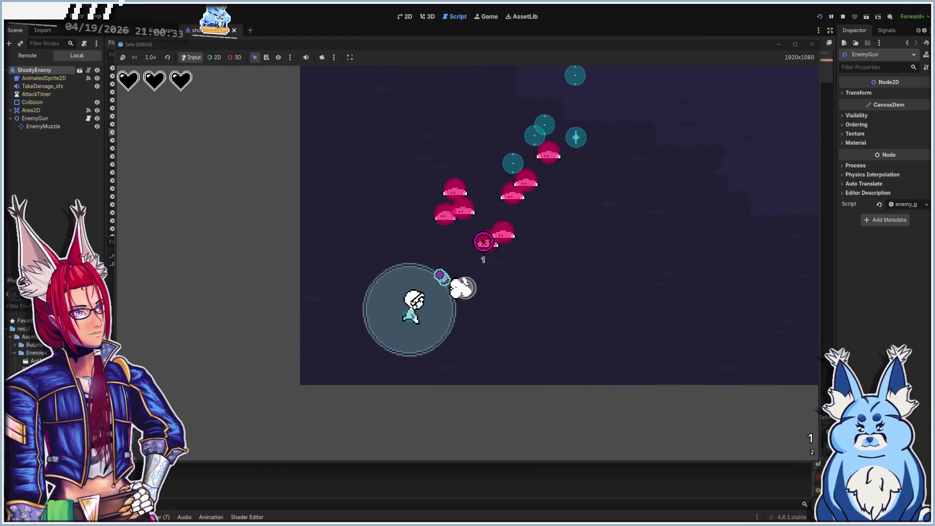
{"action": "key", "text": "a"}
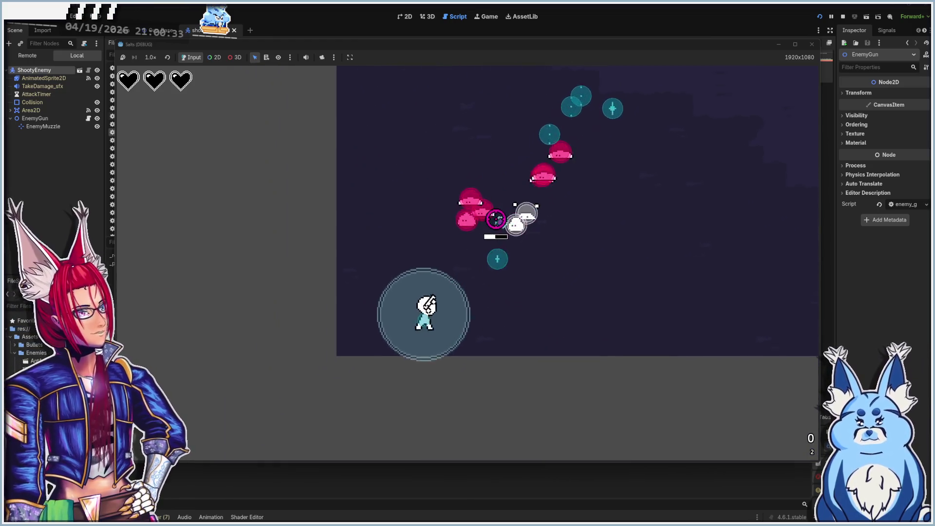
{"action": "left_click", "coordinate": [506, 210]}
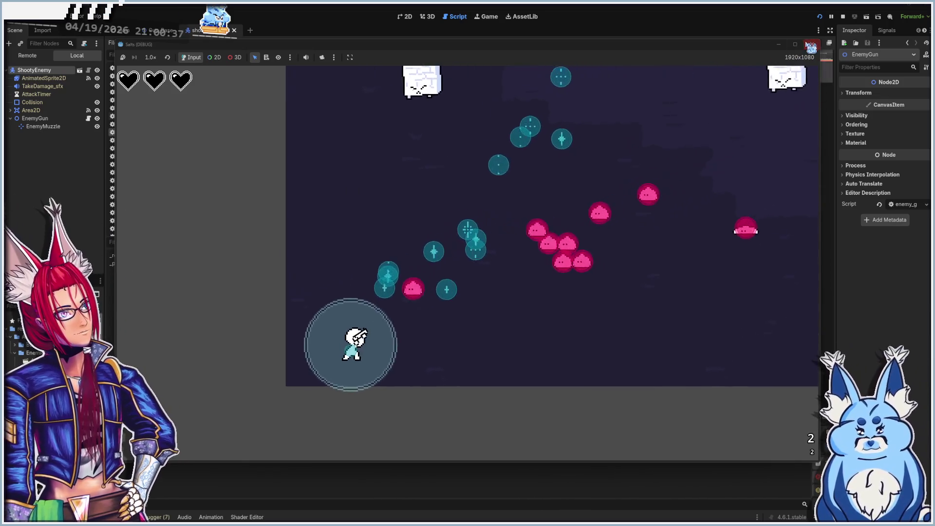
{"action": "left_click", "coordinate": [808, 43]}
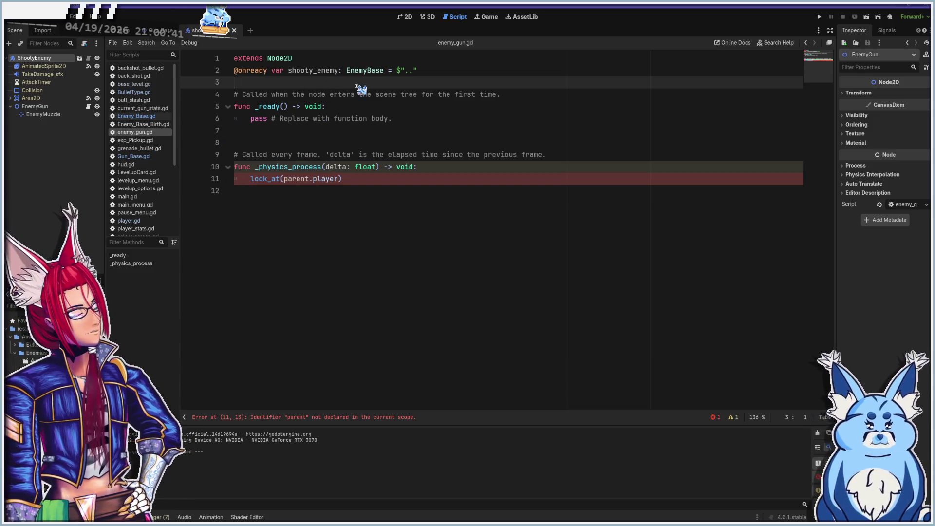
{"action": "key", "text": "Return"}
{"action": "key", "text": "Up"}
{"action": "type", "text": "@onre"}
{"action": "key", "text": "Return"}
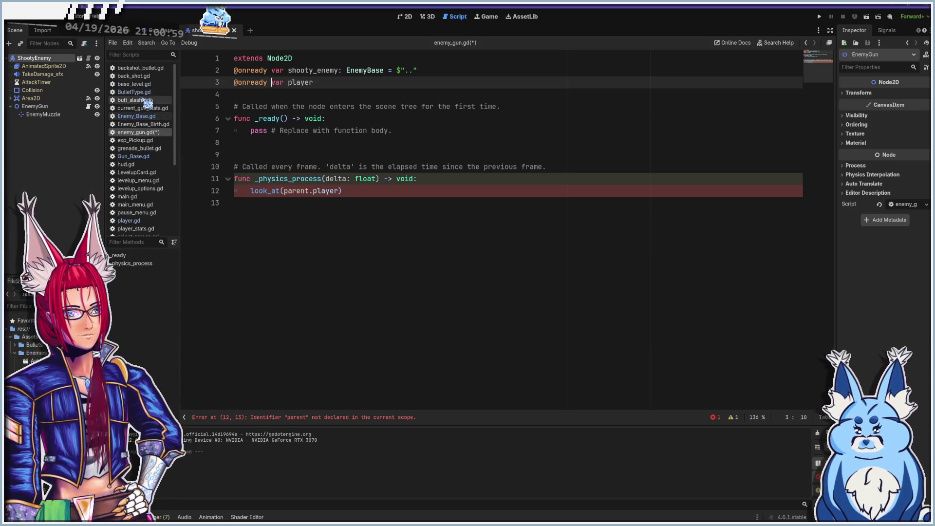
{"action": "type", "text": "enem"}
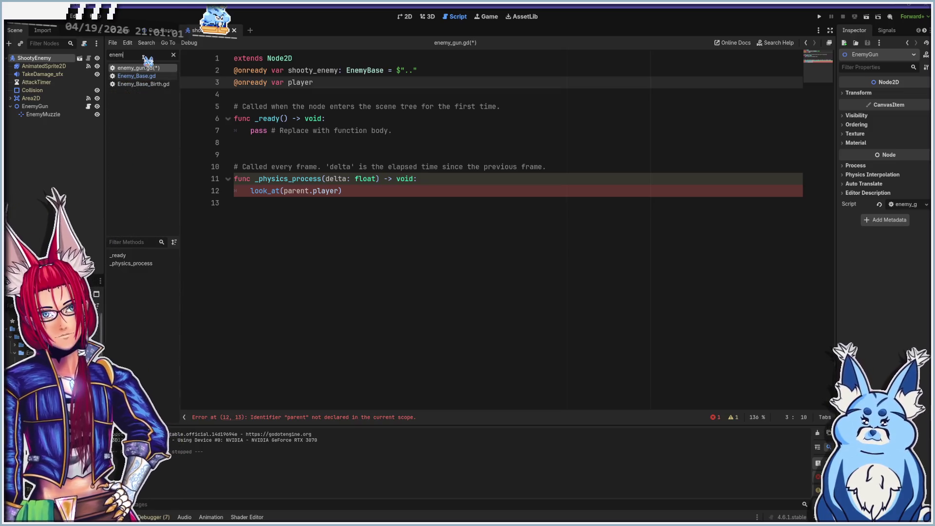
{"action": "left_click", "coordinate": [157, 76]}
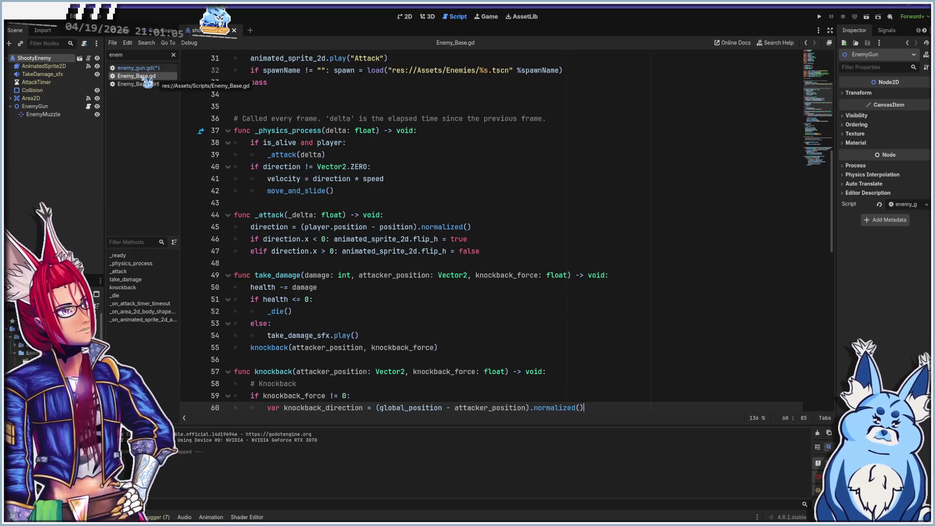
{"action": "scroll", "coordinate": [339, 307], "scroll_direction": "up", "scroll_amount": 10}
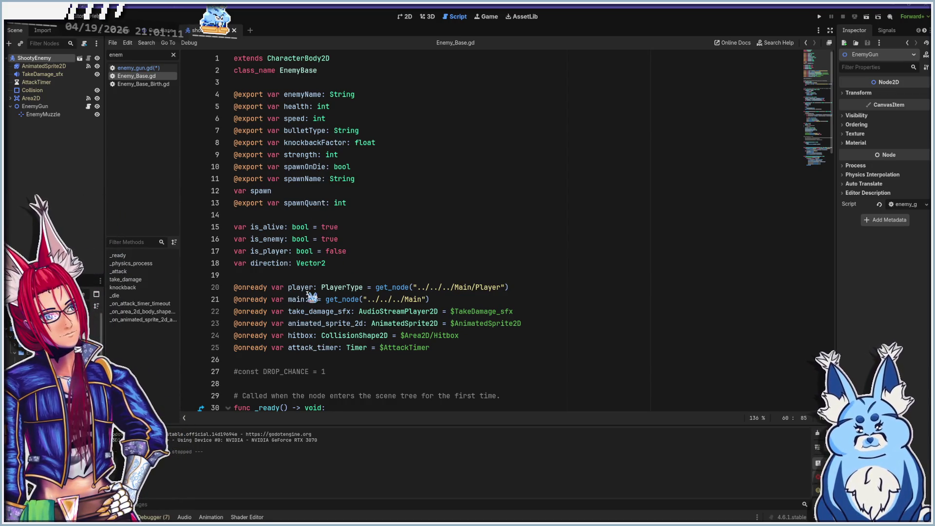
{"action": "left_click", "coordinate": [535, 287]}
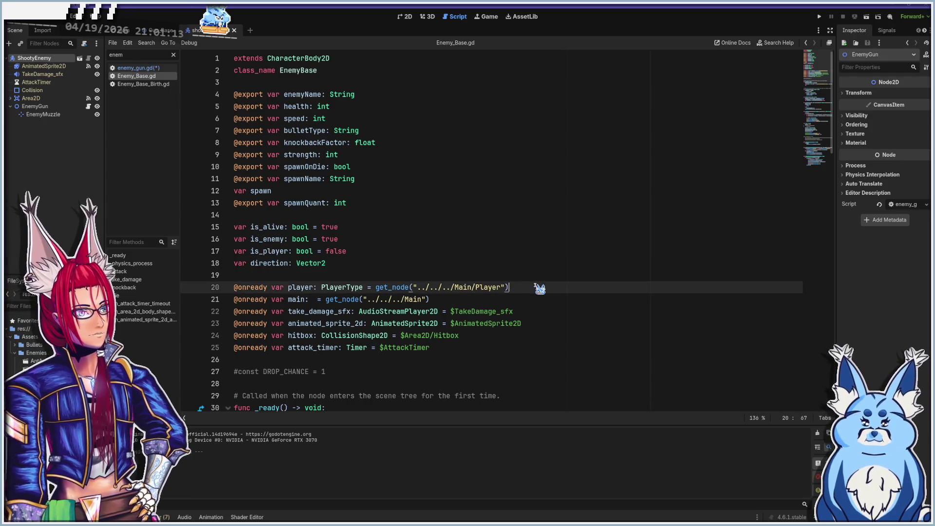
{"action": "key", "text": "shift+Home"}
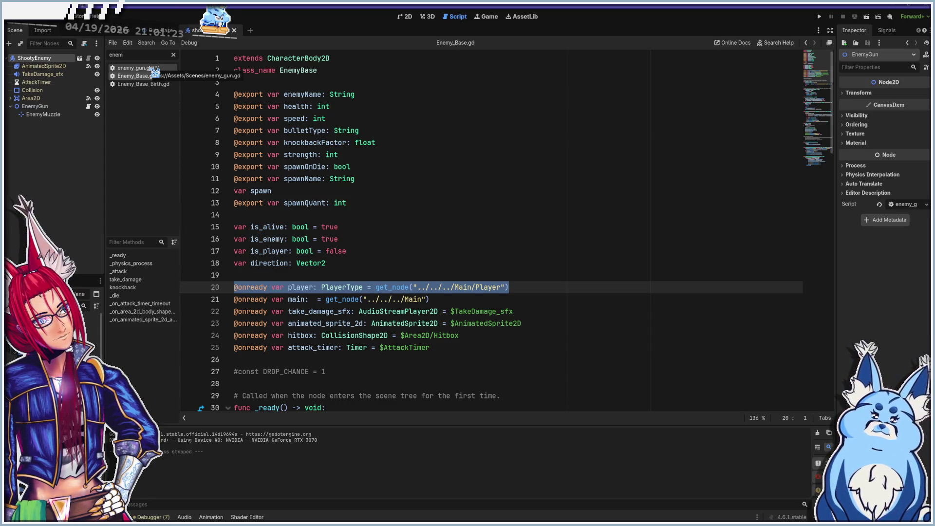
{"action": "left_click", "coordinate": [152, 69]}
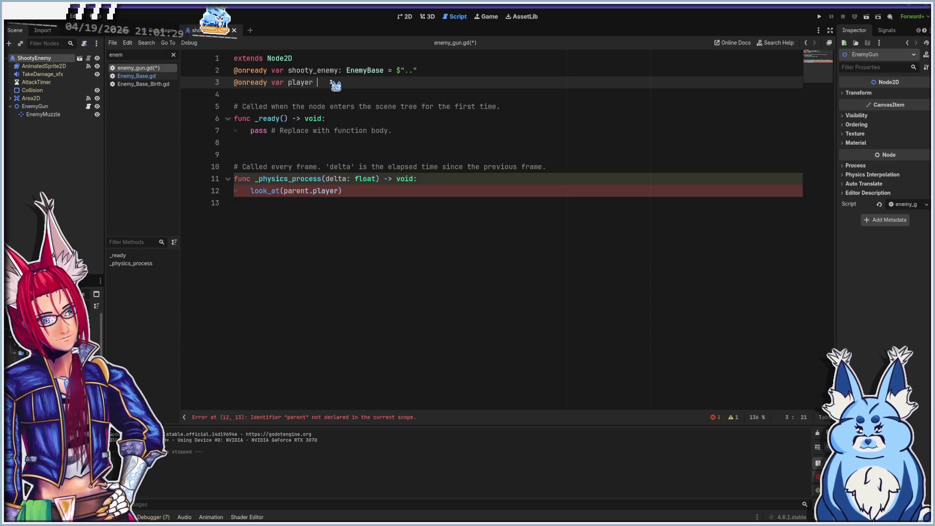
{"action": "type", "text": "parent"}
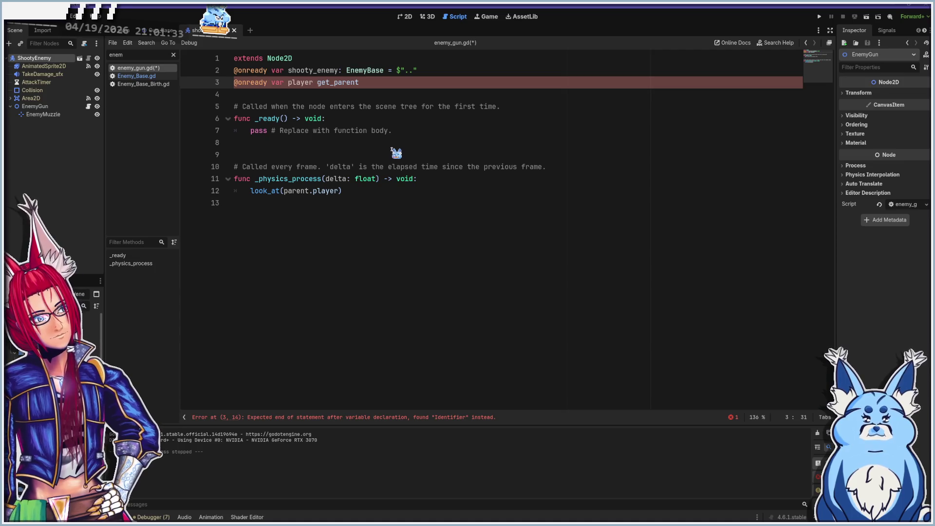
{"action": "type", "text": ".player"}
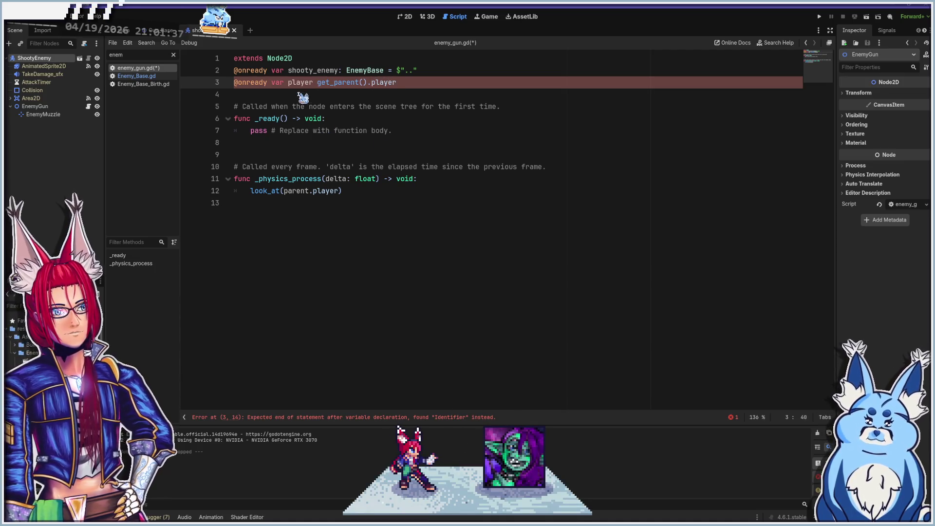
{"action": "left_click", "coordinate": [314, 82]}
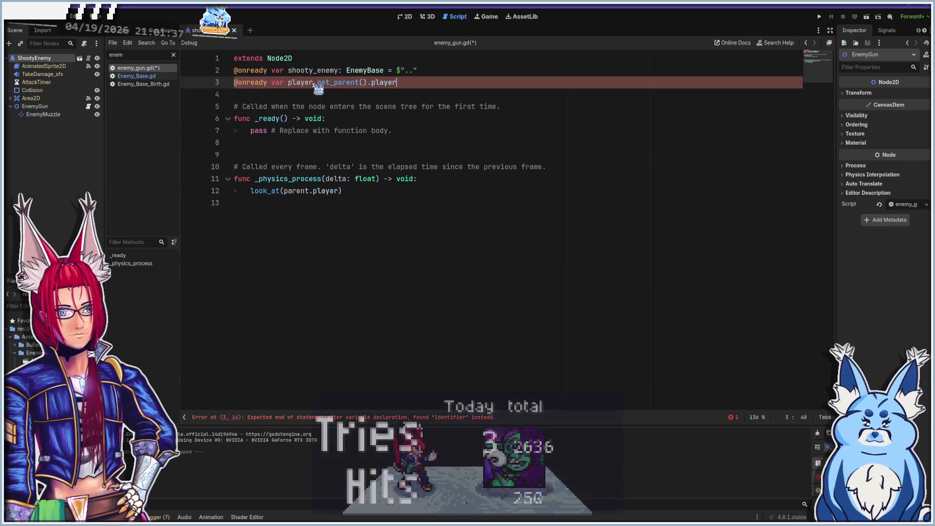
{"action": "type", "text": ": player"}
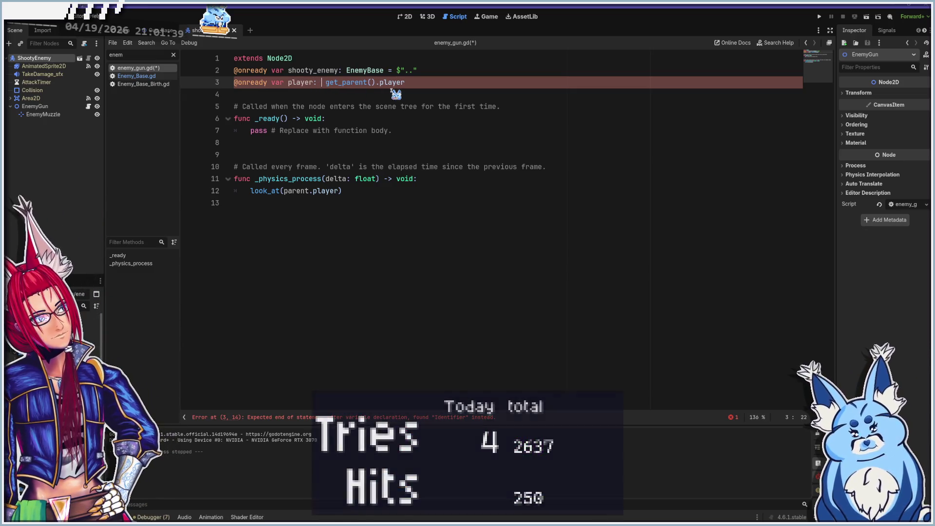
{"action": "key", "text": "Down"}
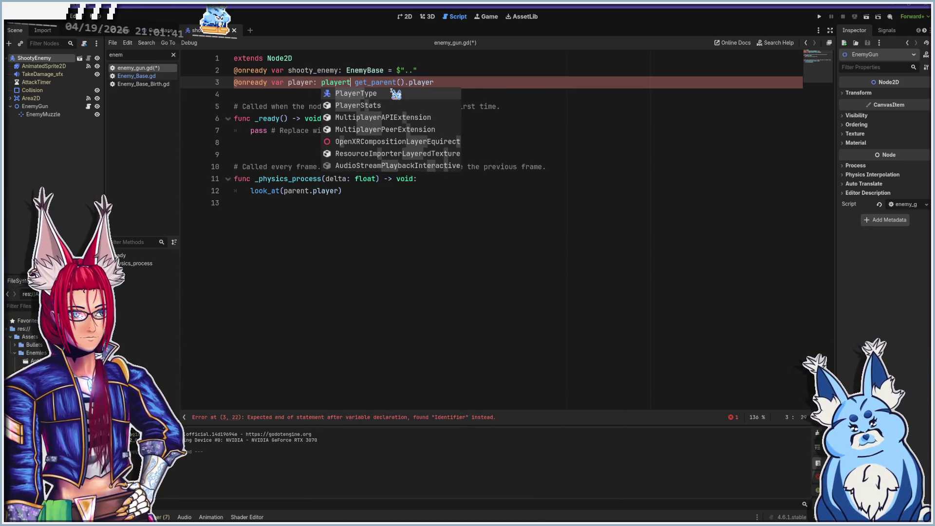
{"action": "key", "text": "Return"}
{"action": "type", "text": "="}
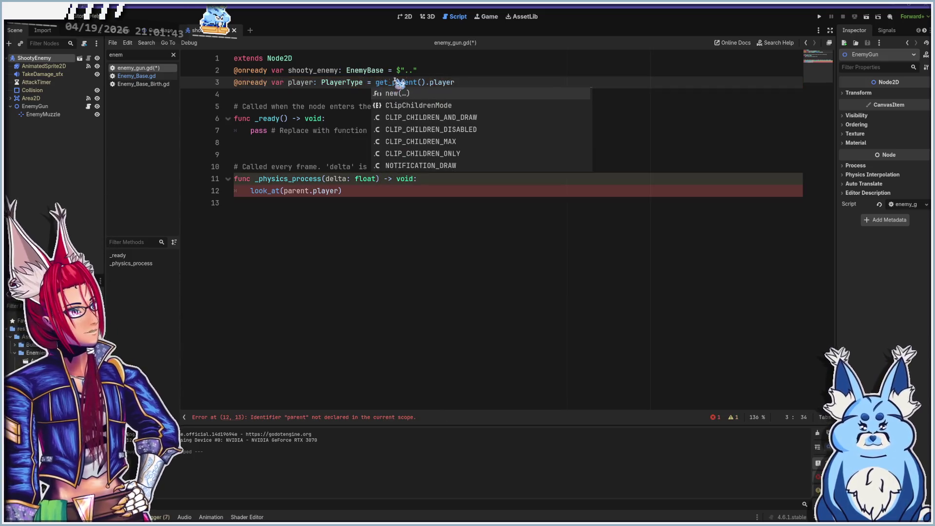
Delete the unused shooty_enemy line and make look_at target player instead of parent.player.
{"action": "left_click", "coordinate": [437, 71]}
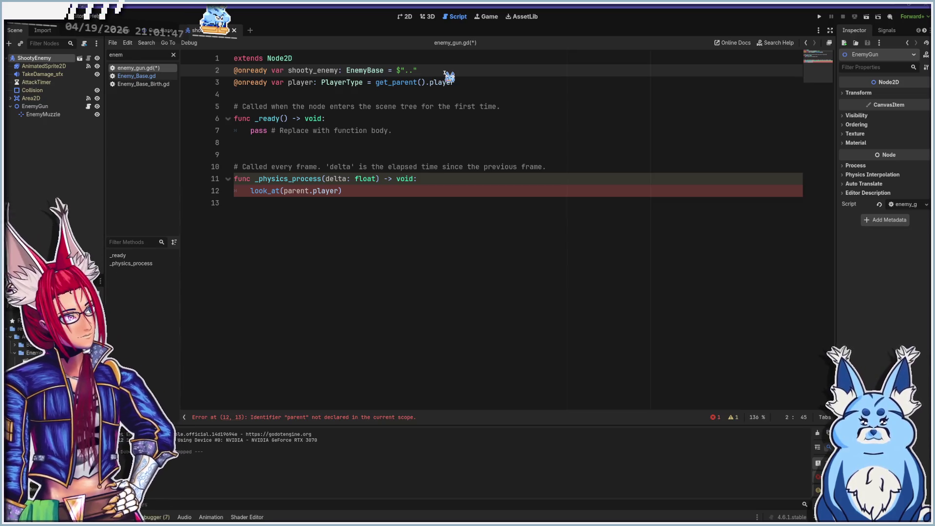
{"action": "key", "text": "shift+Home"}
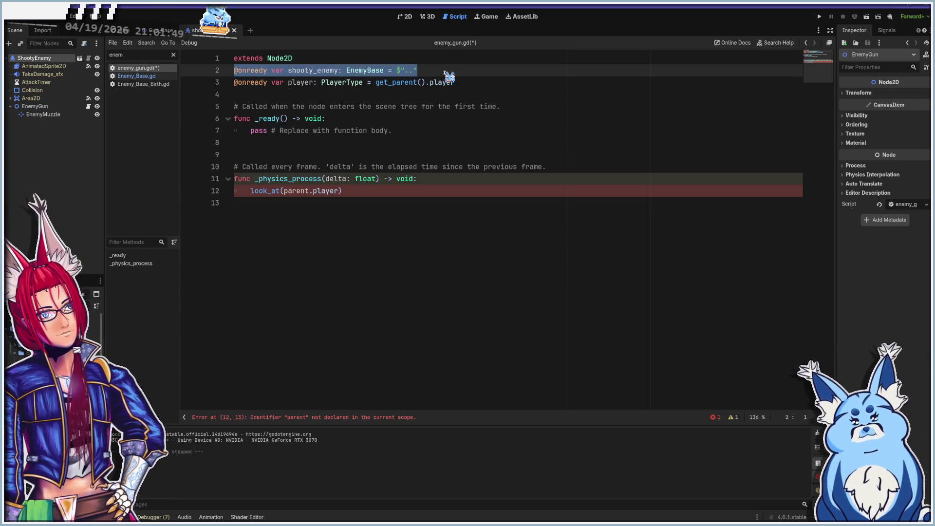
{"action": "key", "text": "BackSpace"}
{"action": "key", "text": "BackSpace"}
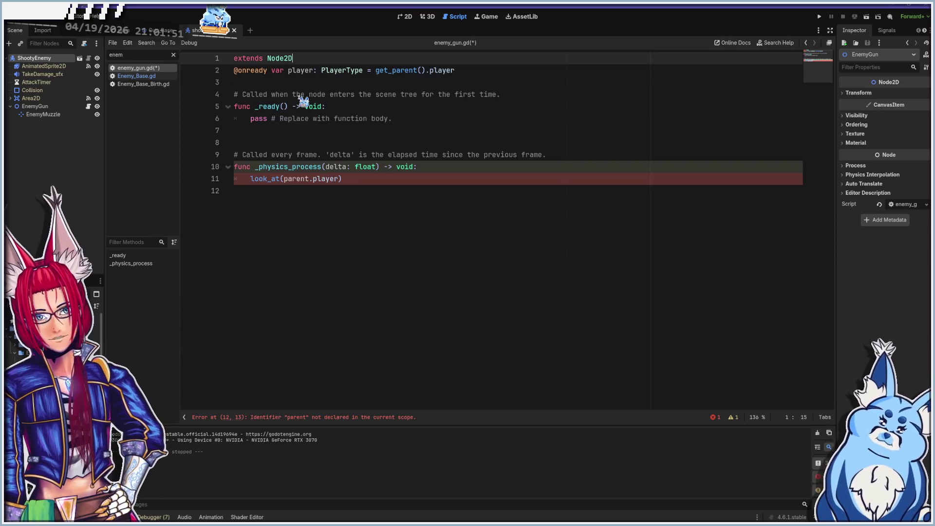
{"action": "left_click", "coordinate": [382, 180]}
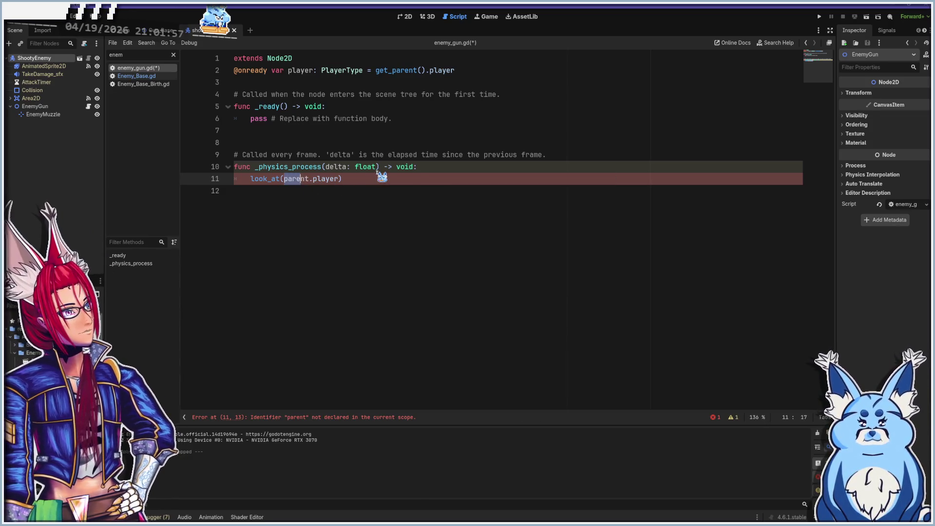
{"action": "key", "text": "BackSpace"}
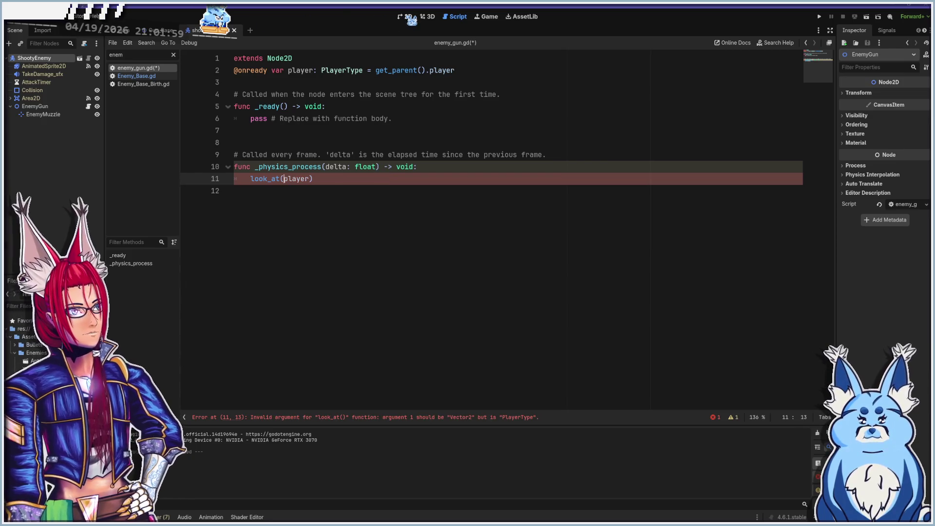
{"action": "left_click", "coordinate": [408, 17]}
Select EnemyGun on the slime and test its Transform rotation, leaving it back at 0°.
{"action": "scroll", "coordinate": [527, 233], "scroll_direction": "up", "scroll_amount": 10}
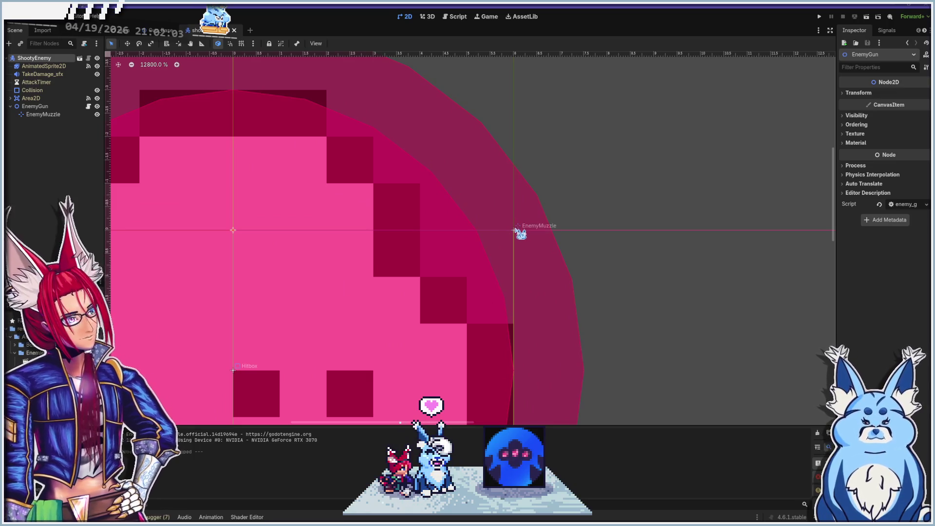
{"action": "scroll", "coordinate": [518, 226], "scroll_direction": "down", "scroll_amount": 7}
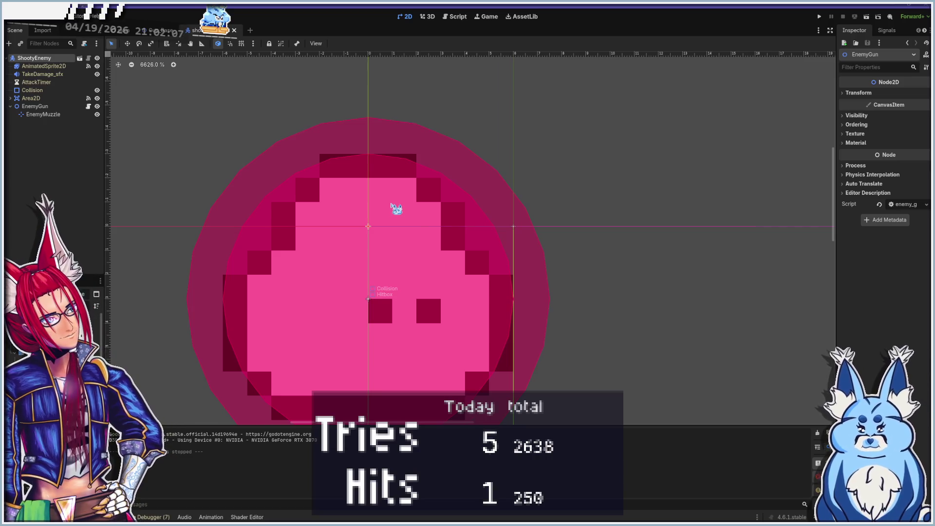
{"action": "scroll", "coordinate": [395, 207], "scroll_direction": "down", "scroll_amount": 6}
{"action": "scroll", "coordinate": [395, 209], "scroll_direction": "down", "scroll_amount": 3}
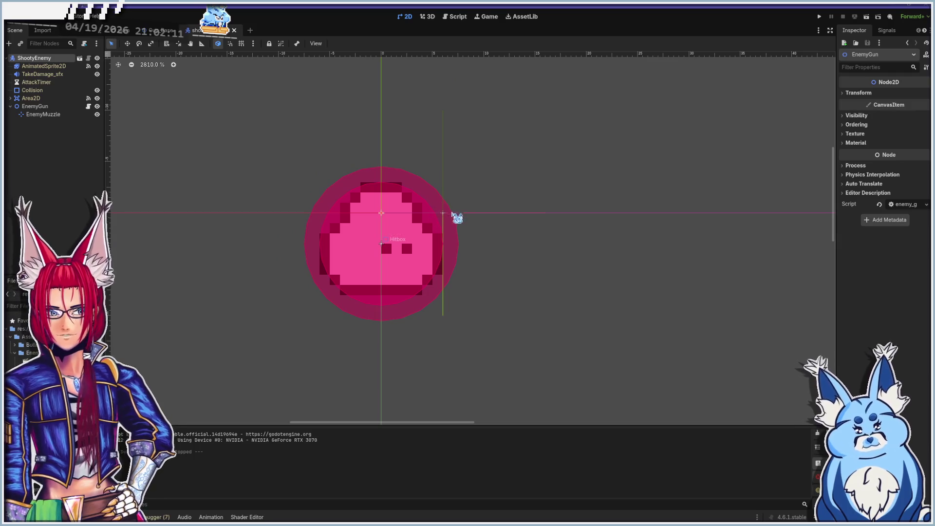
{"action": "scroll", "coordinate": [440, 220], "scroll_direction": "up", "scroll_amount": 6}
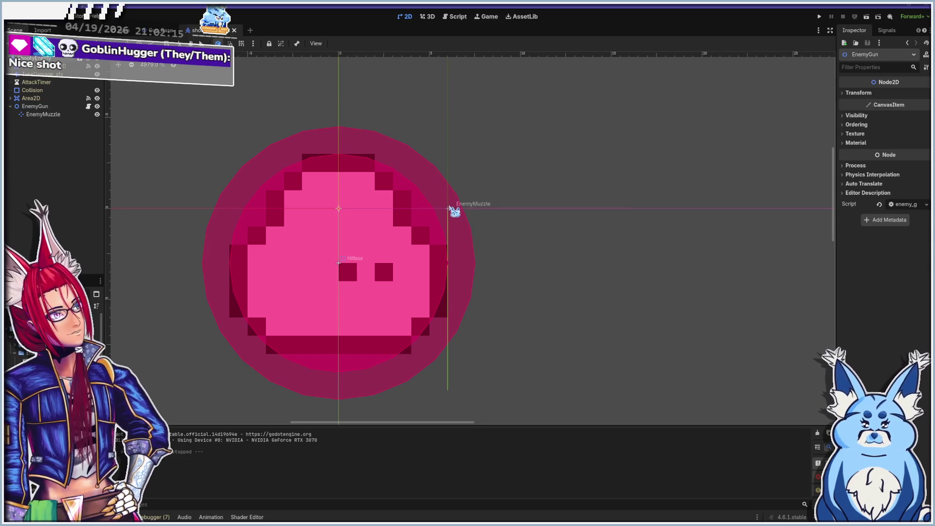
{"action": "left_click", "coordinate": [440, 210]}
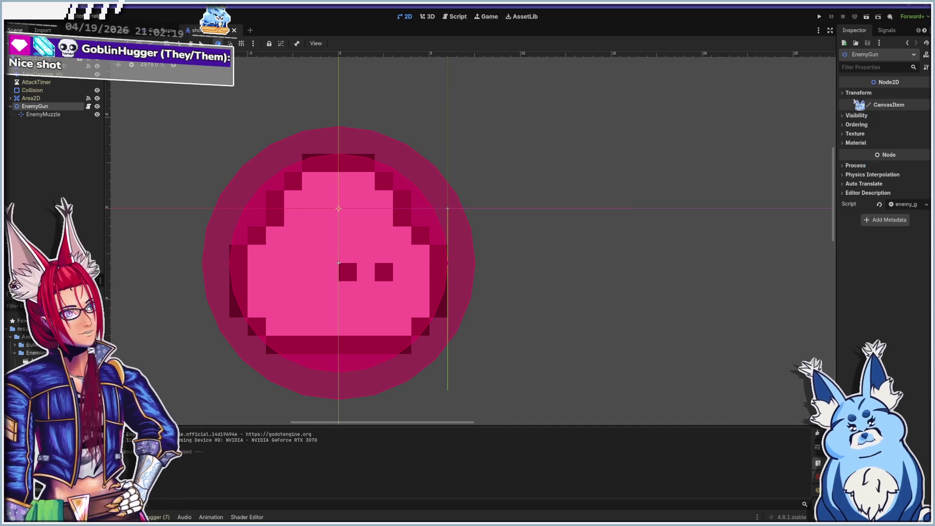
{"action": "left_click", "coordinate": [858, 93]}
{"action": "mouse_move", "coordinate": [907, 129]}
{"action": "left_mouse_down"}
{"action": "mouse_move", "coordinate": [925, 129]}
{"action": "mouse_move", "coordinate": [899, 129]}
{"action": "mouse_move", "coordinate": [928, 130]}
{"action": "mouse_move", "coordinate": [886, 130]}
{"action": "mouse_move", "coordinate": [902, 128]}
{"action": "left_mouse_up"}
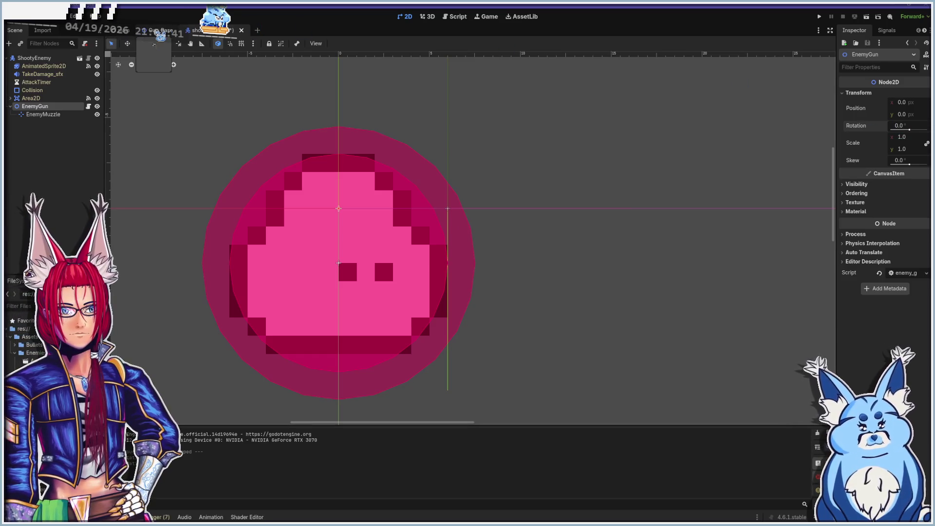
Glance at the Gun_Base scene, then return to ShootyEnemy and select EnemyMuzzle.
{"action": "left_click", "coordinate": [156, 30]}
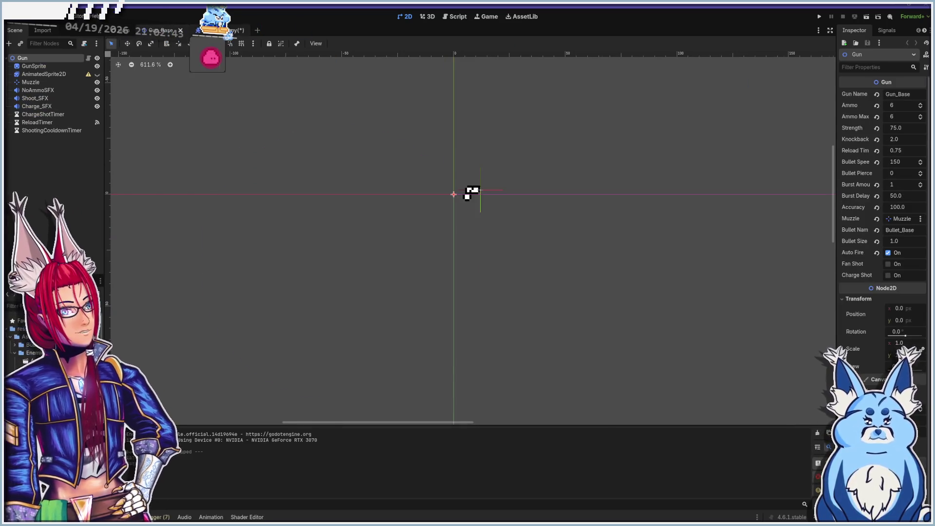
{"action": "left_click", "coordinate": [215, 30]}
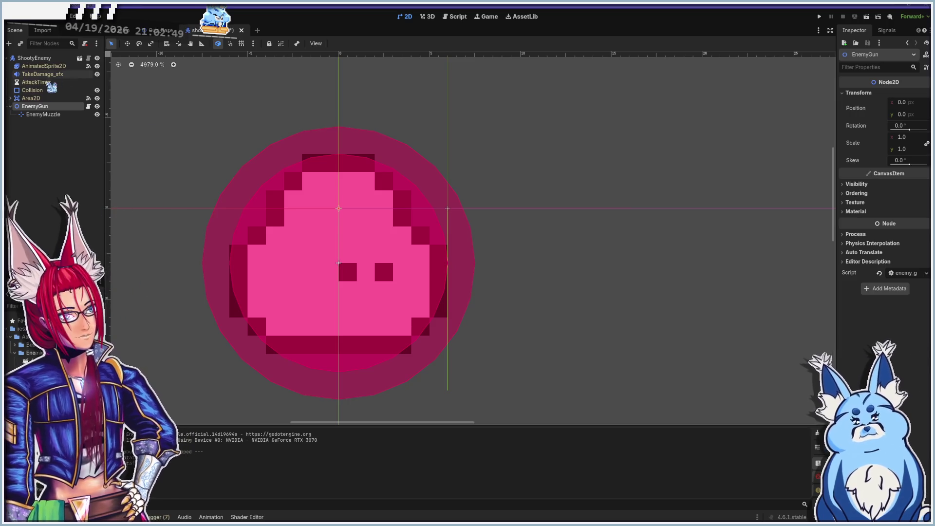
{"action": "left_click", "coordinate": [43, 114]}
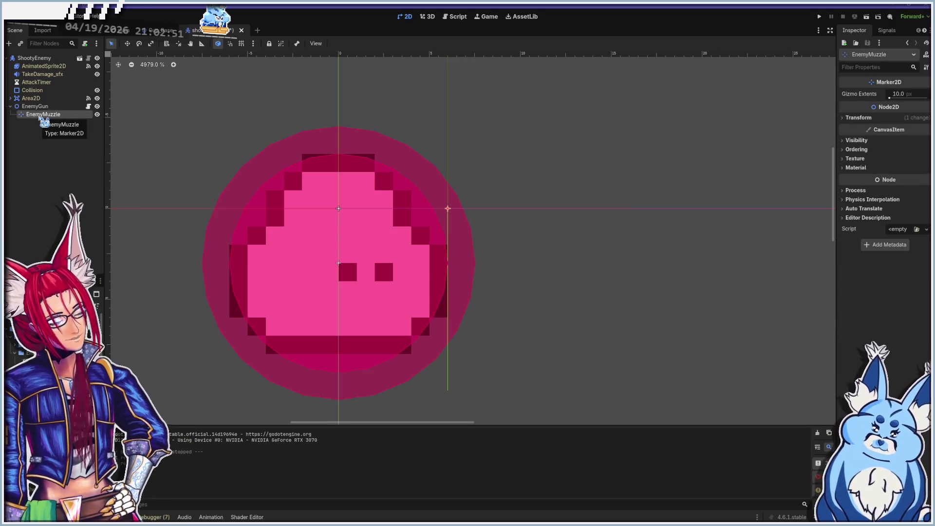
Add a Sprite2D child node under EnemyMuzzle.
{"action": "key", "text": "ctrl+a"}
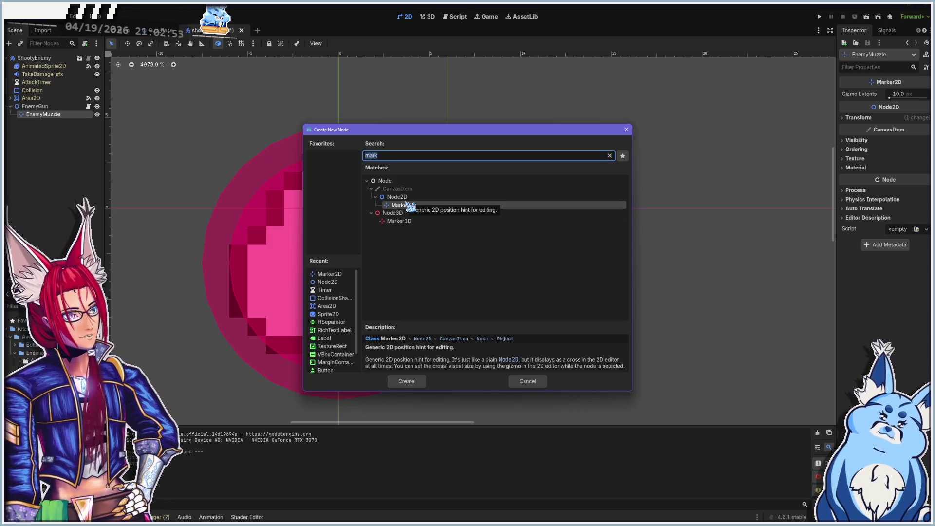
{"action": "key", "text": "BackSpace"}
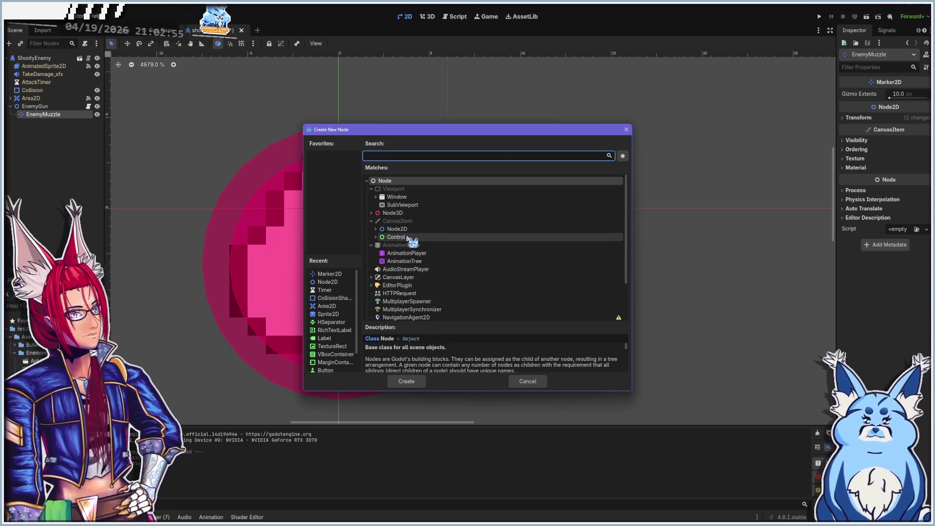
{"action": "left_click", "coordinate": [375, 229]}
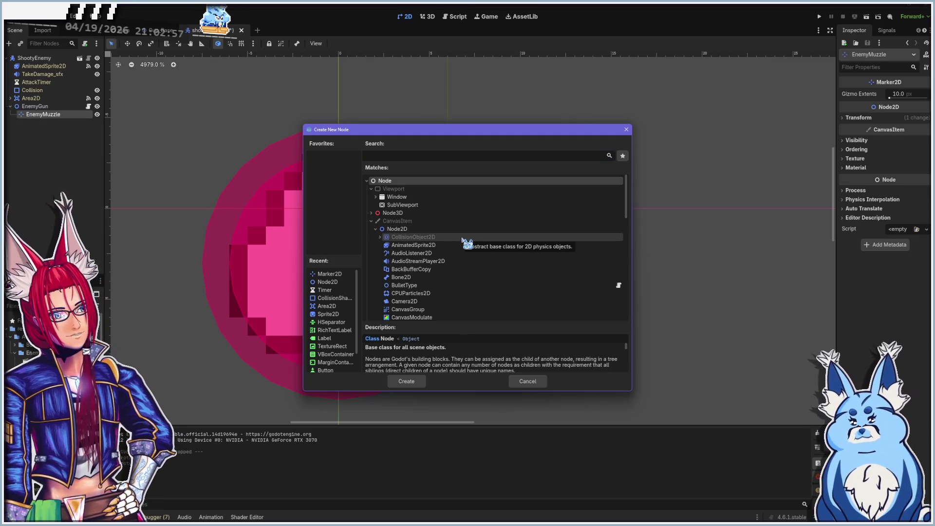
{"action": "scroll", "coordinate": [467, 242], "scroll_direction": "down", "scroll_amount": 4}
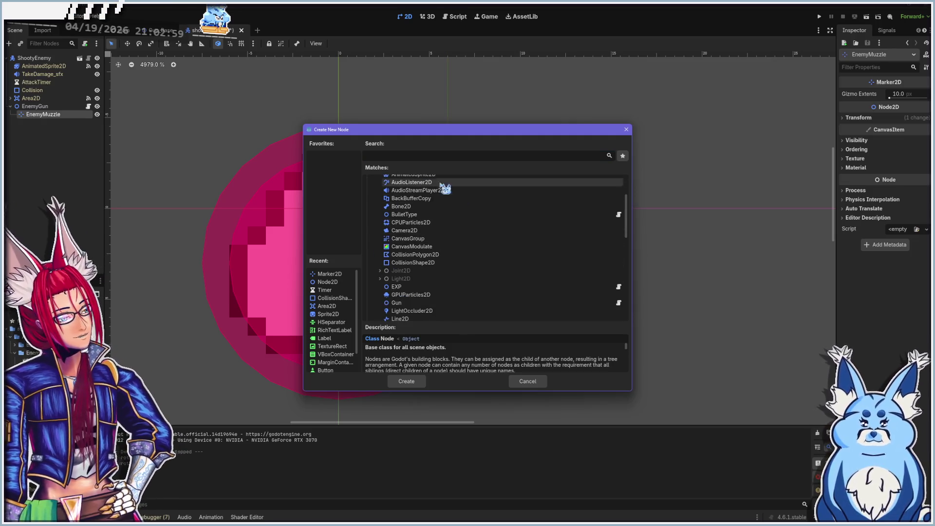
{"action": "scroll", "coordinate": [423, 273], "scroll_direction": "up", "scroll_amount": 3}
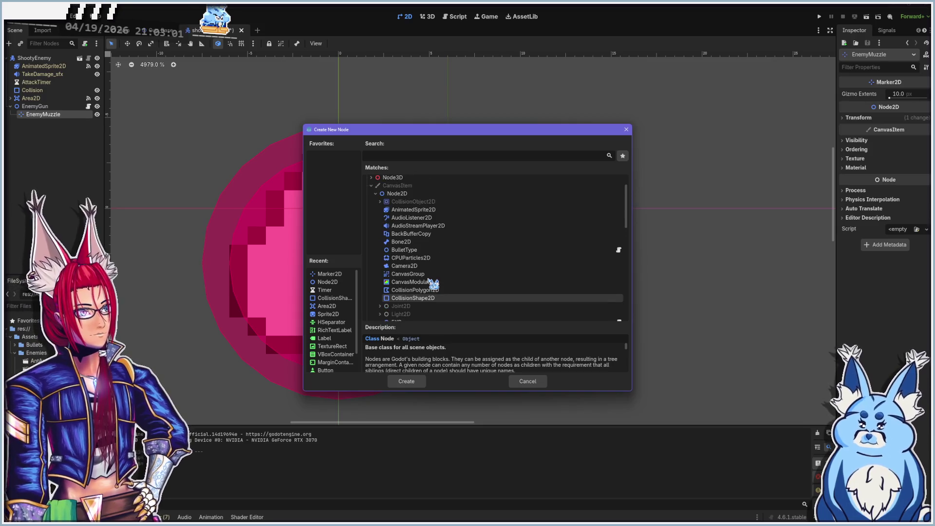
{"action": "key", "text": "Page_Down"}
{"action": "key", "text": "Page_Down"}
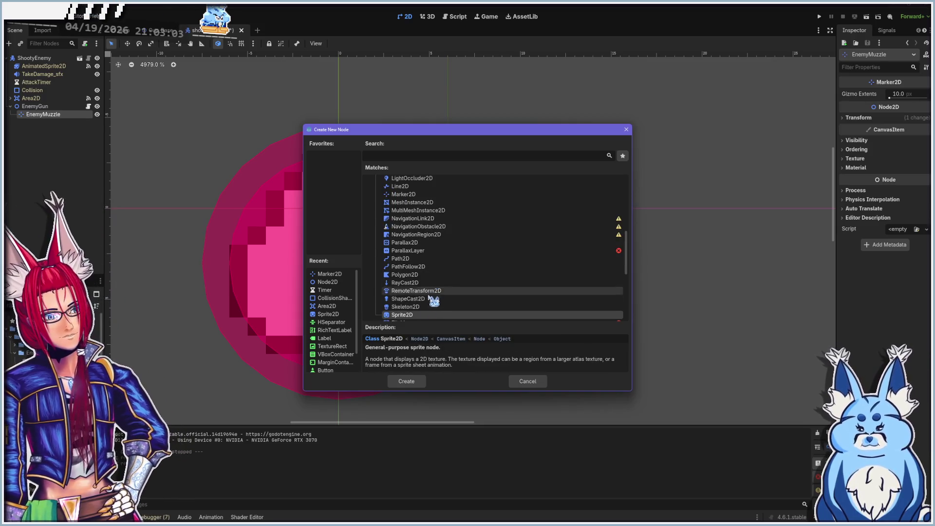
{"action": "scroll", "coordinate": [429, 292], "scroll_direction": "down", "scroll_amount": 1}
{"action": "left_click", "coordinate": [408, 381]}
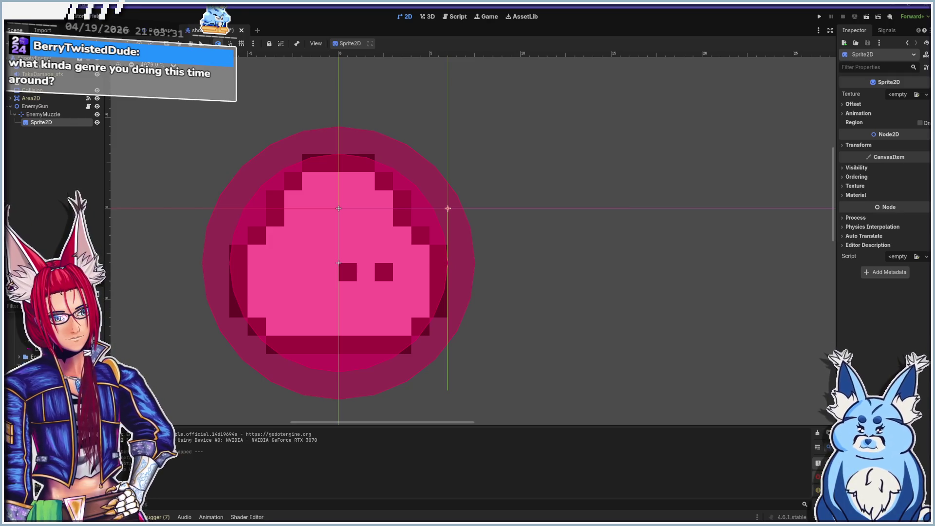
Assign the gun PNG from FileSystem as the Sprite2D's texture.
{"action": "mouse_move", "coordinate": [44, 341]}
{"action": "left_mouse_down"}
{"action": "mouse_move", "coordinate": [726, 226]}
{"action": "mouse_move", "coordinate": [899, 99]}
{"action": "left_mouse_up"}
{"action": "scroll", "coordinate": [309, 263], "scroll_direction": "down", "scroll_amount": 8}
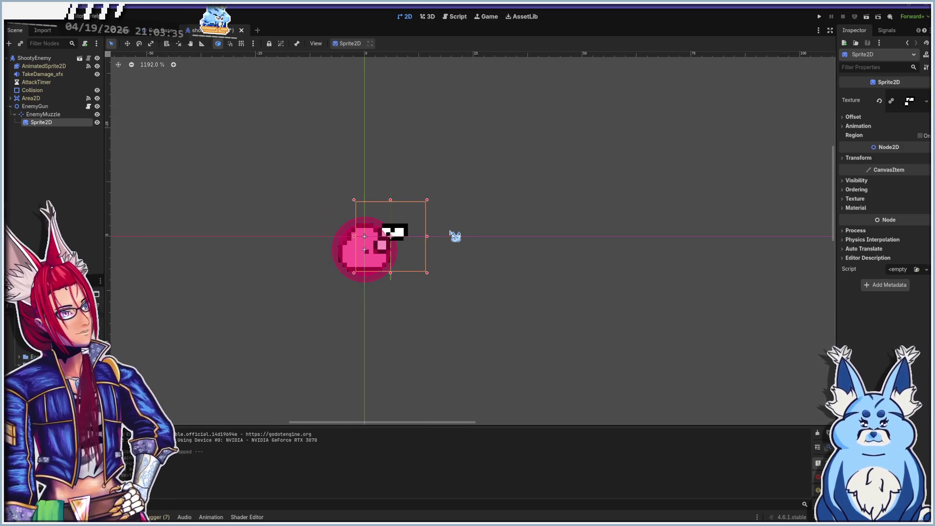
{"action": "scroll", "coordinate": [487, 235], "scroll_direction": "down", "scroll_amount": 3}
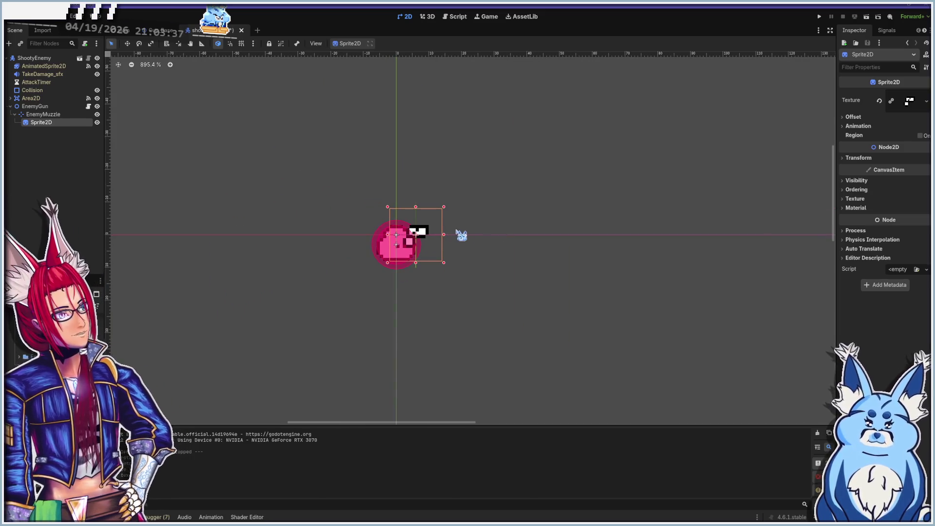
{"action": "key", "text": "F5"}
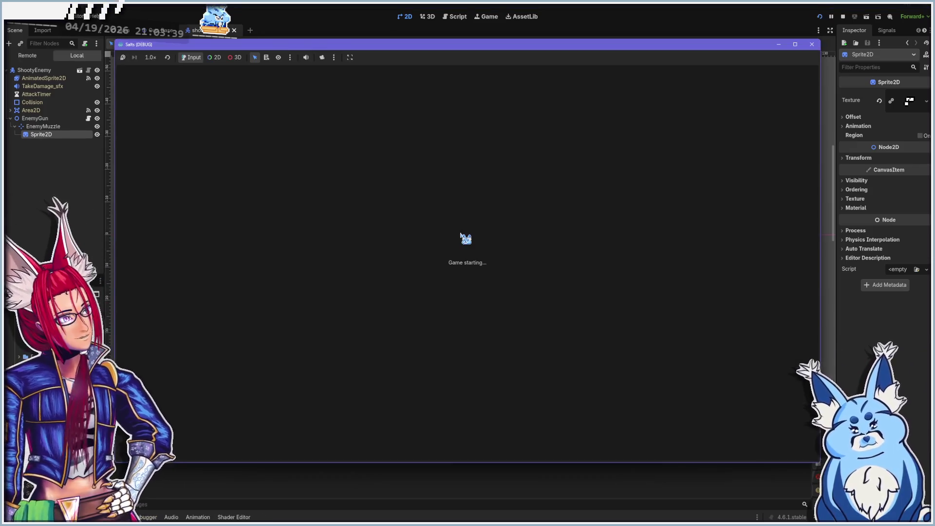
Start a new game, pick a starting weapon, and fight the first slimes.
{"action": "left_click", "coordinate": [461, 342]}
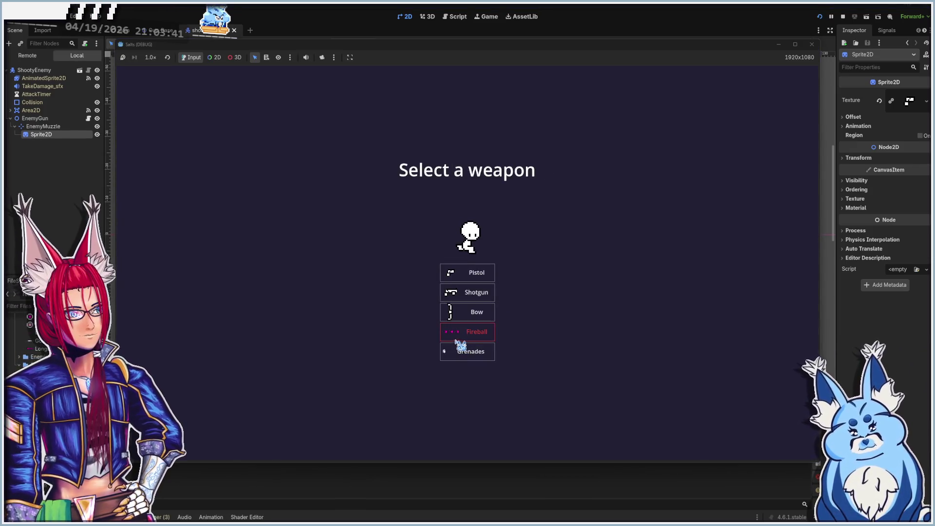
{"action": "left_click", "coordinate": [469, 272]}
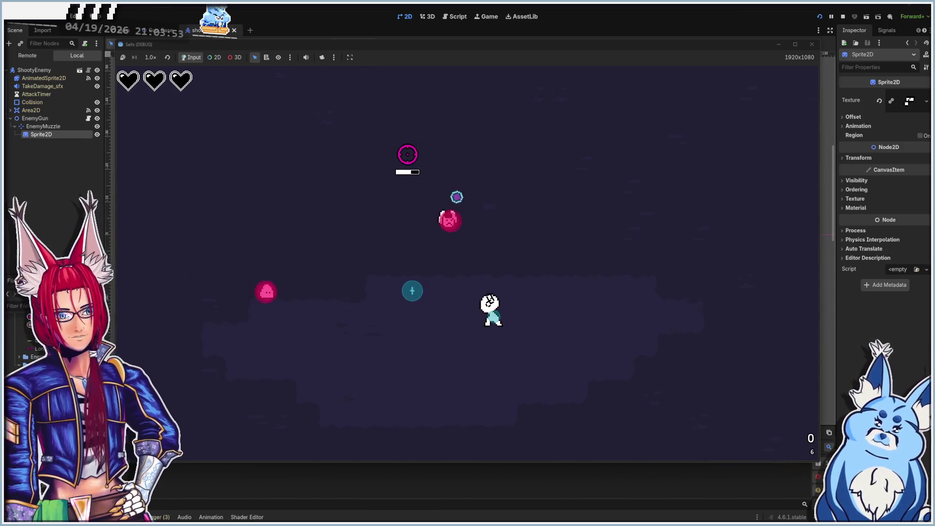
{"action": "left_click", "coordinate": [333, 228]}
{"action": "left_click", "coordinate": [334, 231]}
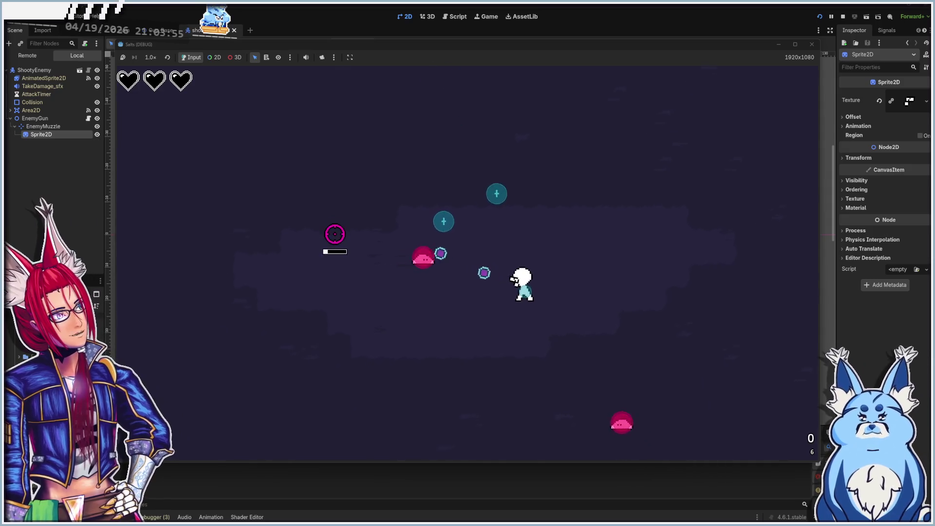
{"action": "key", "text": "a"}
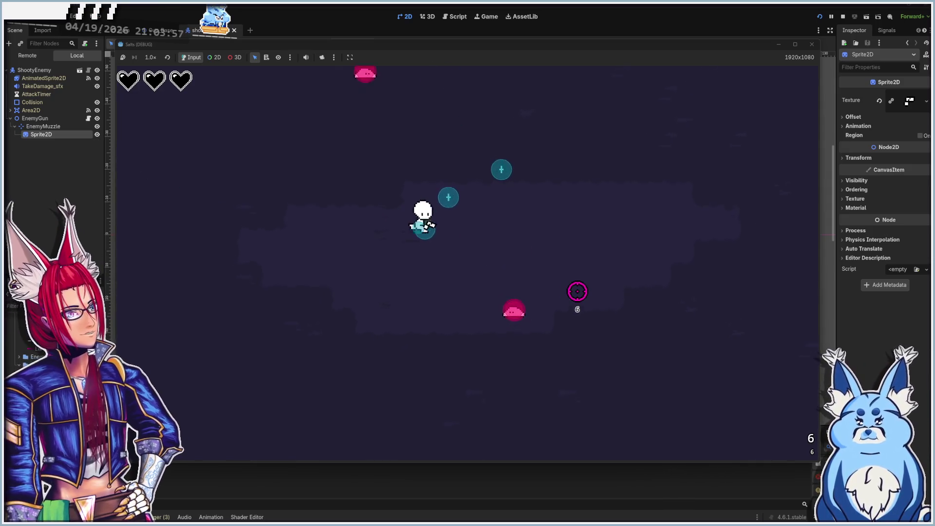
{"action": "key", "text": "d"}
{"action": "key", "text": "s"}
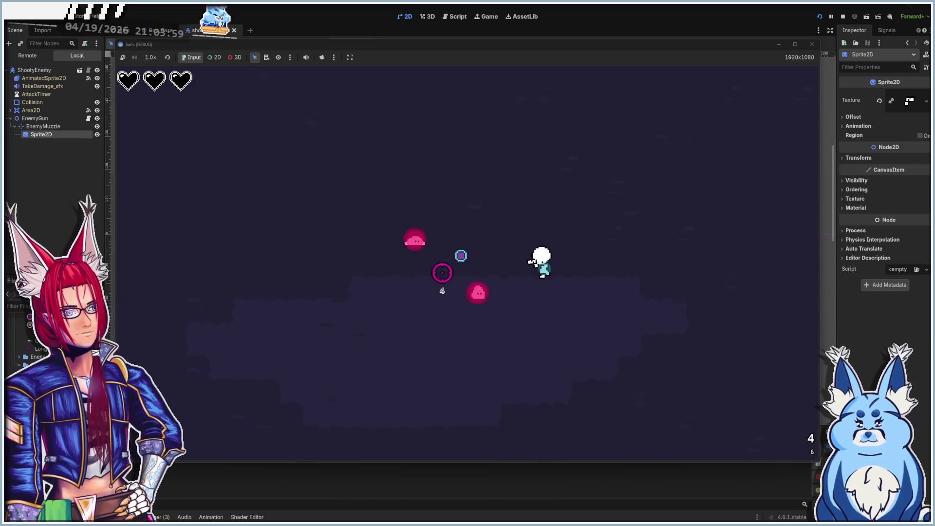
{"action": "key", "text": "a"}
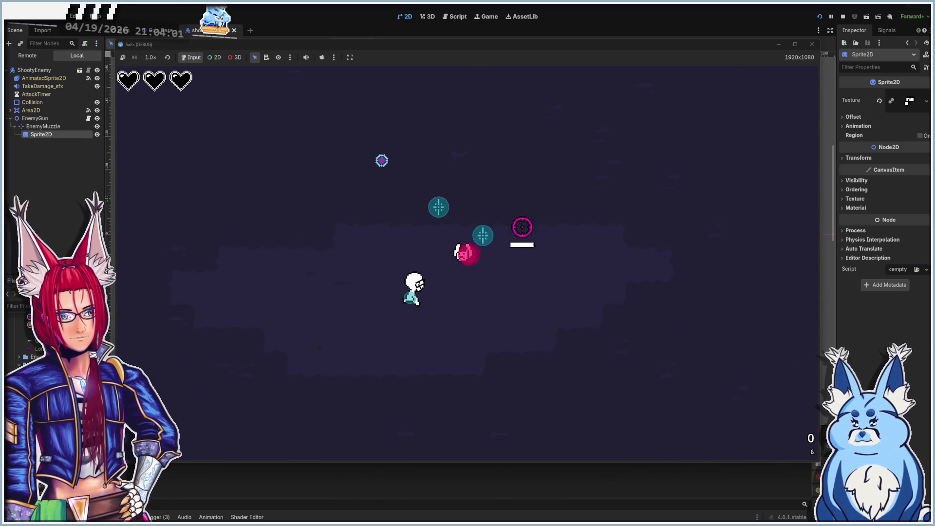
{"action": "key", "text": "w"}
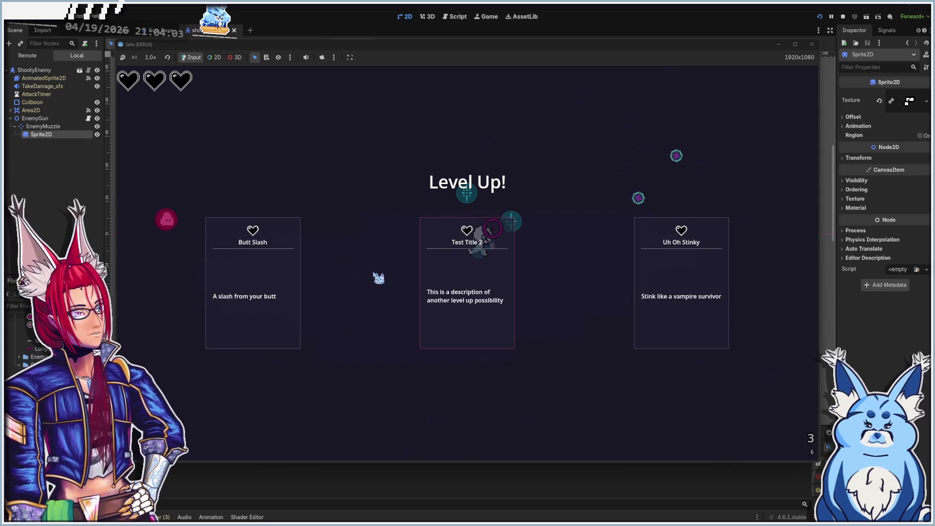
Choose the Butt Slash upgrade, then run left away from the slimes while firing.
{"action": "left_click", "coordinate": [253, 272]}
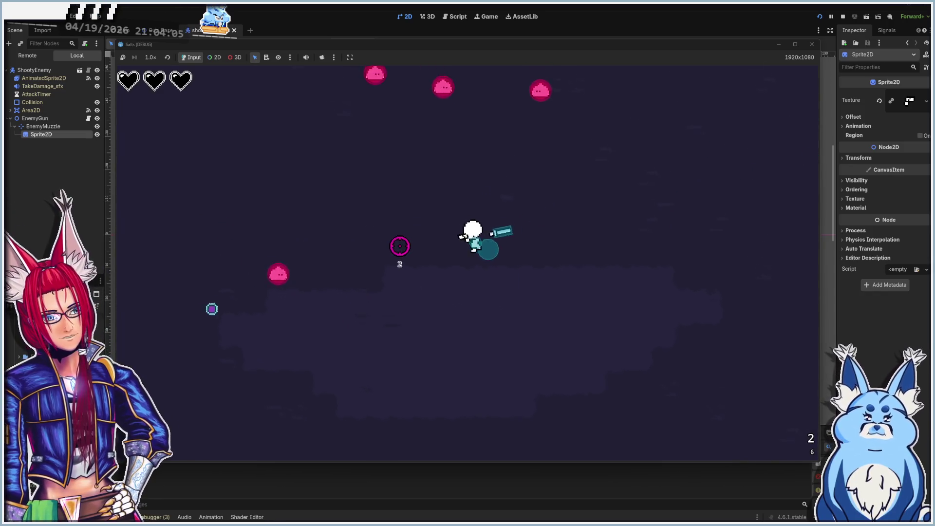
{"action": "key", "text": "a"}
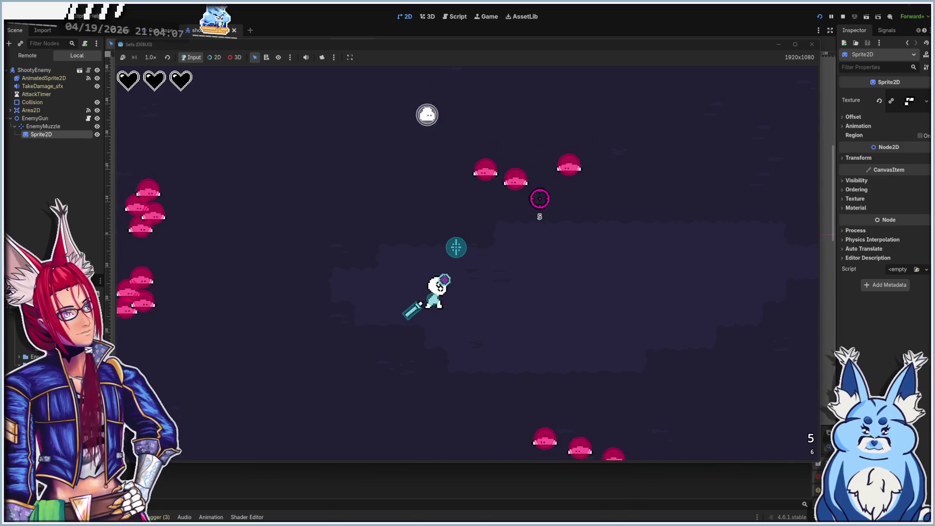
{"action": "key", "text": "a"}
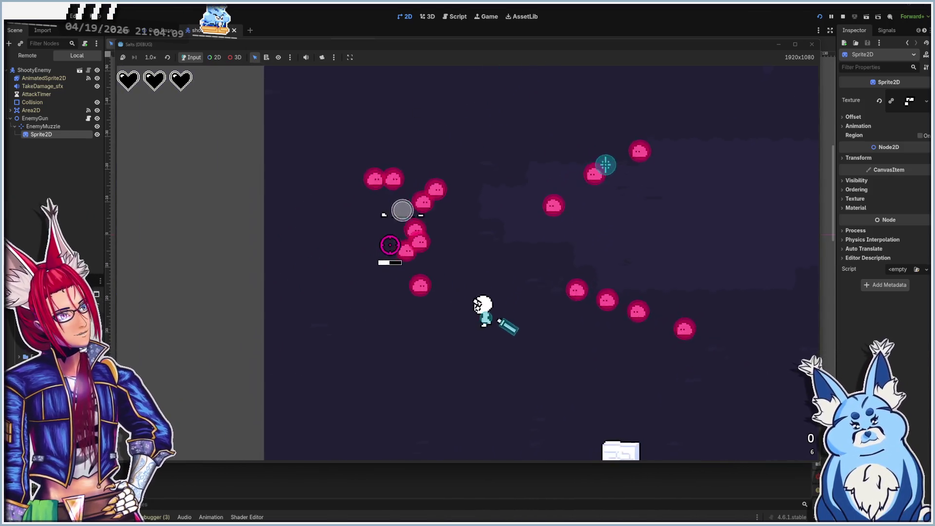
{"action": "key", "text": "a"}
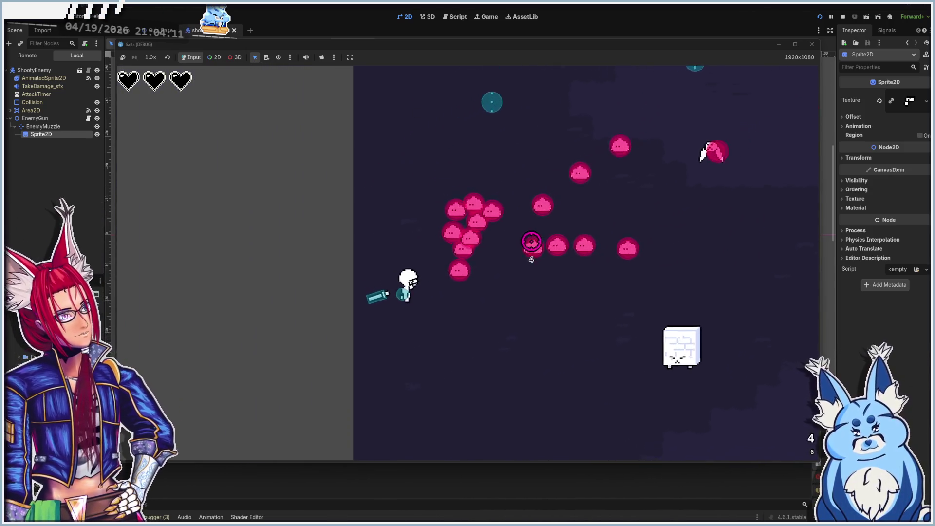
{"action": "left_click", "coordinate": [565, 202]}
{"action": "key", "text": "a"}
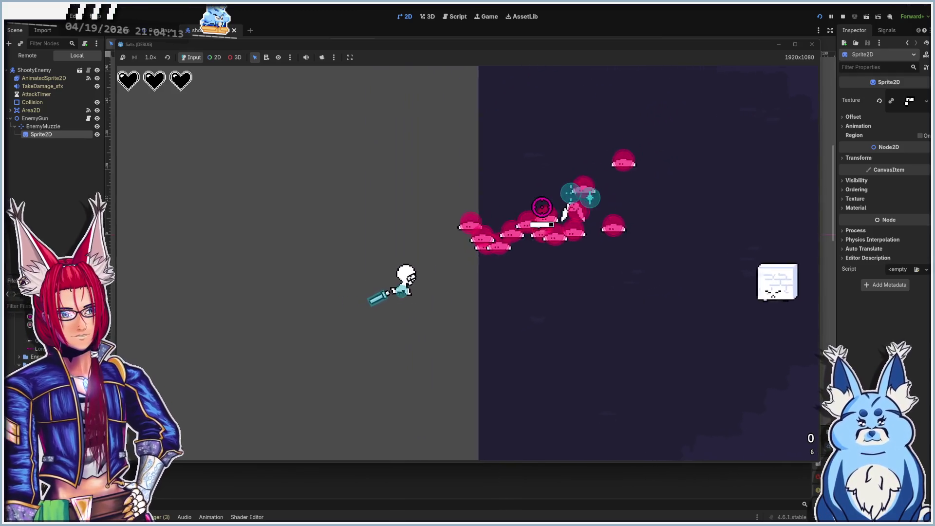
{"action": "key", "text": "a"}
{"action": "key", "text": "s"}
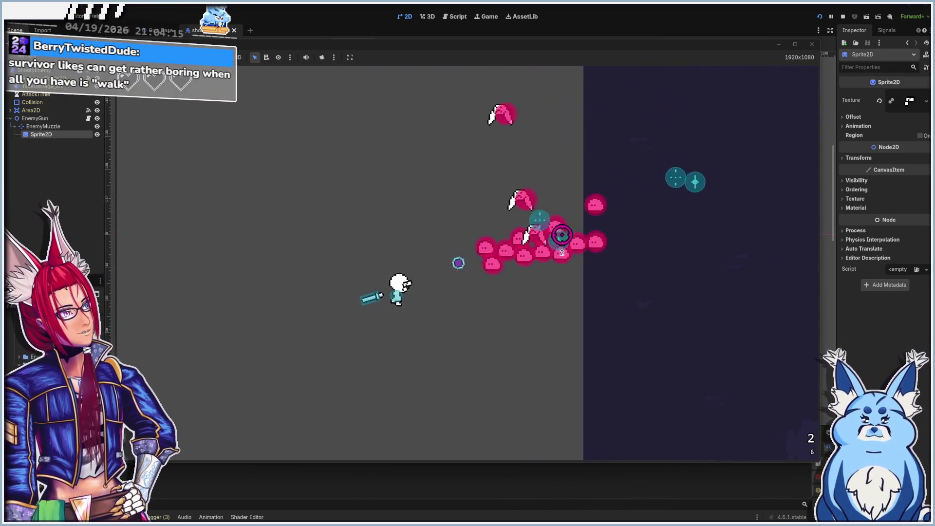
{"action": "key", "text": "a"}
{"action": "left_click", "coordinate": [487, 207]}
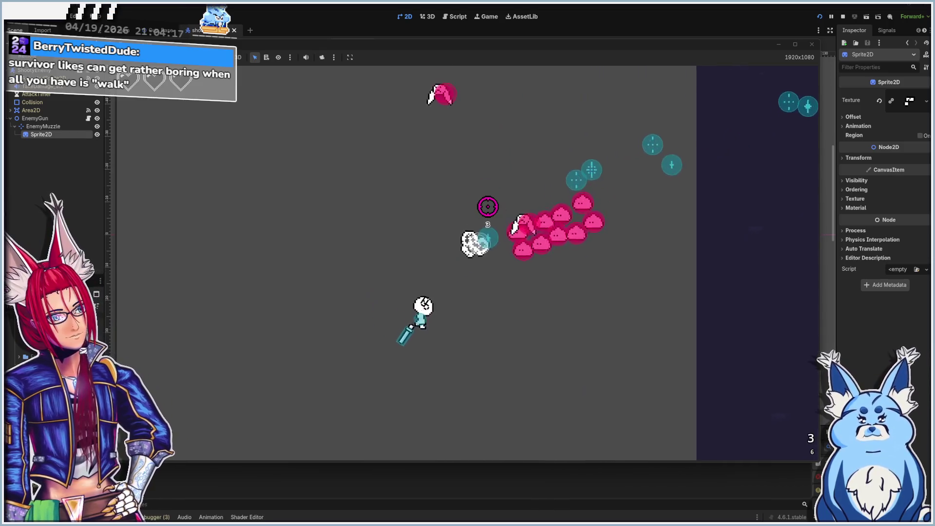
{"action": "key", "text": "a"}
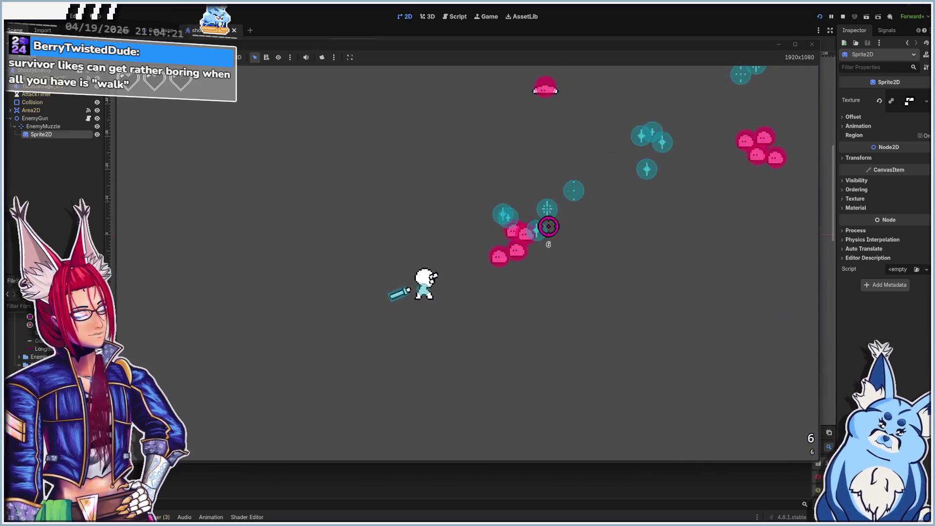
{"action": "key", "text": "s"}
Move down and right, firing repeatedly into the slime group.
{"action": "left_click", "coordinate": [554, 231]}
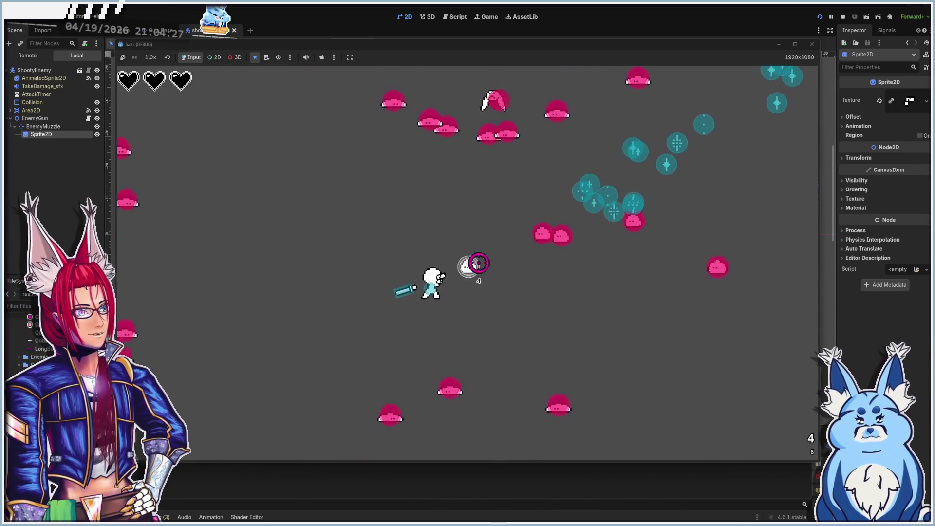
{"action": "key", "text": "s"}
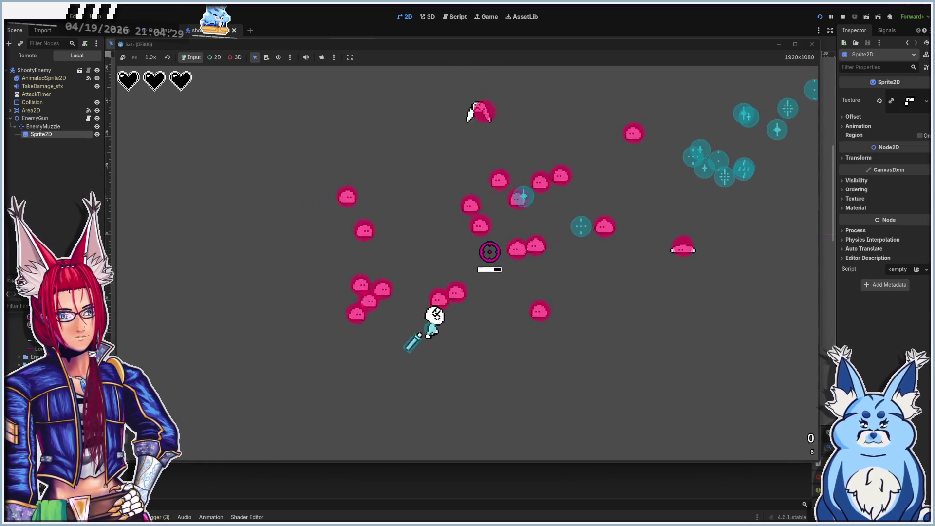
{"action": "left_click", "coordinate": [470, 219]}
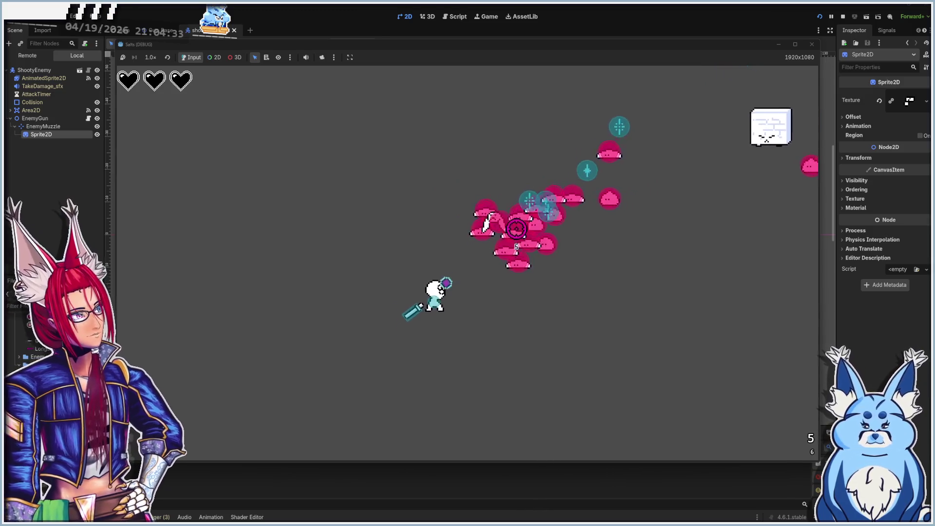
{"action": "left_click", "coordinate": [487, 218]}
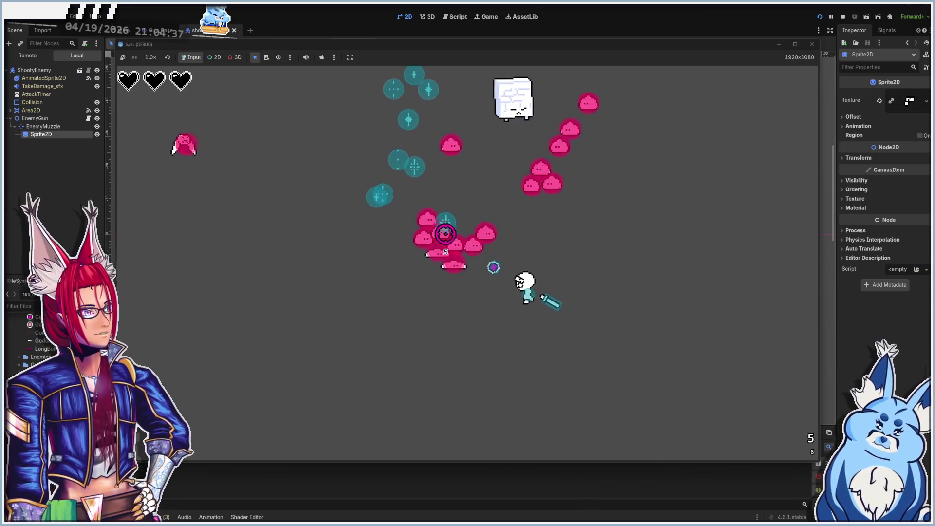
{"action": "left_click", "coordinate": [452, 244]}
{"action": "left_click", "coordinate": [451, 242]}
{"action": "left_click", "coordinate": [457, 253]}
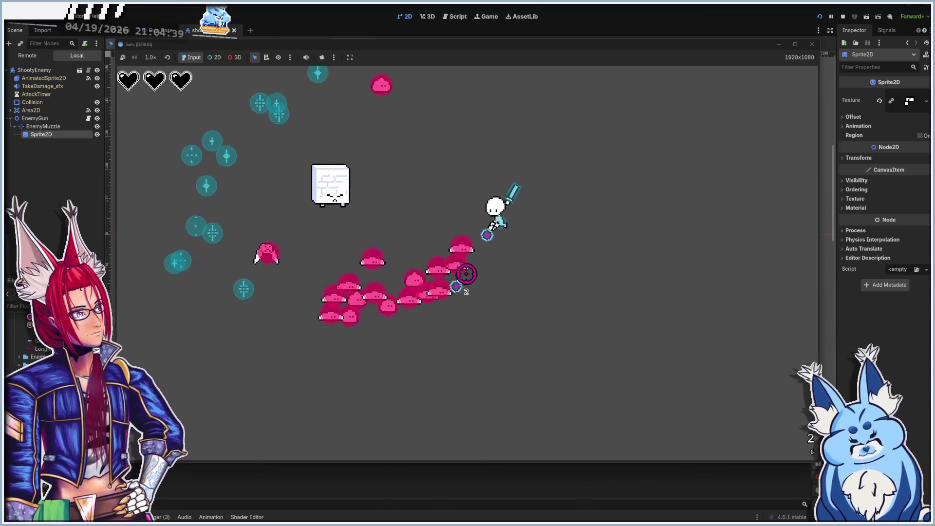
{"action": "left_click", "coordinate": [468, 271]}
{"action": "left_click", "coordinate": [411, 264]}
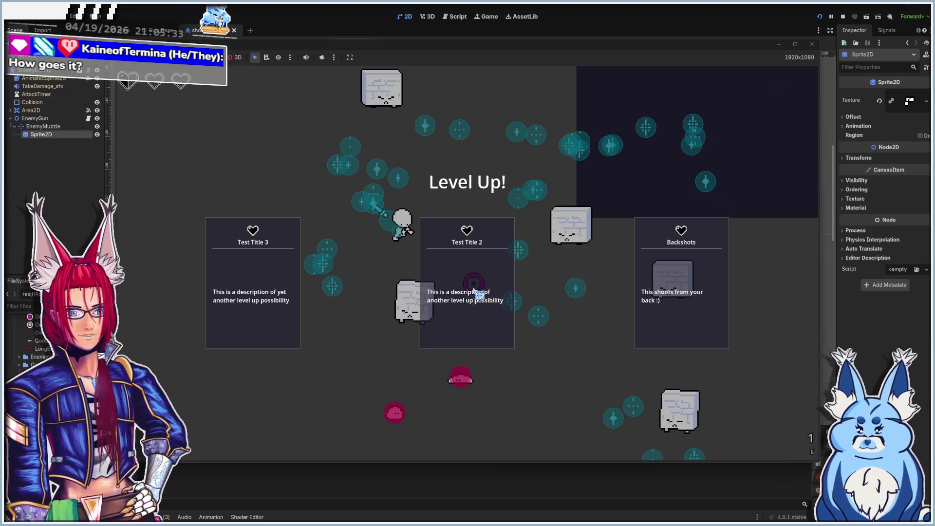
Pick two more level-up upgrade cards to keep the run going.
{"action": "left_click", "coordinate": [680, 301]}
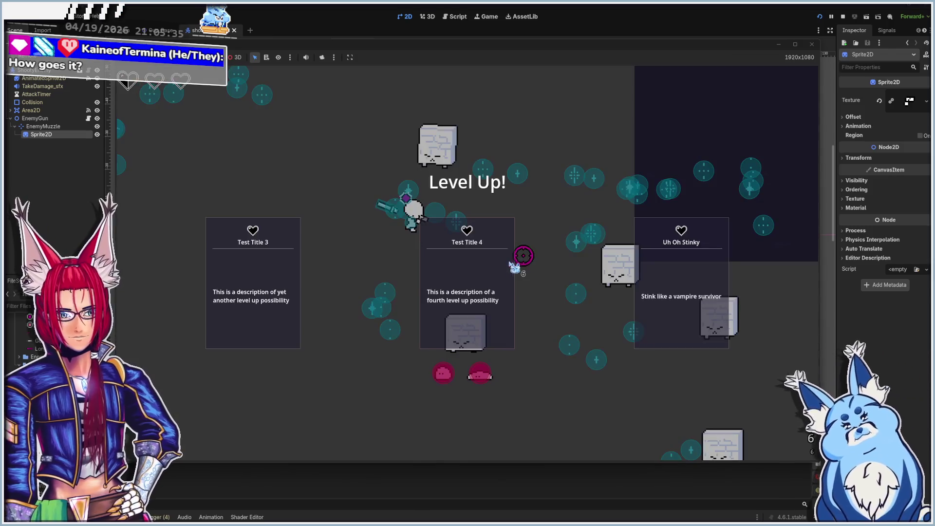
{"action": "left_click", "coordinate": [240, 298]}
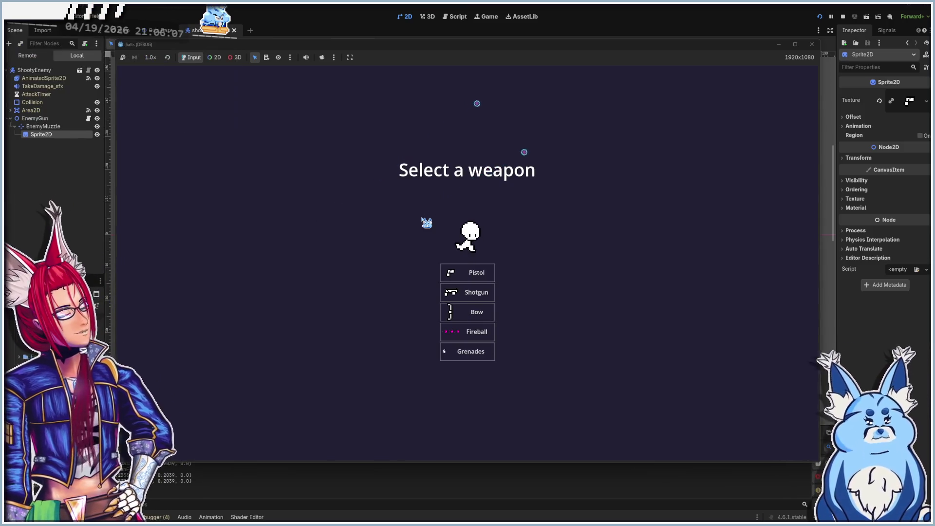
Stop the debug run and select the gun sprite and EnemyMuzzle in the shooty_enemy scene.
{"action": "left_click", "coordinate": [813, 45]}
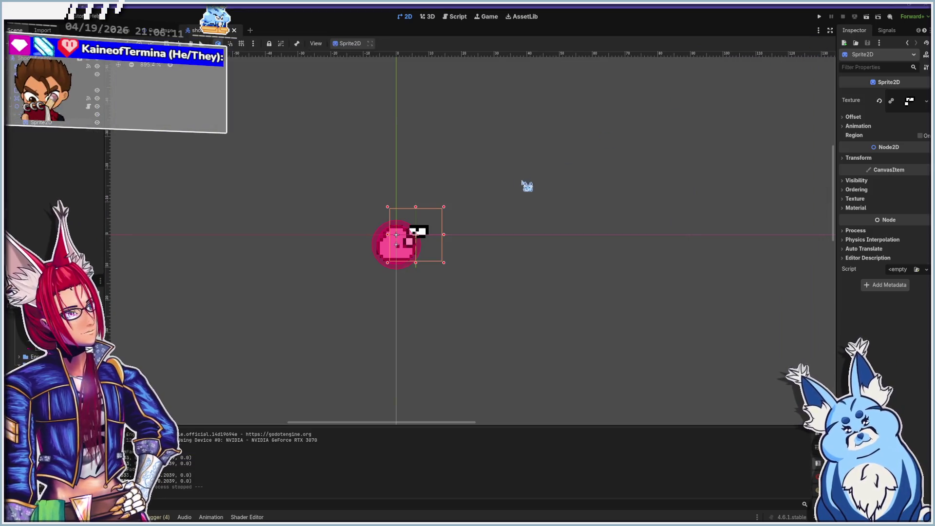
{"action": "scroll", "coordinate": [507, 221], "scroll_direction": "up", "scroll_amount": 8}
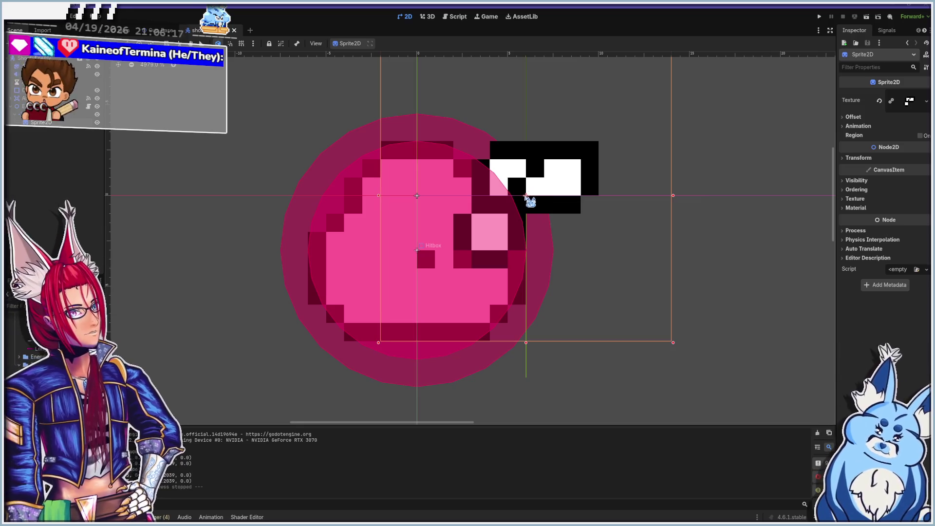
{"action": "mouse_move", "coordinate": [532, 202]}
{"action": "left_mouse_down"}
{"action": "mouse_move", "coordinate": [560, 209]}
{"action": "mouse_move", "coordinate": [533, 203]}
{"action": "mouse_move", "coordinate": [531, 188]}
{"action": "mouse_move", "coordinate": [528, 197]}
{"action": "left_mouse_up"}
{"action": "left_click", "coordinate": [39, 115]}
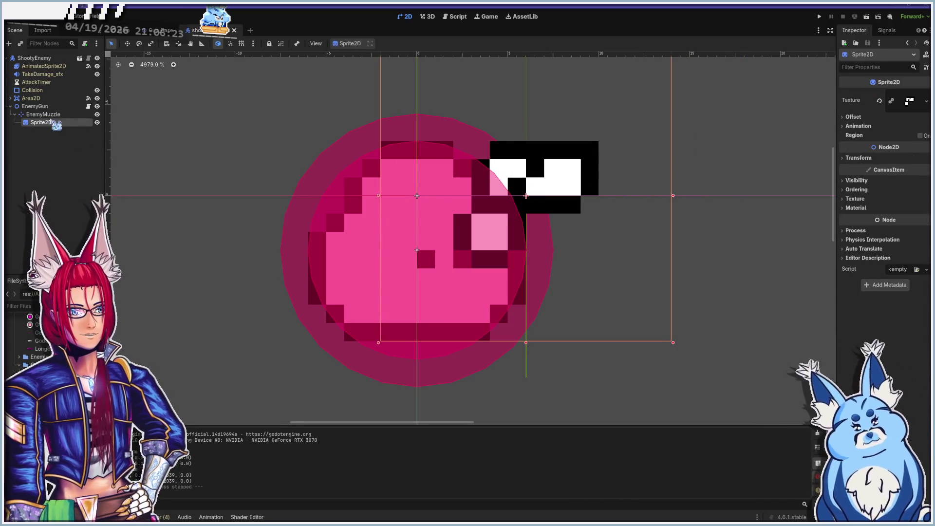
{"action": "left_click", "coordinate": [49, 116]}
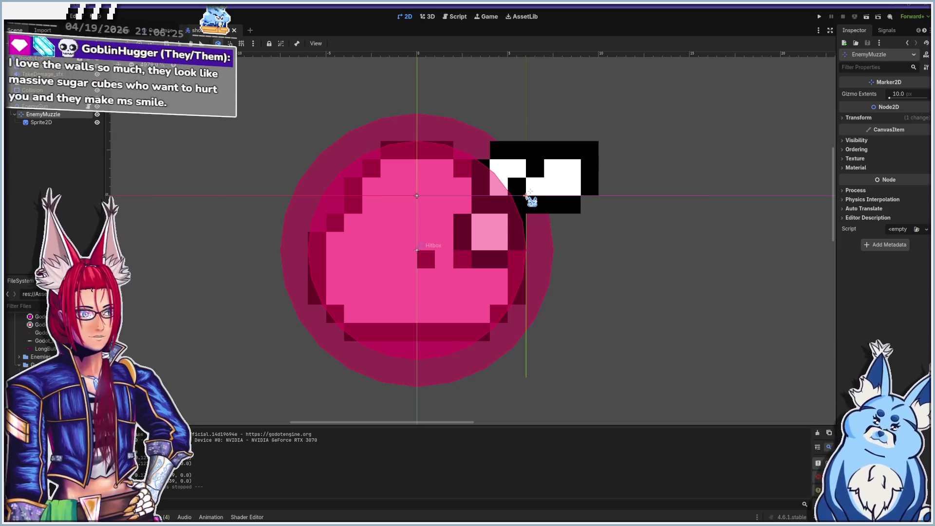
{"action": "left_click", "coordinate": [39, 123]}
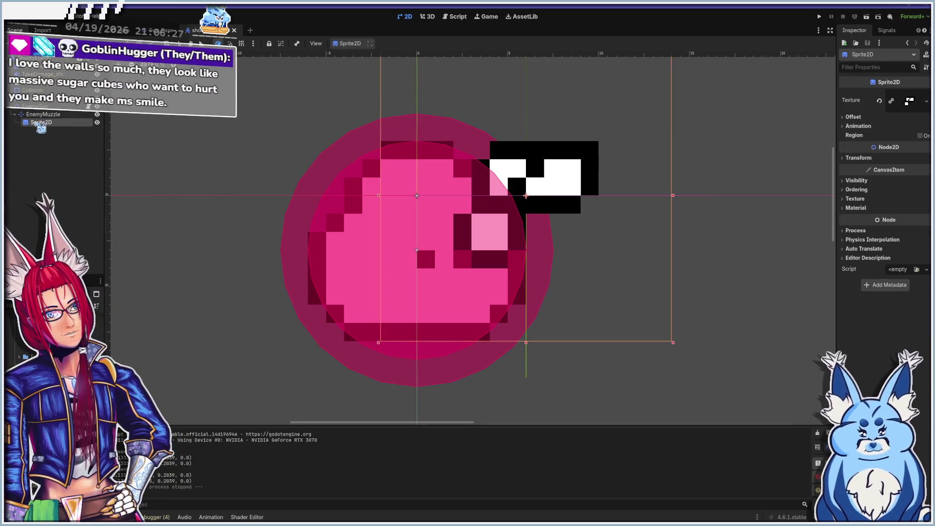
{"action": "left_click", "coordinate": [45, 116]}
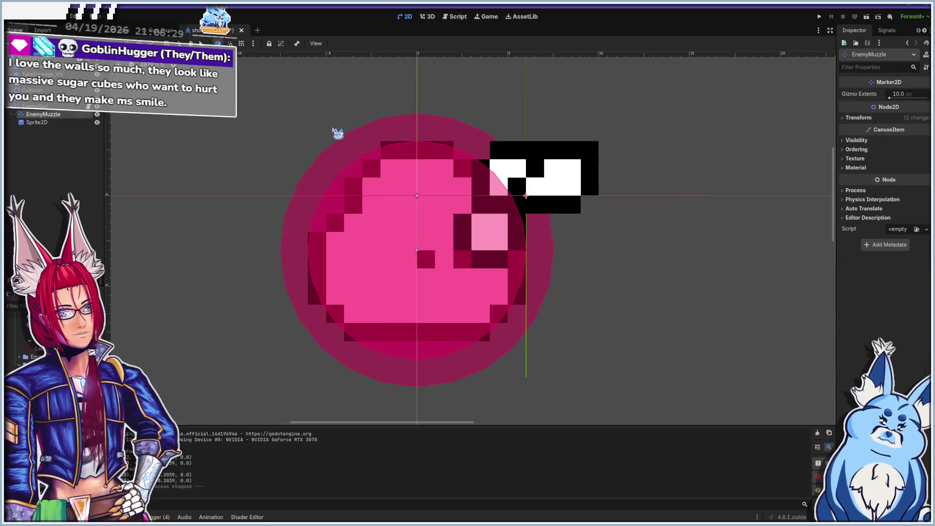
{"action": "mouse_move", "coordinate": [531, 202]}
{"action": "left_mouse_down"}
{"action": "mouse_move", "coordinate": [592, 185]}
{"action": "mouse_move", "coordinate": [519, 200]}
{"action": "left_mouse_up"}
{"action": "left_click", "coordinate": [526, 195]}
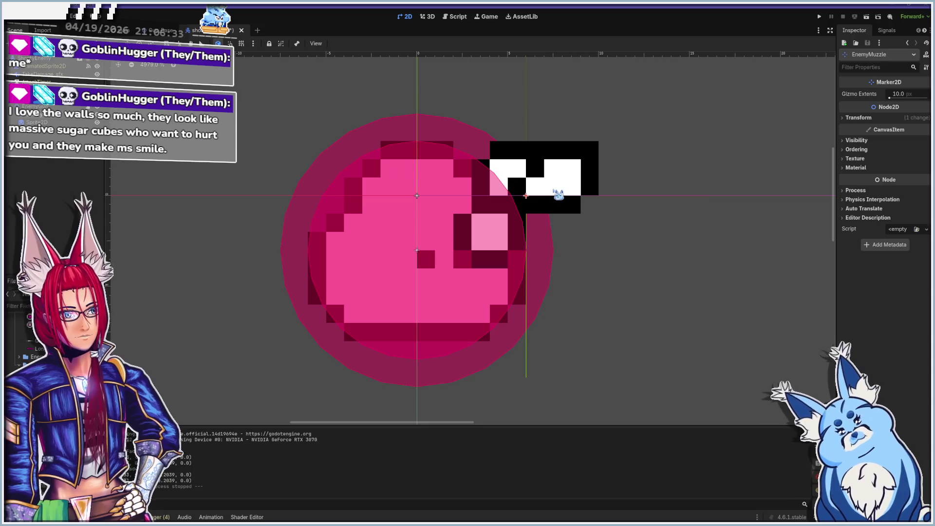
Place the gun sprite beside the slime, put EnemyMuzzle on its barrel tip, and save.
{"action": "left_click_drag", "start_coordinate": [526, 196], "coordinate": [744, 286]}
{"action": "left_click_drag", "start_coordinate": [527, 196], "coordinate": [672, 159]}
{"action": "left_click", "coordinate": [744, 277]}
{"action": "mouse_move", "coordinate": [729, 251]}
{"action": "left_mouse_down"}
{"action": "mouse_move", "coordinate": [548, 198]}
{"action": "mouse_move", "coordinate": [543, 177]}
{"action": "mouse_move", "coordinate": [529, 179]}
{"action": "left_mouse_up"}
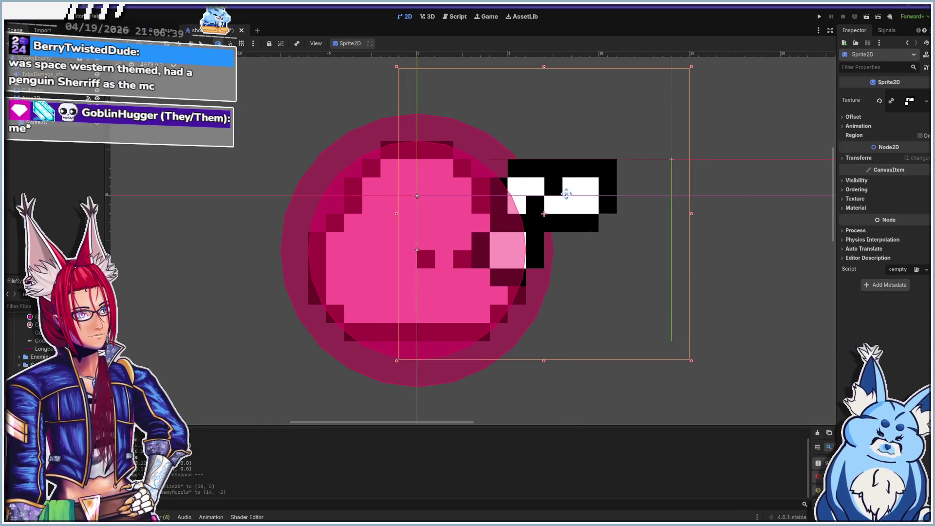
{"action": "left_click", "coordinate": [674, 168]}
{"action": "left_click_drag", "start_coordinate": [678, 171], "coordinate": [604, 191]}
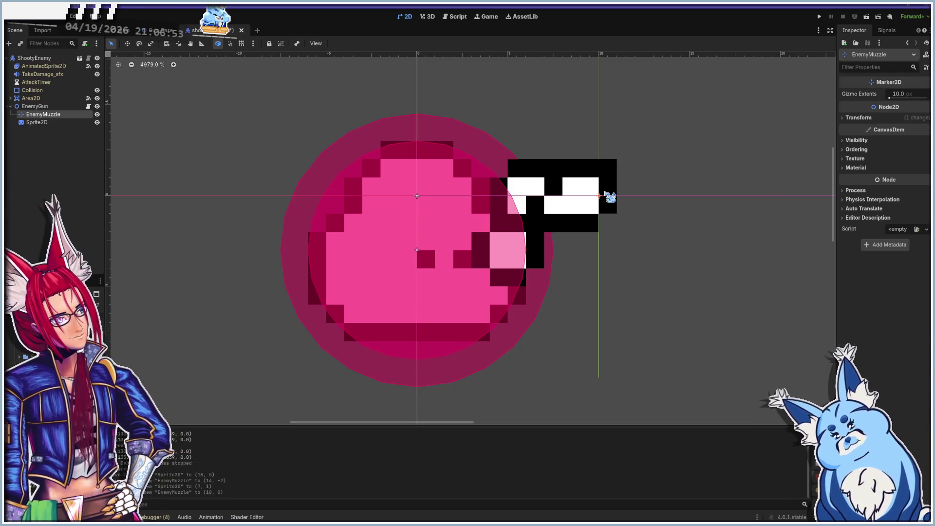
{"action": "scroll", "coordinate": [607, 196], "scroll_direction": "down", "scroll_amount": 9}
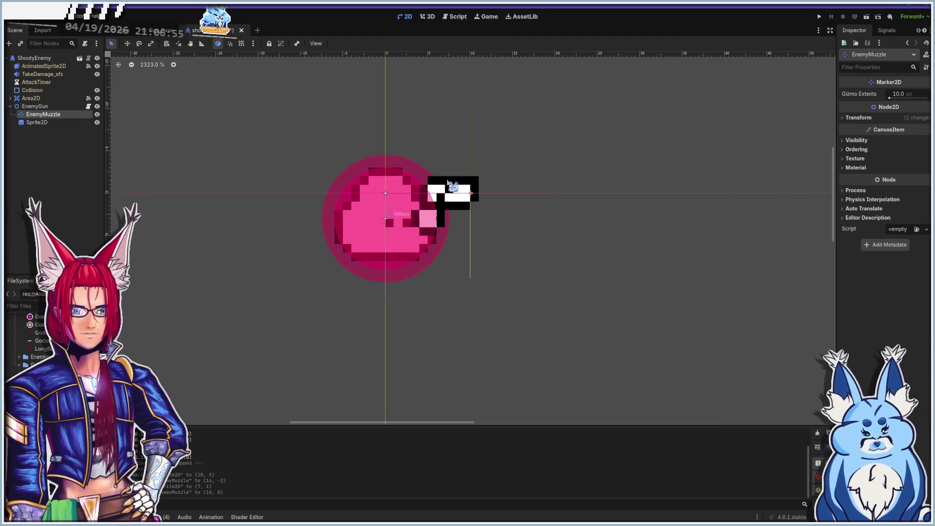
{"action": "scroll", "coordinate": [478, 148], "scroll_direction": "up", "scroll_amount": 4}
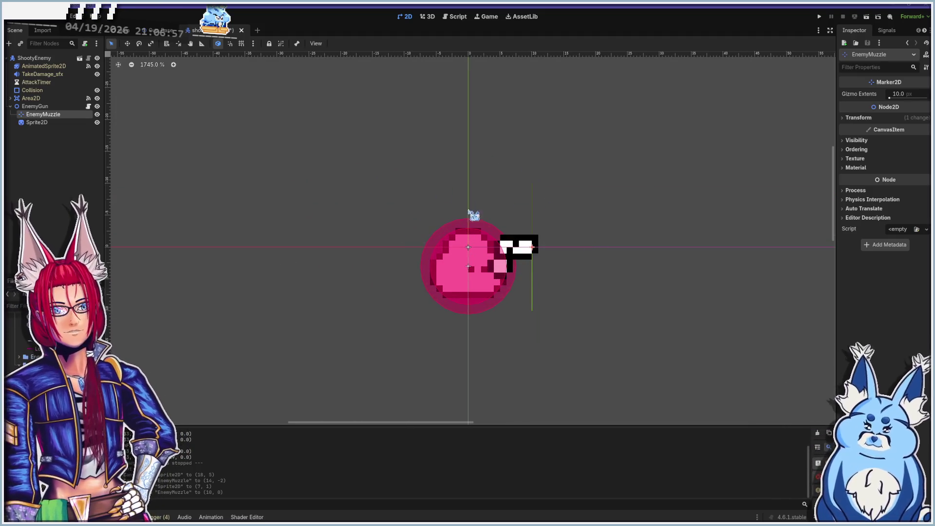
{"action": "key", "text": "ctrl+s"}
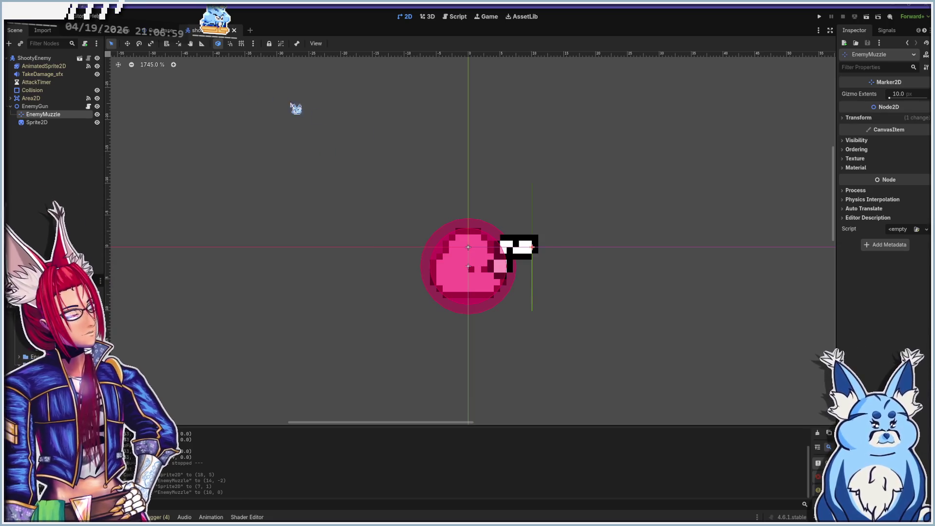
{"action": "scroll", "coordinate": [521, 273], "scroll_direction": "up", "scroll_amount": 4}
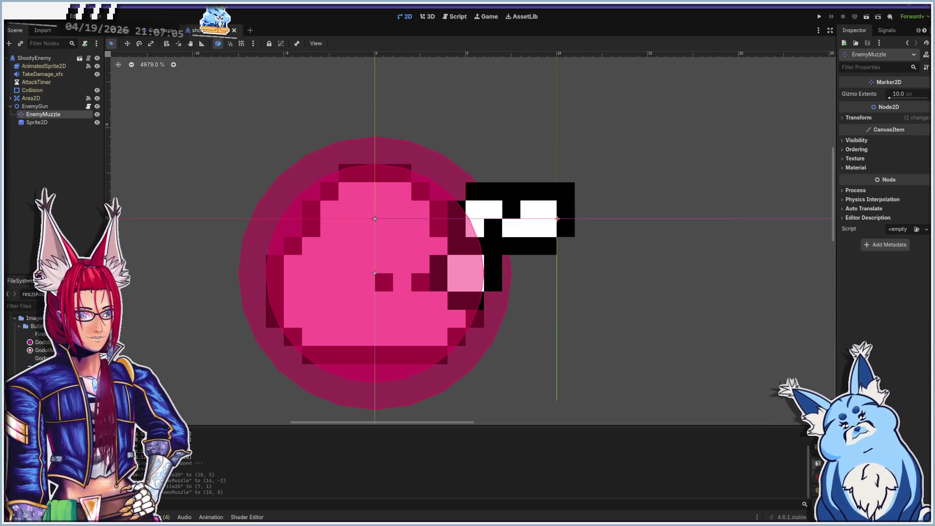
Open base_level.gd via the 'level' filter and uncomment the ant spawn branch on line 31.
{"action": "left_click", "coordinate": [454, 16]}
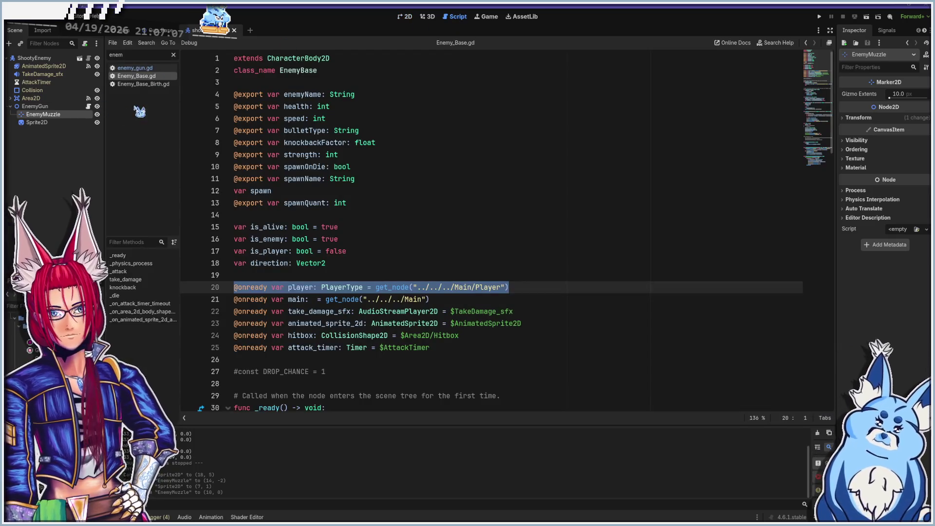
{"action": "left_click", "coordinate": [174, 55]}
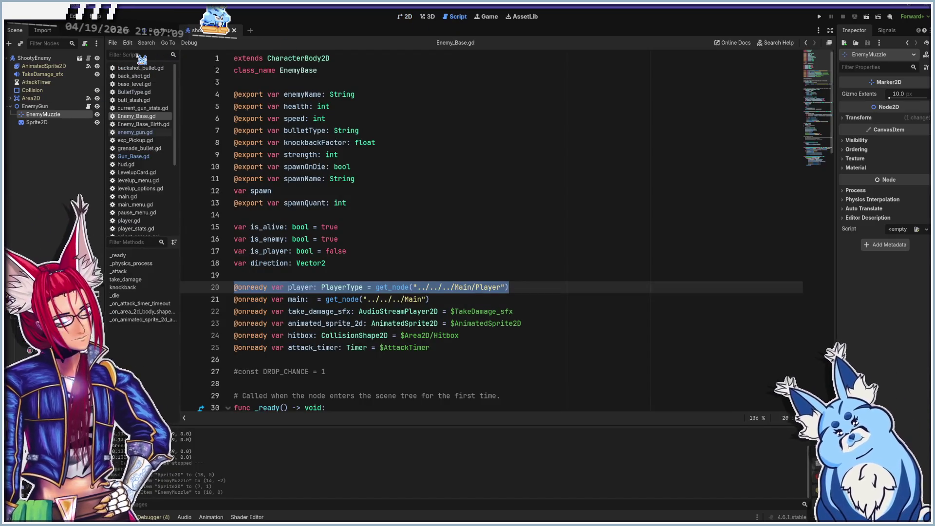
{"action": "type", "text": "level"}
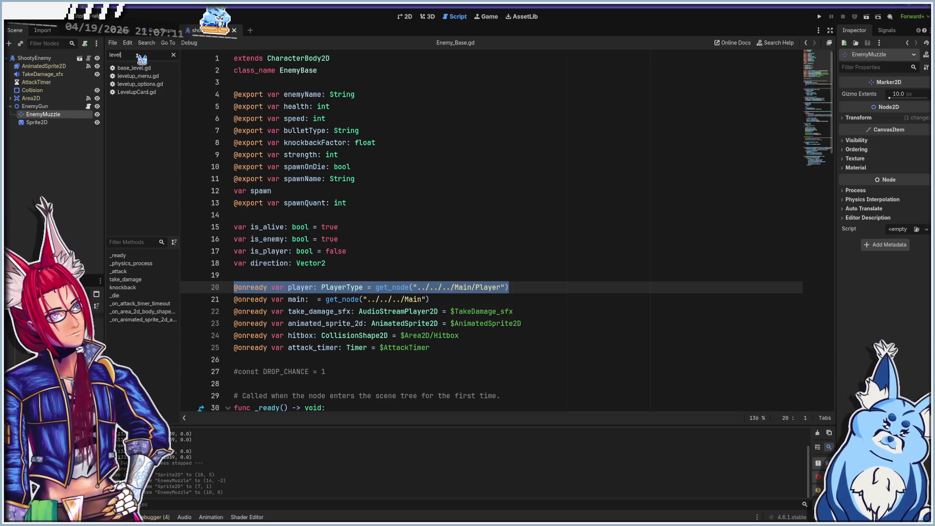
{"action": "left_click", "coordinate": [154, 69]}
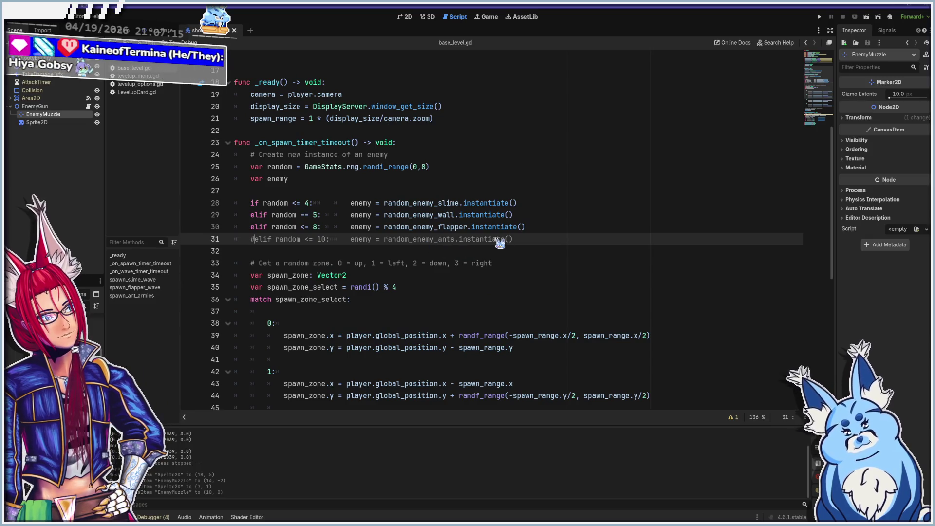
{"action": "left_click", "coordinate": [540, 228]}
{"action": "left_click", "coordinate": [538, 239]}
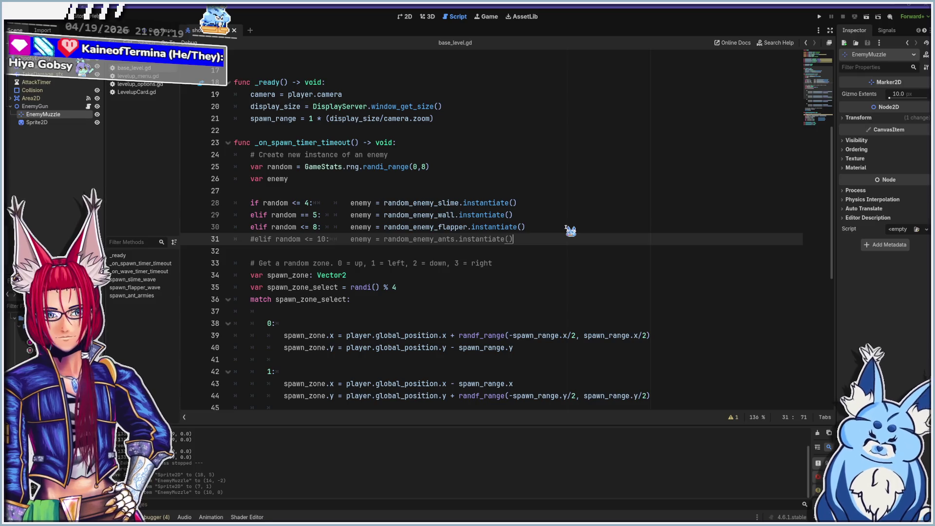
{"action": "key", "text": "ctrl+k"}
{"action": "key", "text": "Right"}
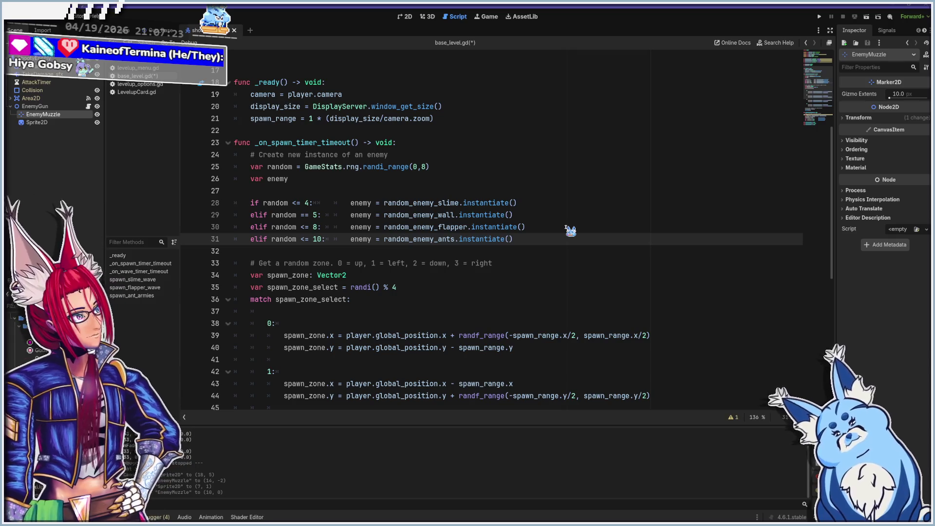
{"action": "key", "text": "Right"}
{"action": "key", "text": "Right"}
{"action": "key", "text": "Right"}
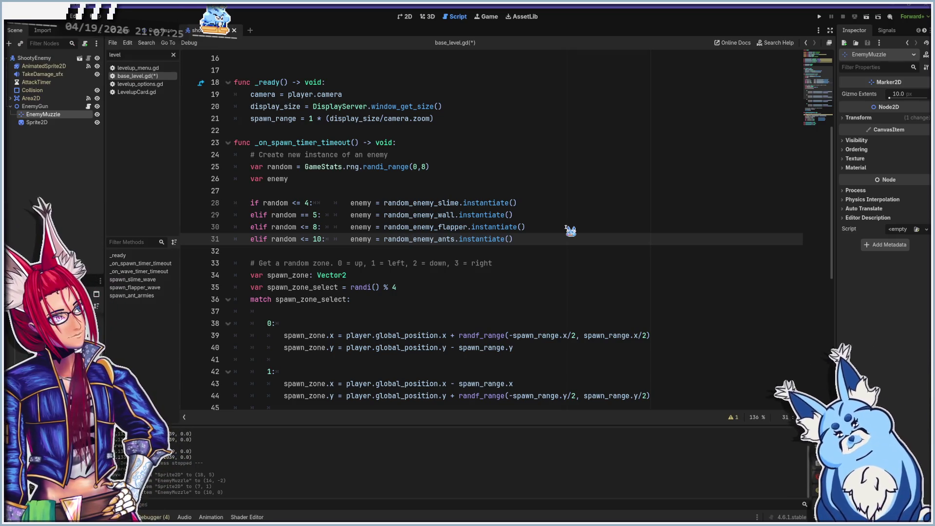
{"action": "scroll", "coordinate": [570, 231], "scroll_direction": "up", "scroll_amount": 5}
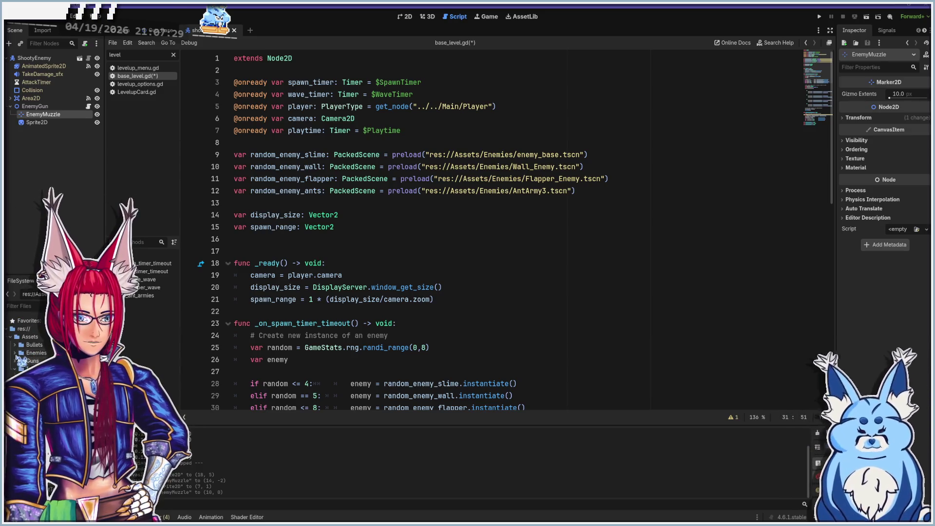
Add 'var random_enemy_shooty: PackedScene = preload(...)' for the shooty enemy scene on line 13 and save.
{"action": "mouse_move", "coordinate": [146, 302]}
{"action": "left_mouse_down"}
{"action": "mouse_move", "coordinate": [322, 248]}
{"action": "mouse_move", "coordinate": [307, 204]}
{"action": "left_mouse_up"}
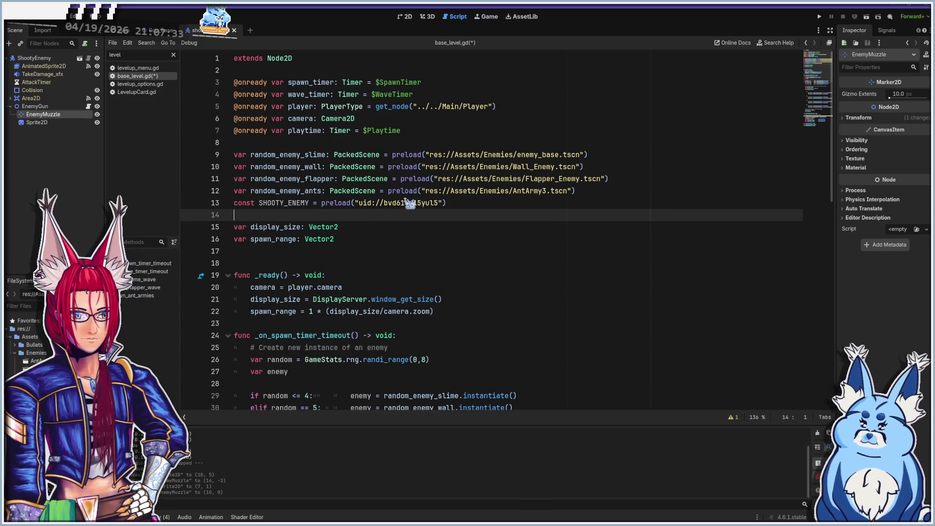
{"action": "mouse_move", "coordinate": [456, 194]}
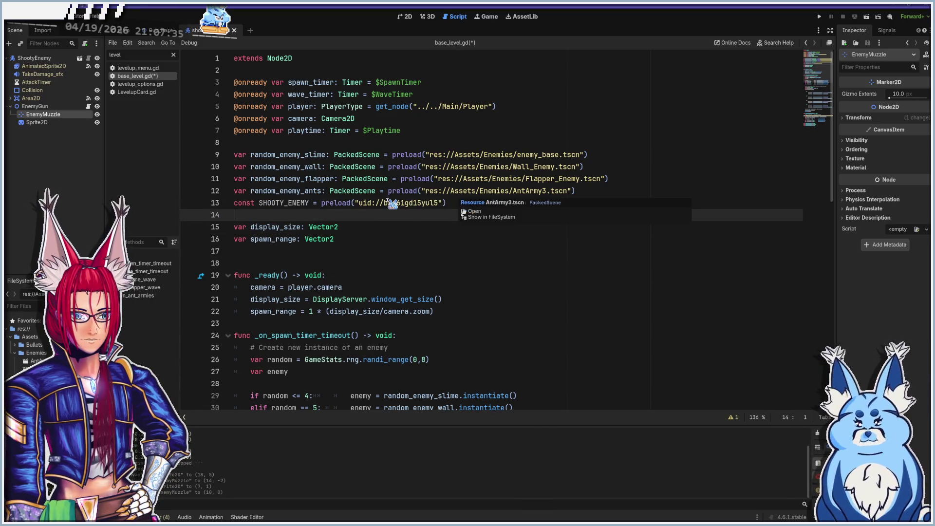
{"action": "left_click", "coordinate": [390, 202]}
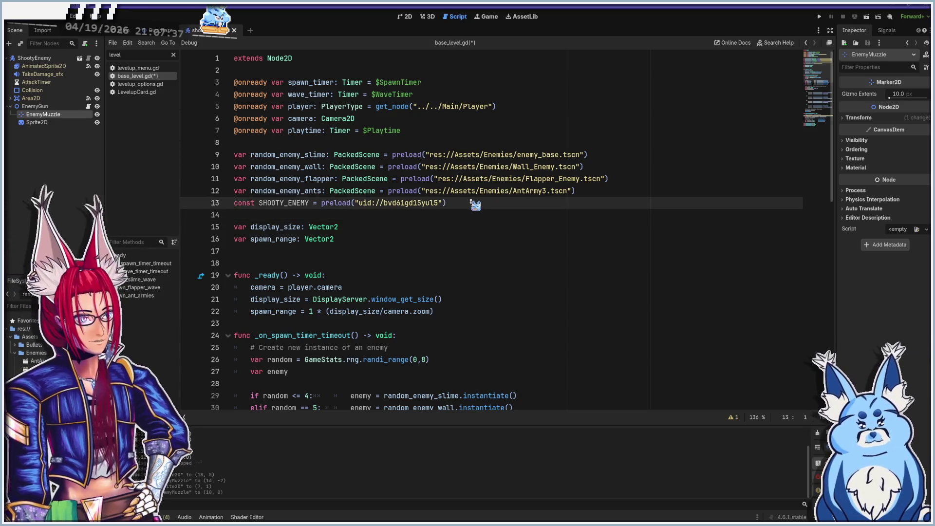
{"action": "key", "text": "Delete"}
{"action": "key", "text": "Delete"}
{"action": "key", "text": "Delete"}
{"action": "type", "text": "var "}
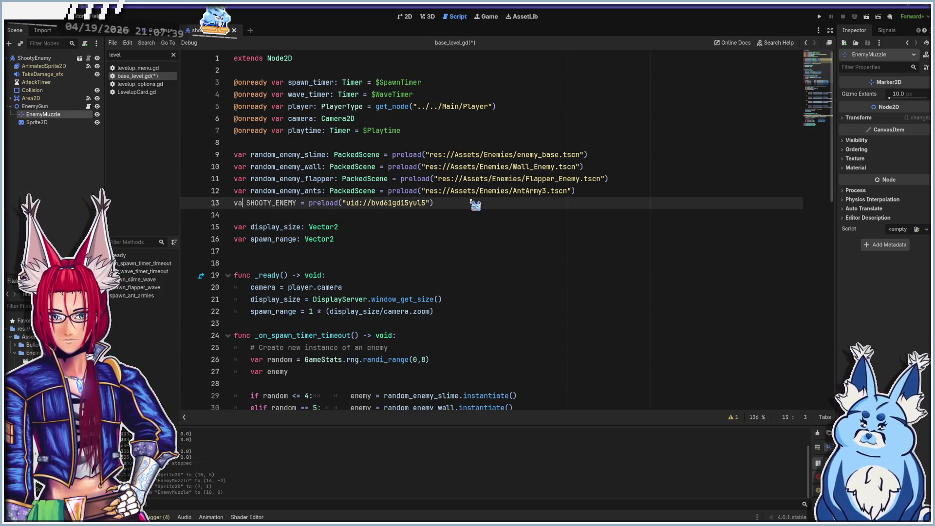
{"action": "type", "text": "random_enem"}
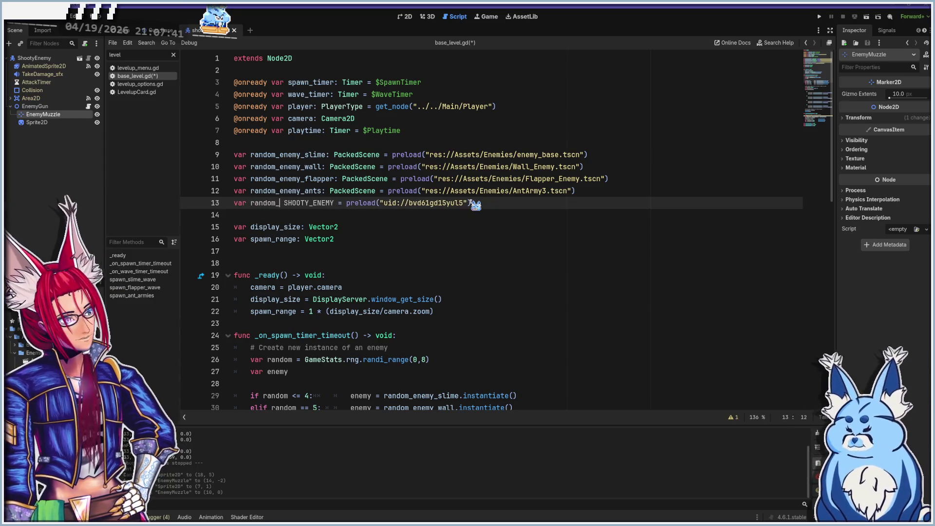
{"action": "type", "text": "y_shooty"}
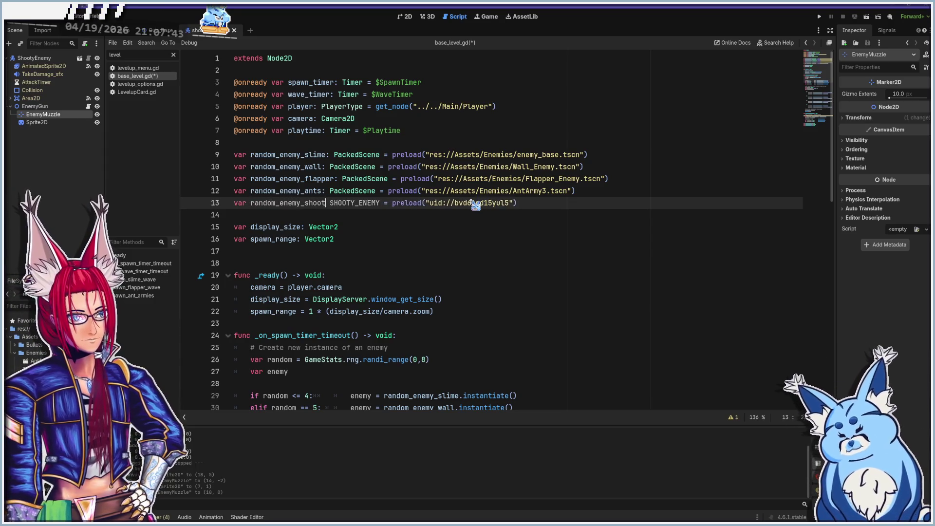
{"action": "type", "text": ": Pa"}
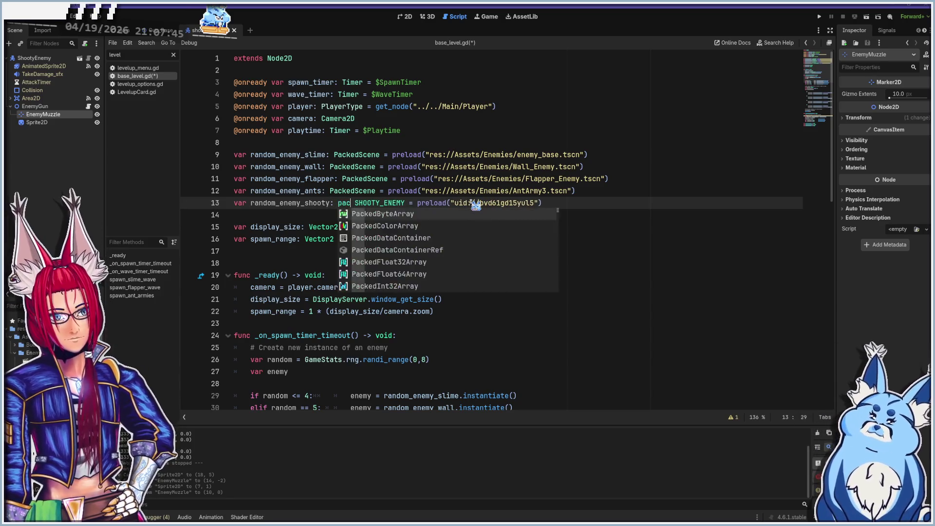
{"action": "type", "text": "ckedScene"}
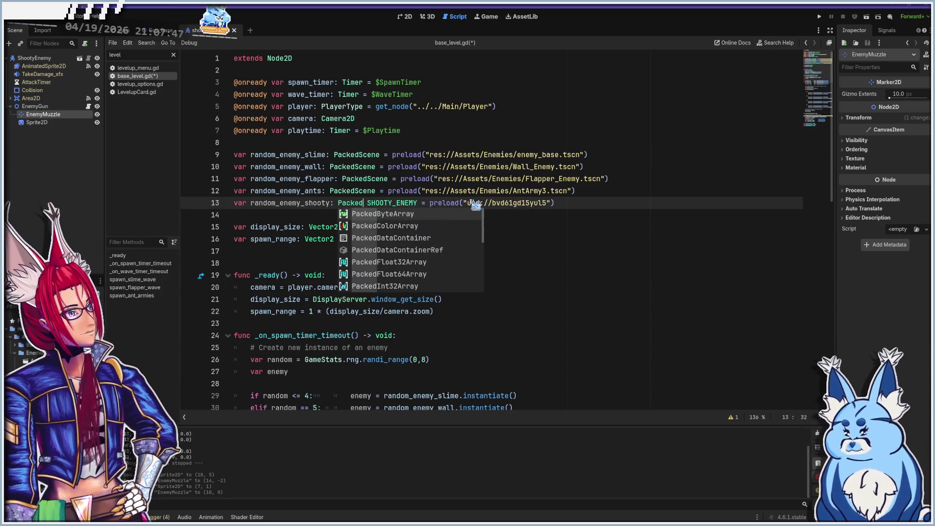
{"action": "type", "text": " = p"}
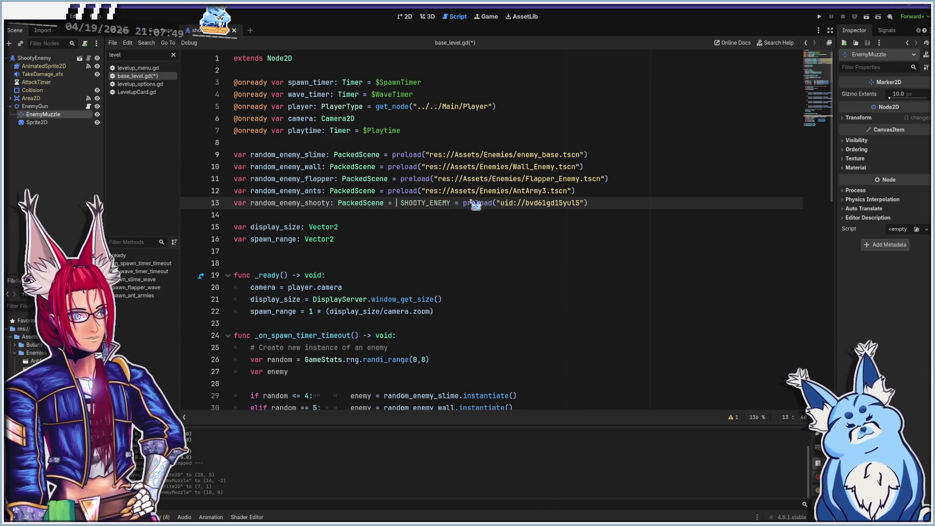
{"action": "key", "text": "BackSpace"}
{"action": "key", "text": "Delete"}
{"action": "key", "text": "Delete"}
{"action": "key", "text": "Delete"}
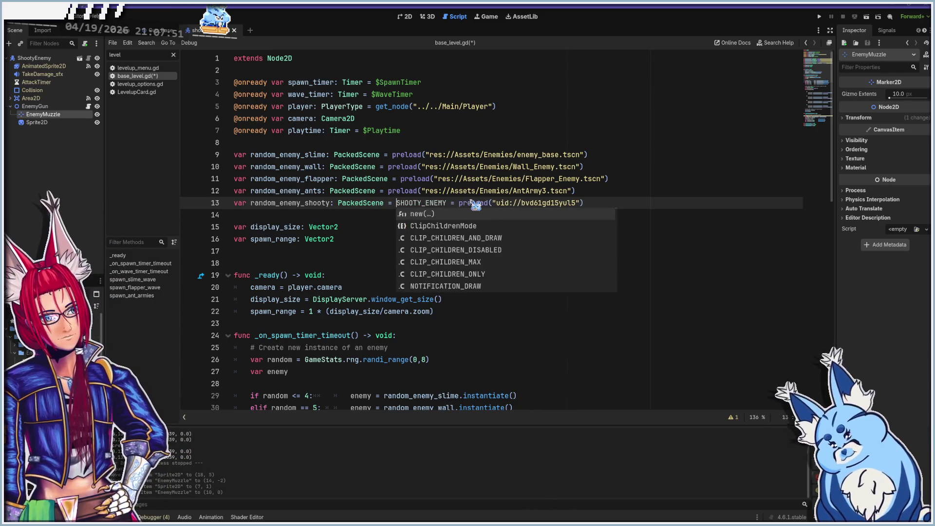
{"action": "key", "text": "Delete"}
{"action": "key", "text": "Delete"}
{"action": "key", "text": "Delete"}
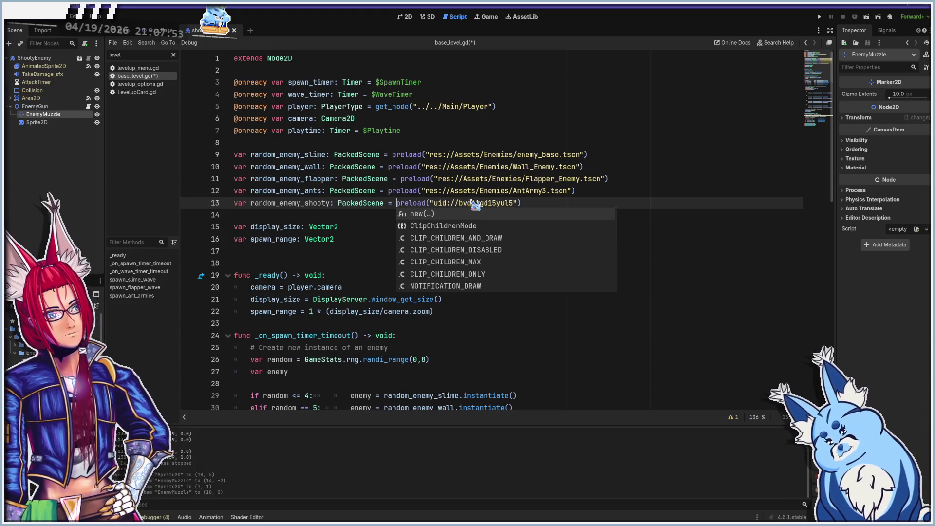
{"action": "left_click", "coordinate": [542, 205]}
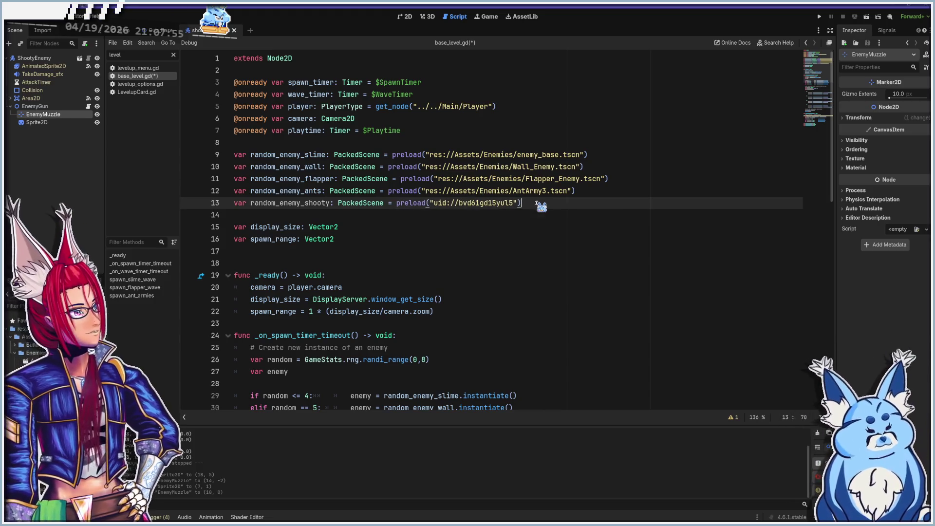
{"action": "key", "text": "ctrl+s"}
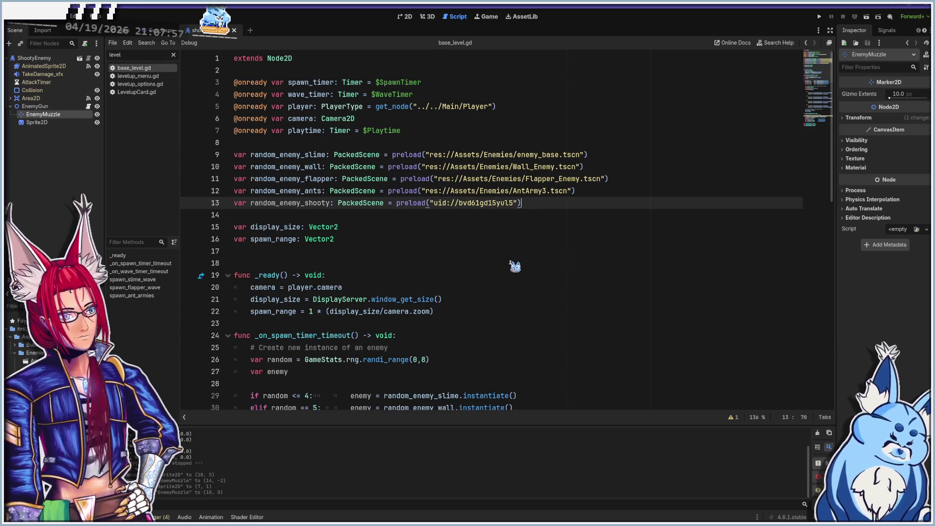
Swap random_enemy_ants for random_enemy_shooty on line 32, save, and run the game.
{"action": "scroll", "coordinate": [430, 304], "scroll_direction": "down", "scroll_amount": 14}
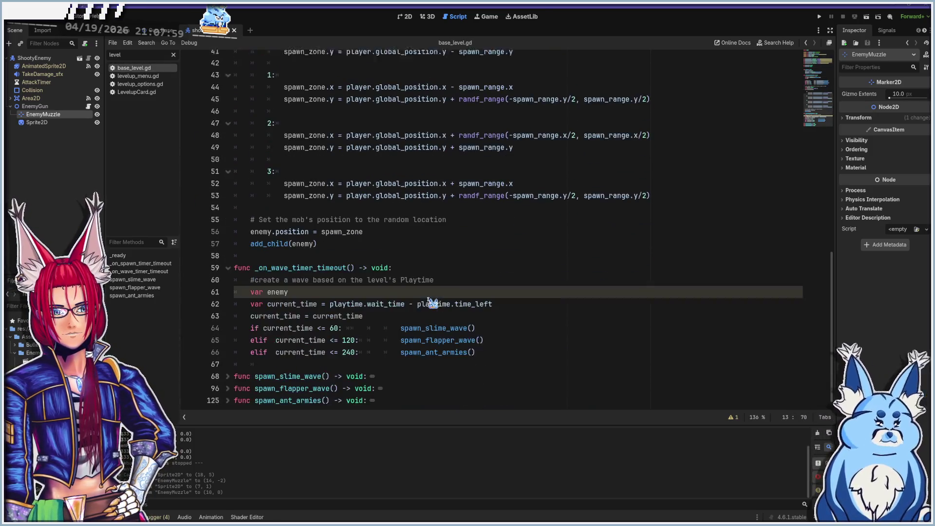
{"action": "scroll", "coordinate": [370, 312], "scroll_direction": "up", "scroll_amount": 8}
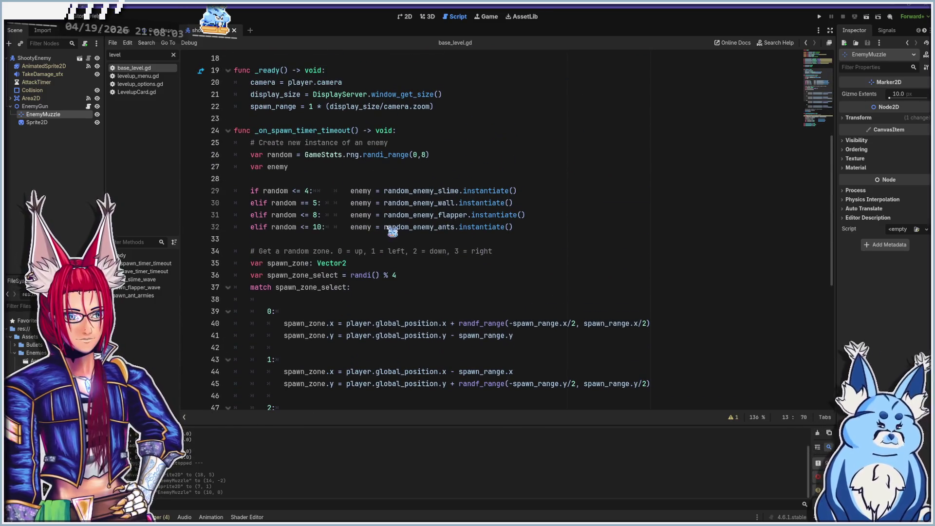
{"action": "left_click", "coordinate": [387, 227]}
{"action": "mouse_move", "coordinate": [457, 231]}
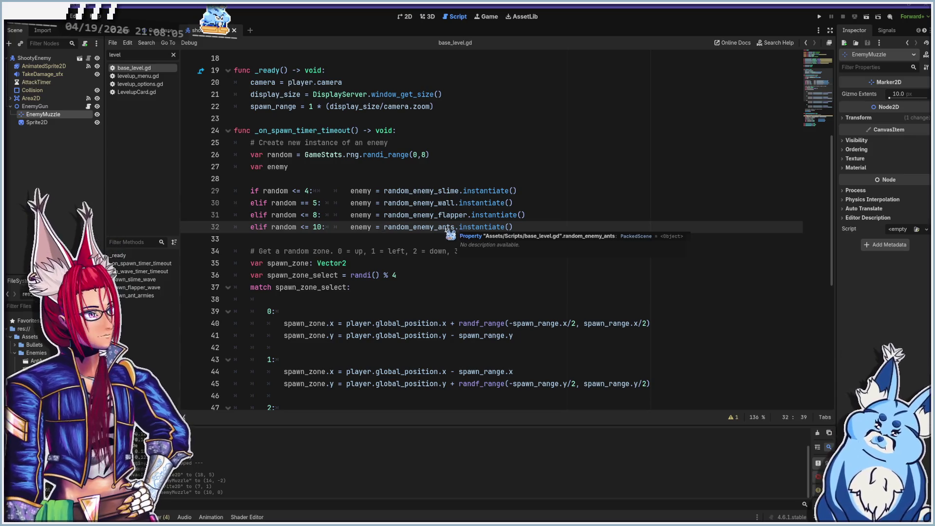
{"action": "double_click", "coordinate": [455, 228]}
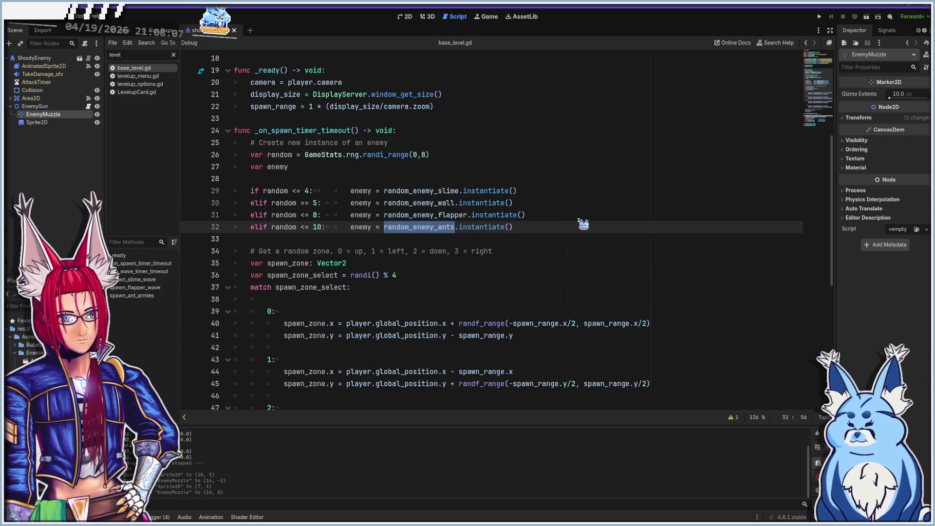
{"action": "type", "text": "random_wne"}
{"action": "key", "text": "BackSpace"}
{"action": "key", "text": "BackSpace"}
{"action": "key", "text": "BackSpace"}
{"action": "type", "text": "enem"}
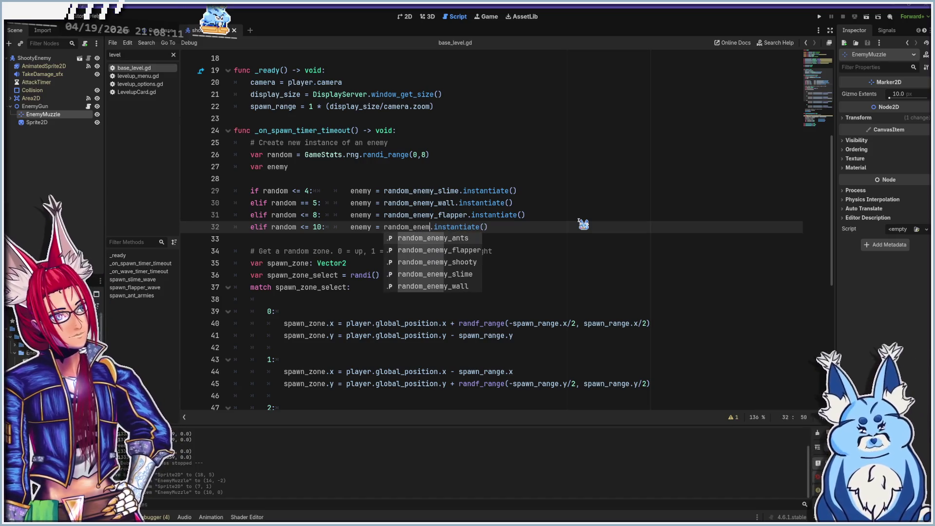
{"action": "key", "text": "Down"}
{"action": "key", "text": "Down"}
{"action": "key", "text": "Return"}
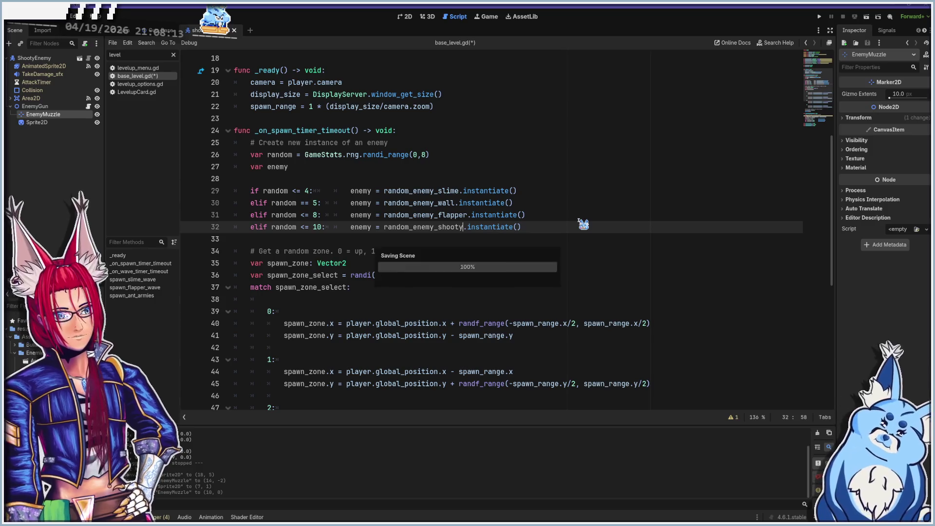
{"action": "key", "text": "ctrl+s"}
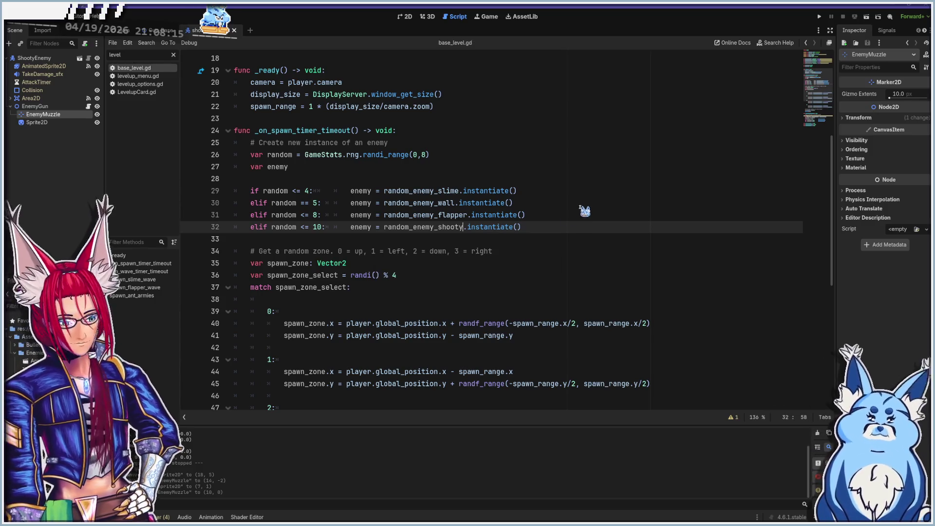
{"action": "key", "text": "F5"}
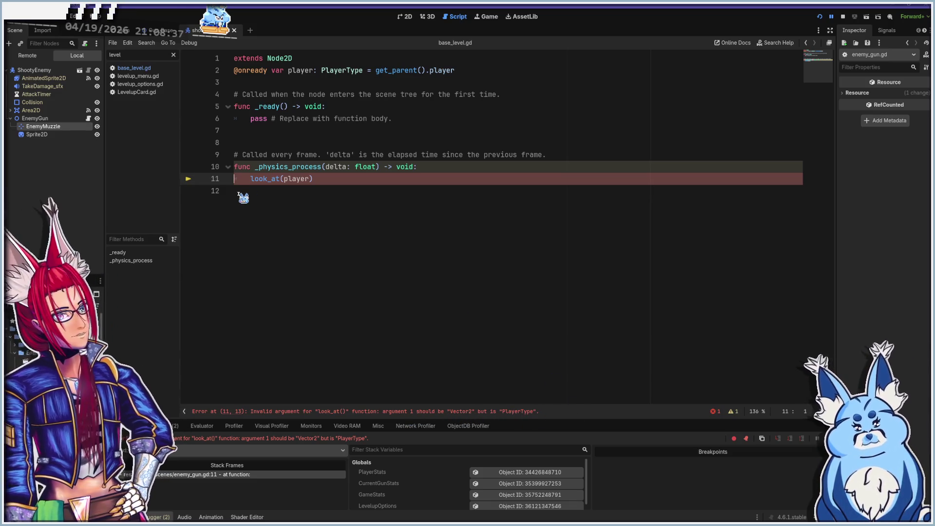
Change line 11 to look_at(player.global_position).
{"action": "left_click", "coordinate": [317, 180]}
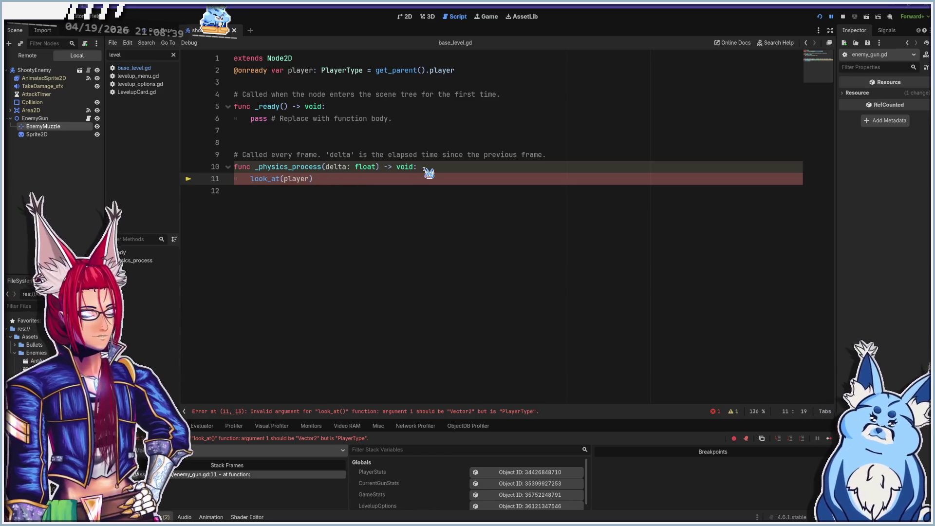
{"action": "type", "text": "position"}
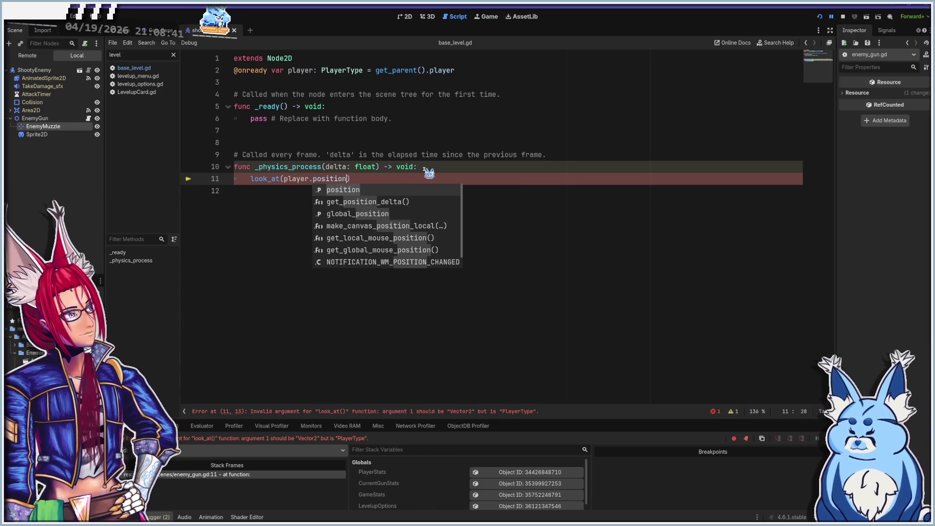
{"action": "left_click", "coordinate": [366, 215]}
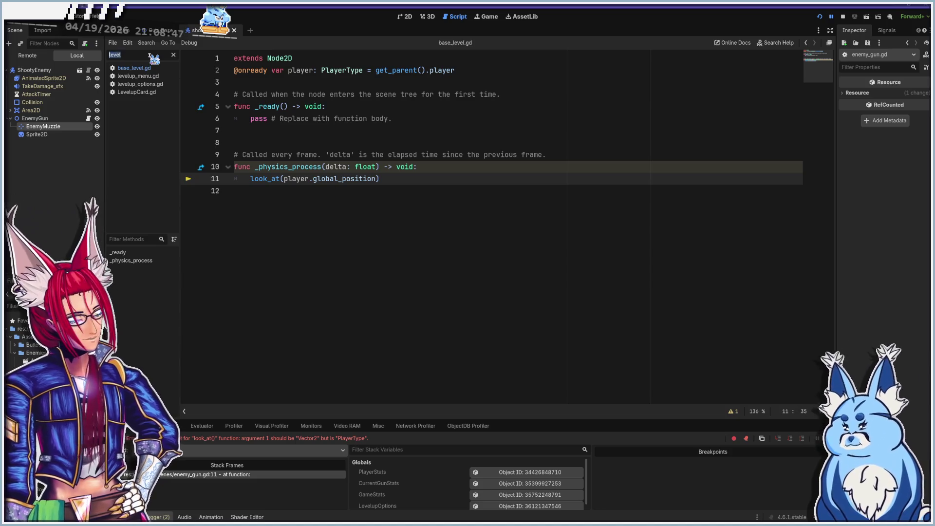
Filter the script list by 'enem' and open Enemy_Base.gd.
{"action": "key", "text": "BackSpace"}
{"action": "key", "text": "BackSpace"}
{"action": "key", "text": "BackSpace"}
{"action": "type", "text": "enemy"}
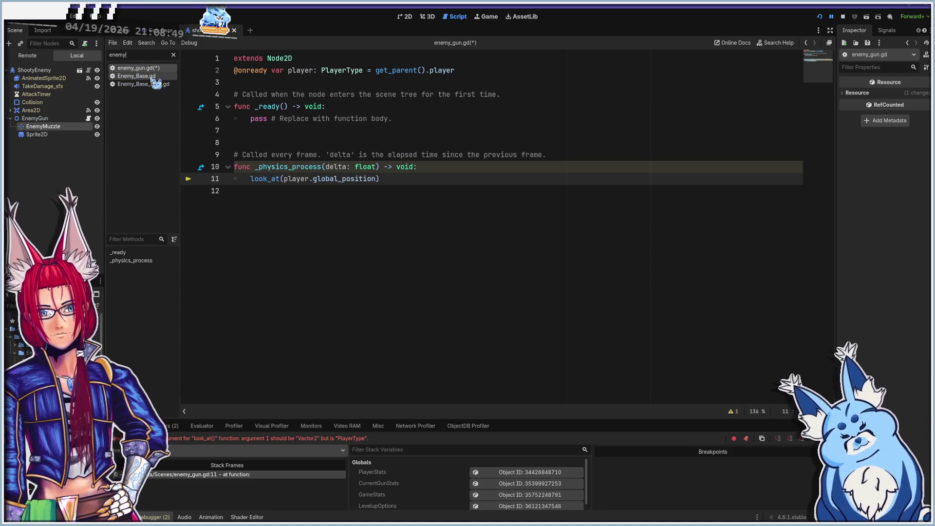
{"action": "key", "text": "BackSpace"}
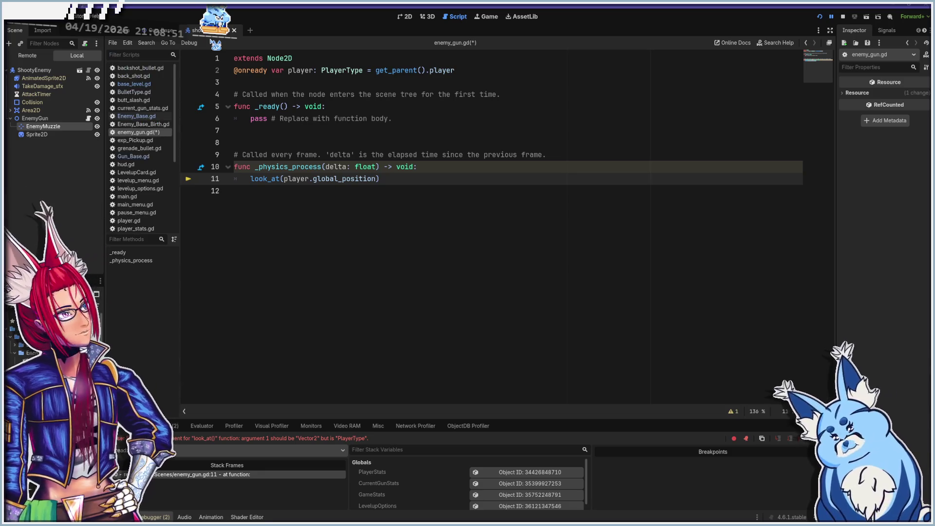
{"action": "type", "text": "enem"}
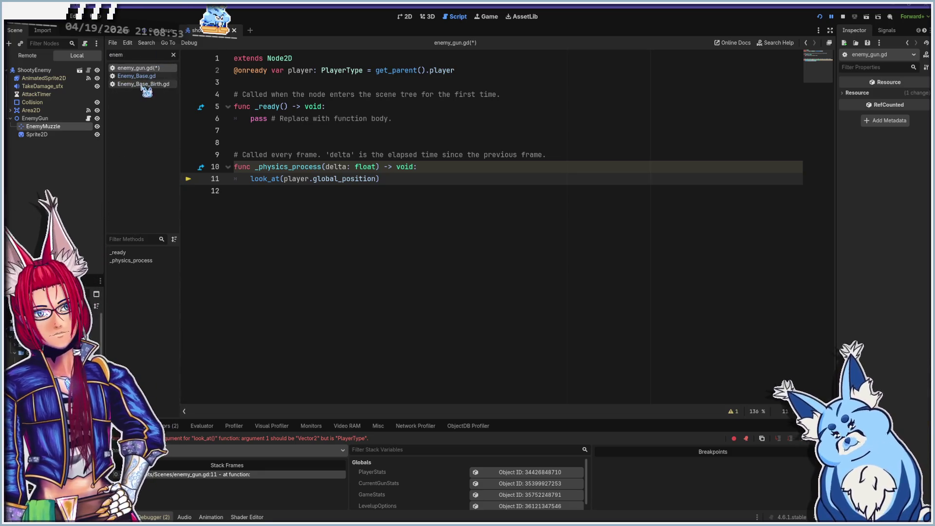
{"action": "left_click", "coordinate": [137, 76]}
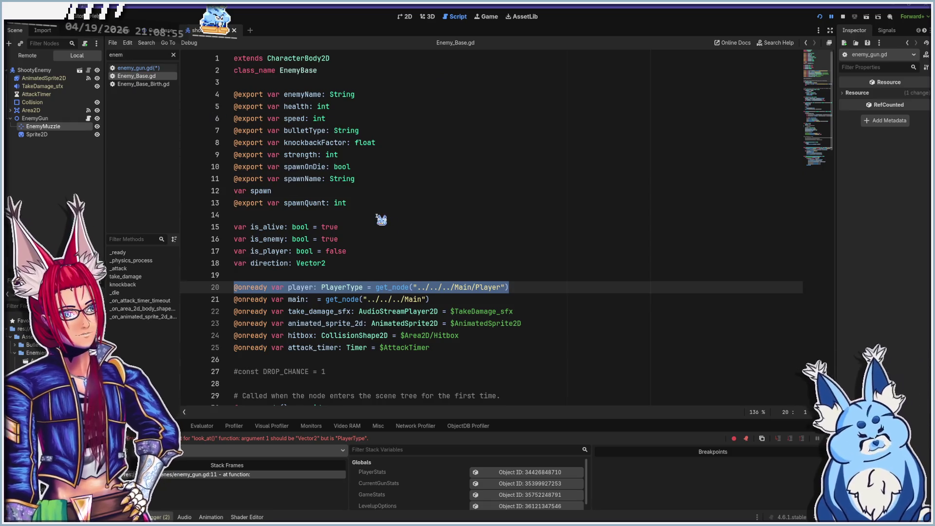
Review Enemy_Base.gd's movement and attack code, checking the direction and flip_h docs, then run the project.
{"action": "scroll", "coordinate": [380, 287], "scroll_direction": "down", "scroll_amount": 6}
{"action": "scroll", "coordinate": [380, 291], "scroll_direction": "down", "scroll_amount": 2}
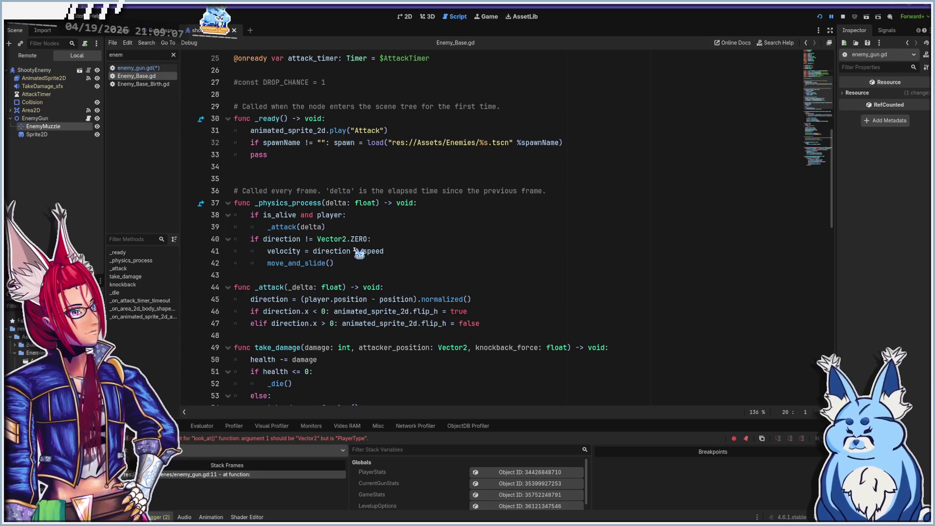
{"action": "mouse_move", "coordinate": [303, 246]}
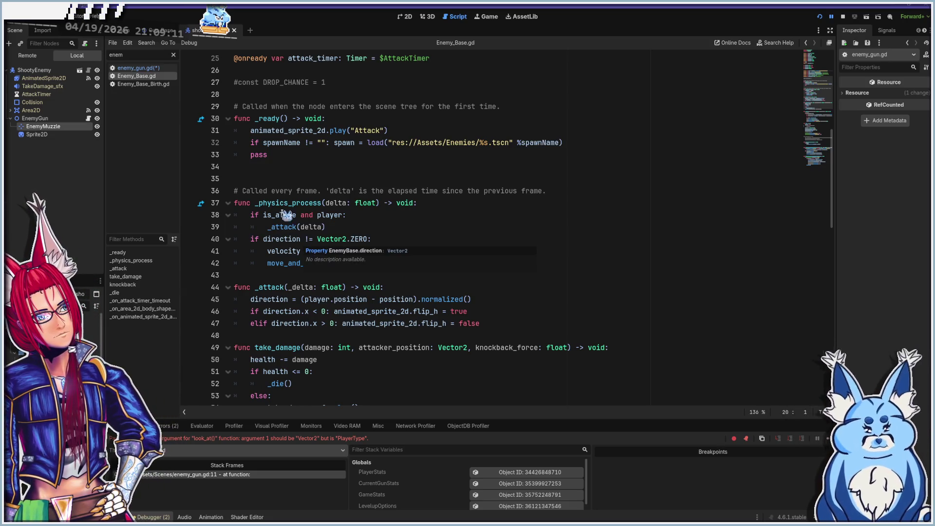
{"action": "scroll", "coordinate": [409, 288], "scroll_direction": "down", "scroll_amount": 1}
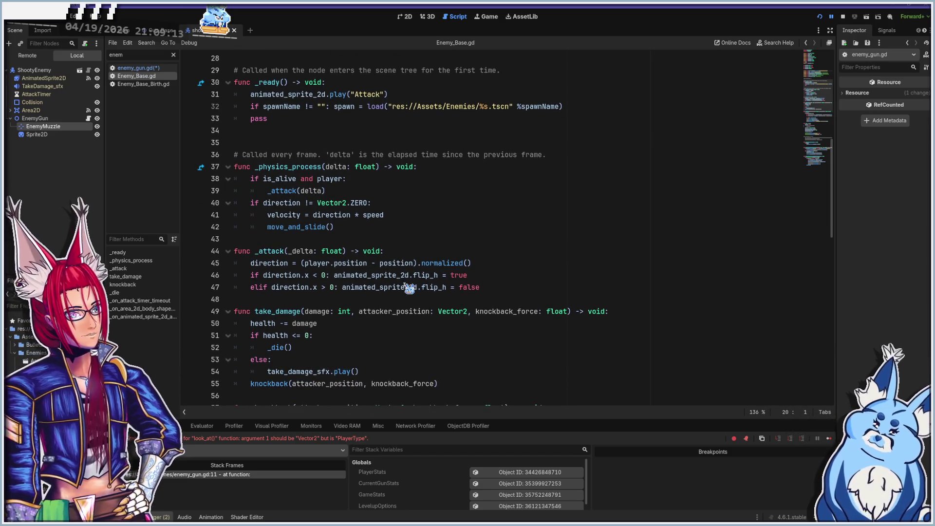
{"action": "scroll", "coordinate": [408, 288], "scroll_direction": "down", "scroll_amount": 1}
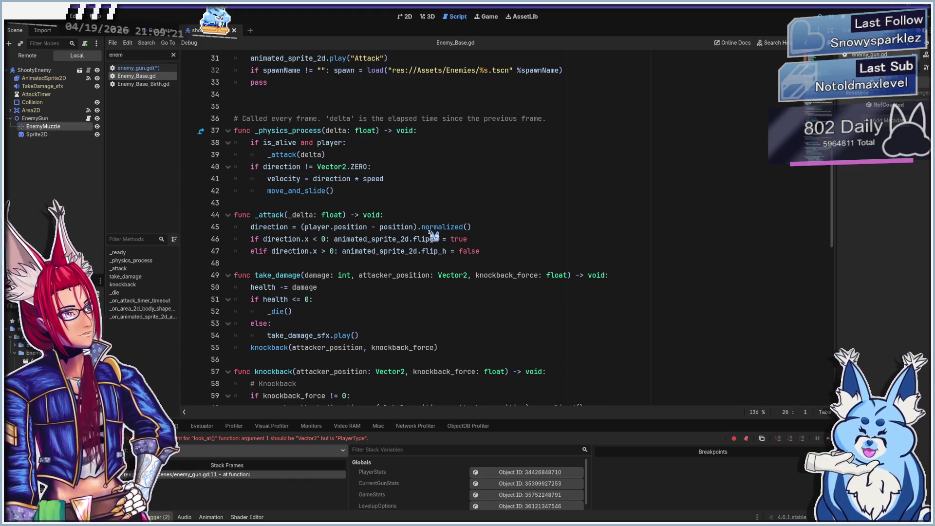
{"action": "mouse_move", "coordinate": [429, 235]}
{"action": "key", "text": "F5"}
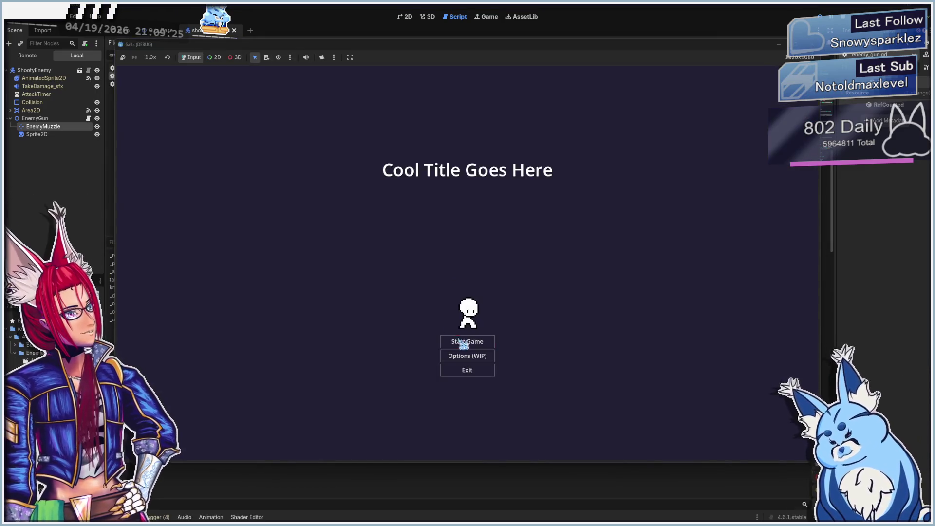
Start a new game with the Pistol and shoot at the winged and pink enemies.
{"action": "left_click", "coordinate": [470, 337]}
{"action": "left_click", "coordinate": [479, 276]}
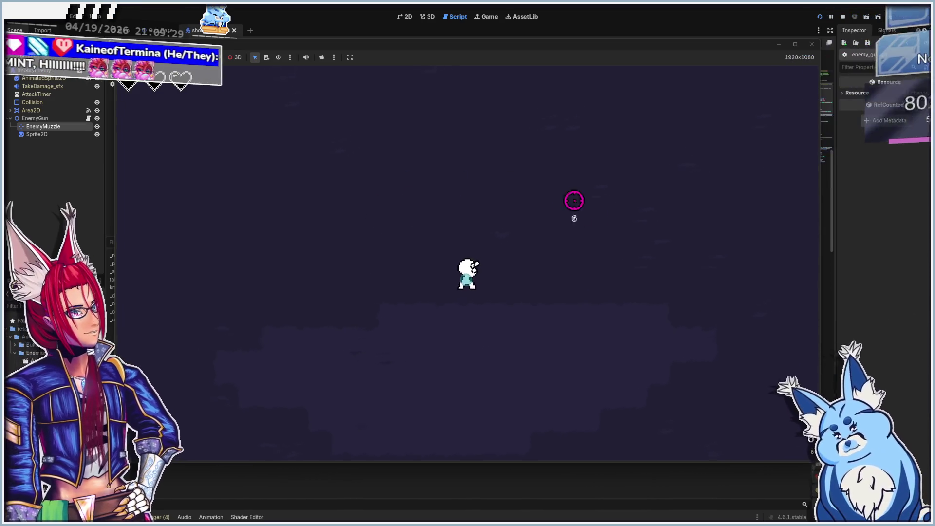
{"action": "key", "text": "a"}
{"action": "key", "text": "w"}
{"action": "left_click", "coordinate": [445, 174]}
{"action": "left_click", "coordinate": [461, 183]}
{"action": "left_click", "coordinate": [620, 261]}
{"action": "left_click", "coordinate": [605, 265]}
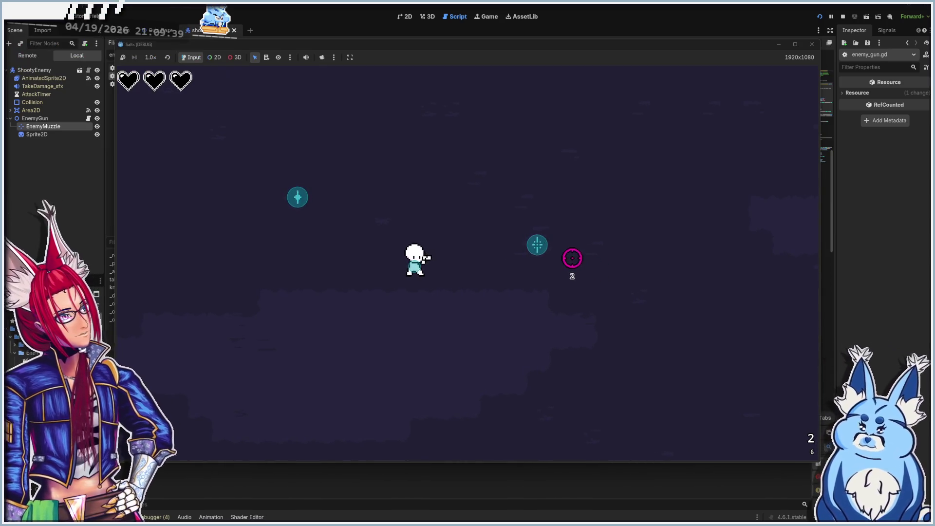
Dodge around the arena with WASD while emptying the pistol at approaching enemies.
{"action": "key", "text": "s"}
{"action": "left_click", "coordinate": [300, 242]}
{"action": "left_click", "coordinate": [309, 242]}
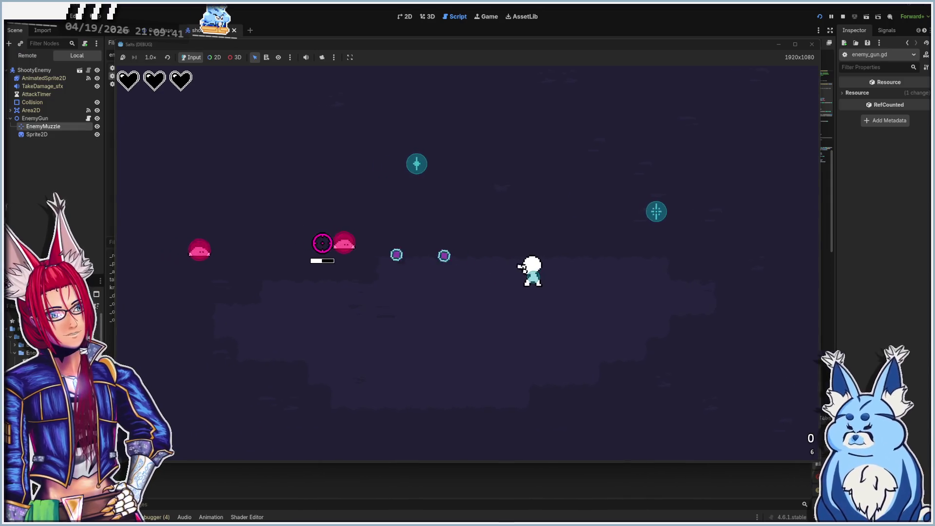
{"action": "left_click", "coordinate": [561, 257]}
{"action": "left_click", "coordinate": [451, 209]}
{"action": "key", "text": "s"}
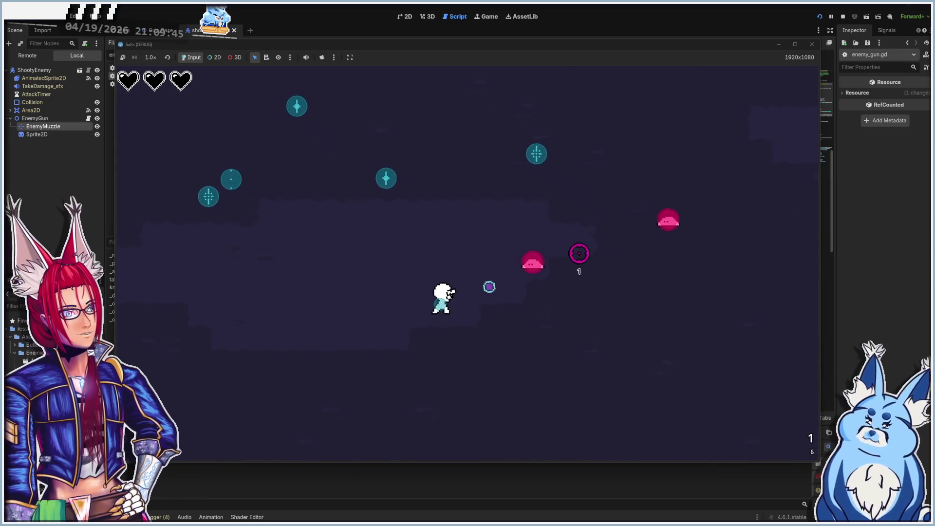
{"action": "left_click", "coordinate": [543, 225]}
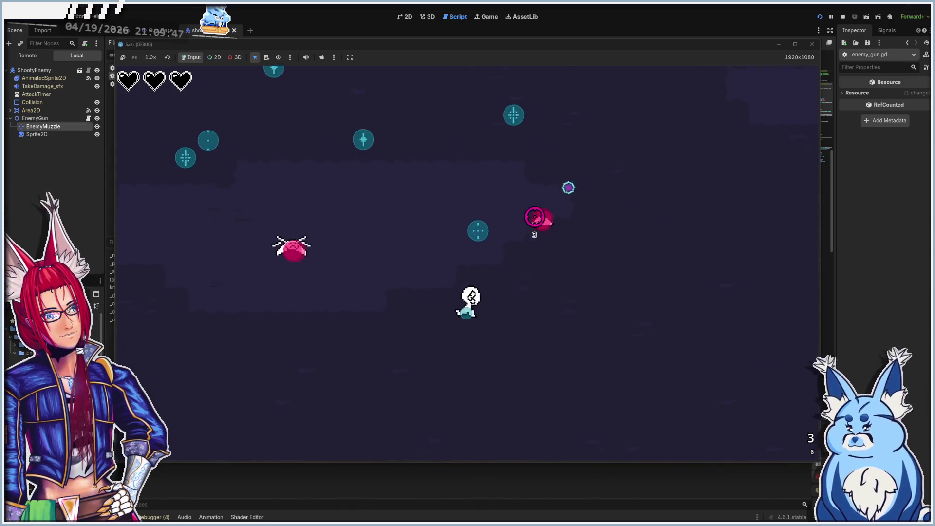
{"action": "left_click", "coordinate": [497, 200]}
{"action": "left_click", "coordinate": [349, 229]}
{"action": "key", "text": "s"}
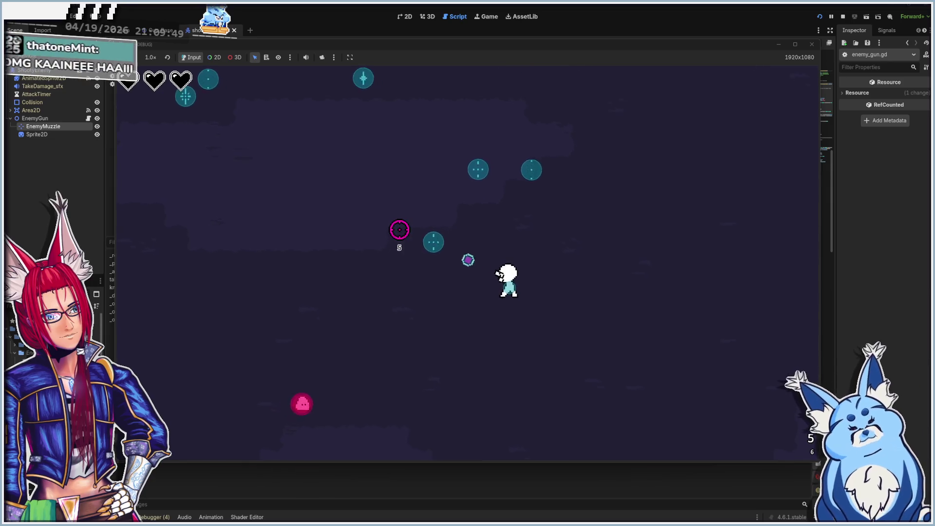
{"action": "key", "text": "d"}
{"action": "key", "text": "w"}
{"action": "key", "text": "d"}
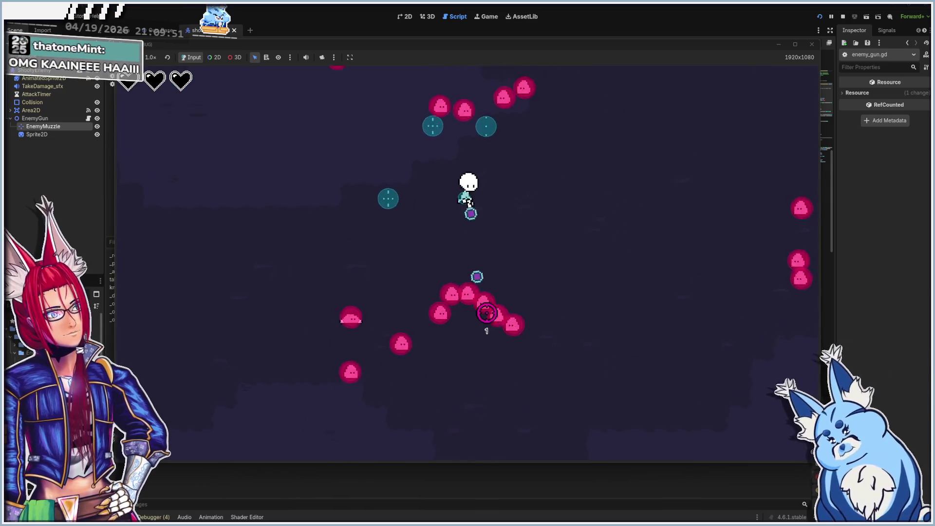
{"action": "key", "text": "s"}
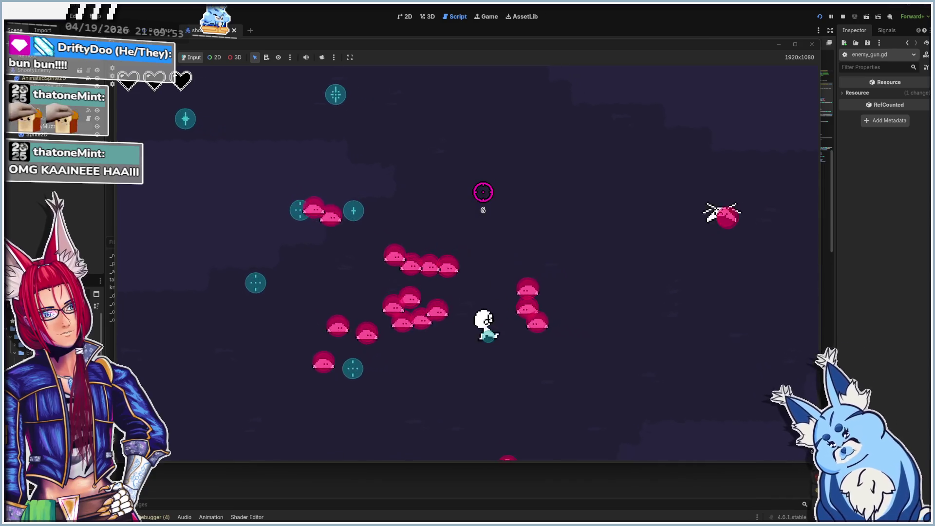
{"action": "key", "text": "a"}
Keep firing at the enemy swarm and cluster while strafing up-left and up-right.
{"action": "left_click", "coordinate": [500, 229]}
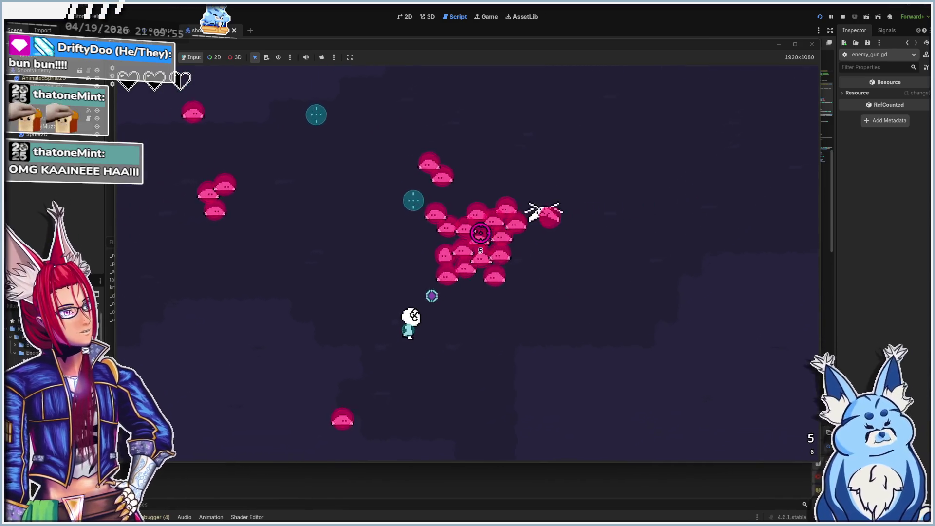
{"action": "left_click", "coordinate": [484, 223]}
{"action": "left_click", "coordinate": [444, 209]}
{"action": "key", "text": "w"}
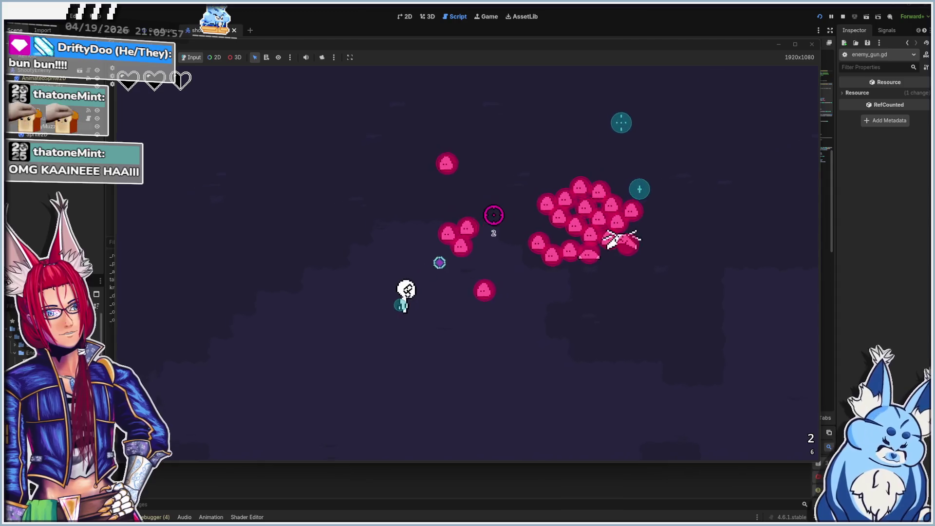
{"action": "key", "text": "a"}
{"action": "key", "text": "w"}
{"action": "key", "text": "d"}
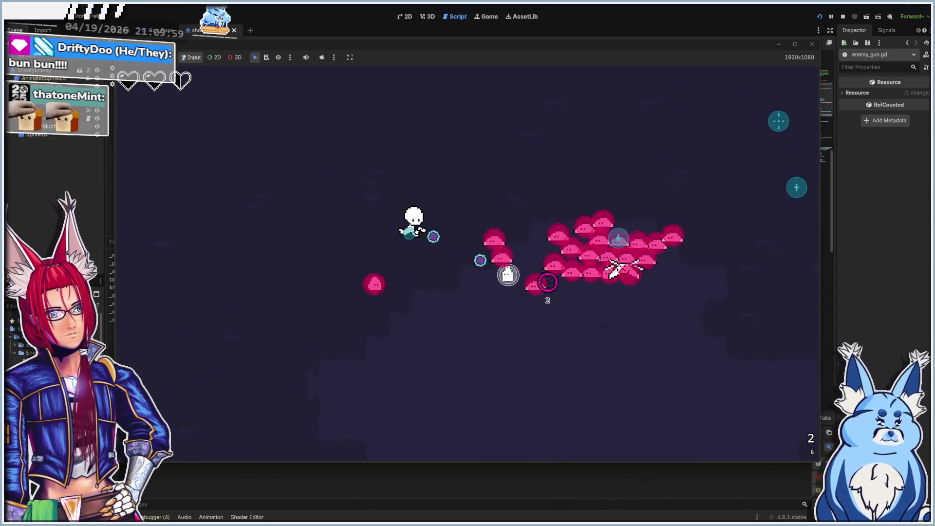
{"action": "key", "text": "d"}
{"action": "left_click", "coordinate": [545, 302]}
{"action": "left_click", "coordinate": [522, 308]}
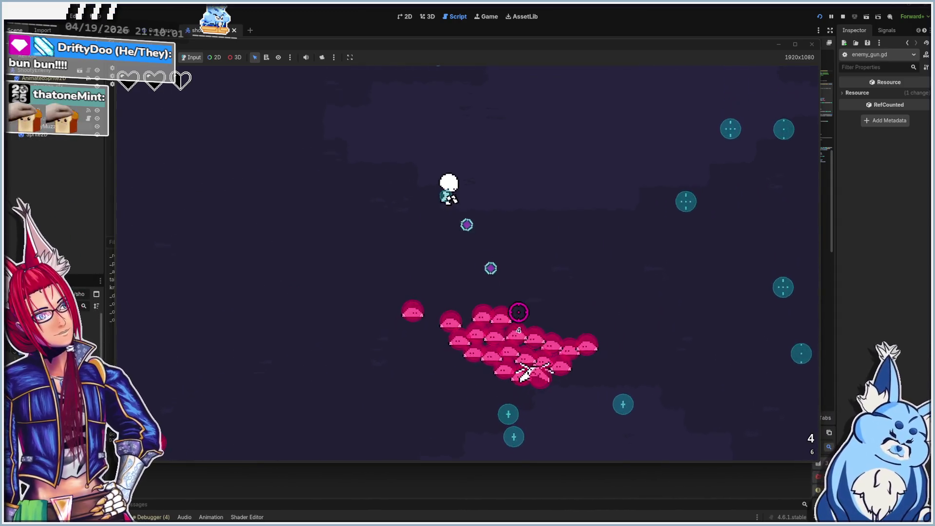
{"action": "left_click", "coordinate": [522, 317]}
{"action": "left_click", "coordinate": [487, 316]}
{"action": "left_click", "coordinate": [467, 321]}
{"action": "left_click", "coordinate": [456, 326]}
Move right and down-left, then stop the game with F8 to return to the editor.
{"action": "key", "text": "d"}
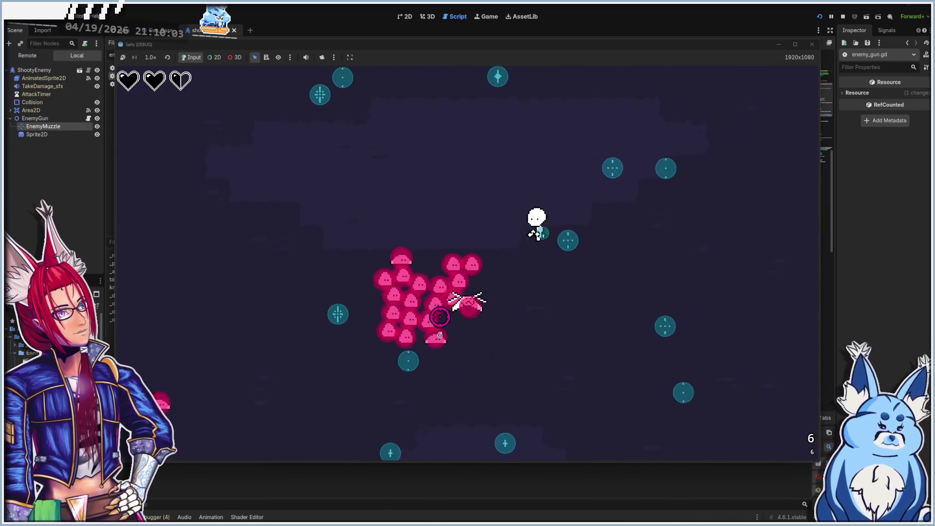
{"action": "key", "text": "s"}
{"action": "key", "text": "a"}
{"action": "key", "text": "F8"}
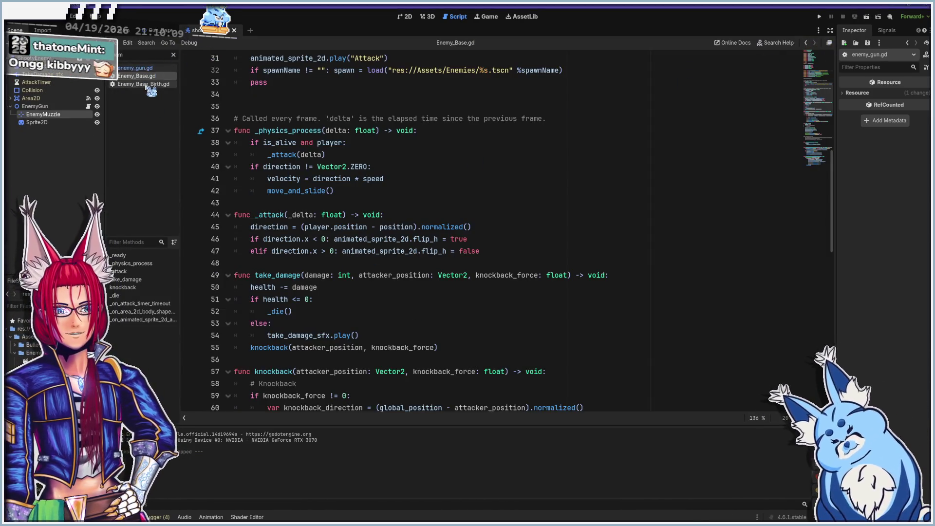
Open base_level.gd via the 'level' filter, change line 26 to randi_range(0,10), and relaunch the game.
{"action": "key", "text": "BackSpace"}
{"action": "key", "text": "BackSpace"}
{"action": "key", "text": "BackSpace"}
{"action": "type", "text": "level"}
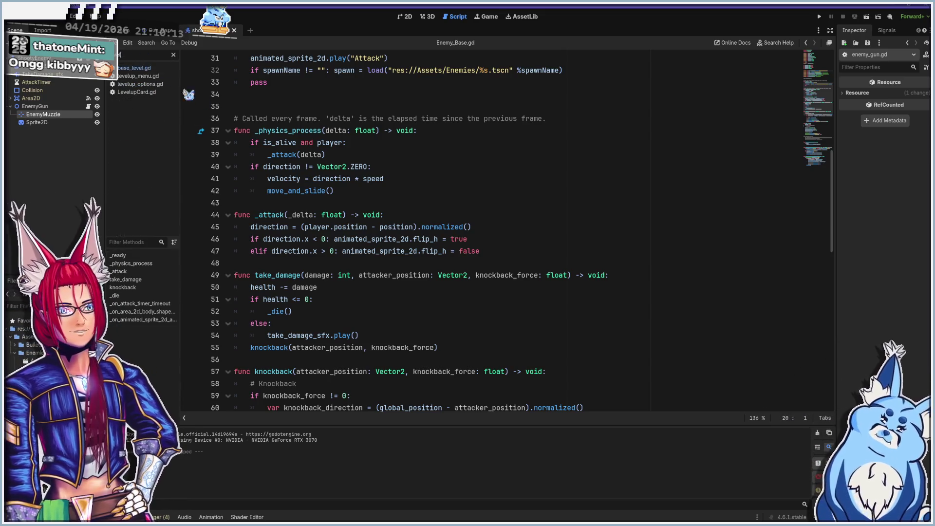
{"action": "left_click", "coordinate": [134, 68]}
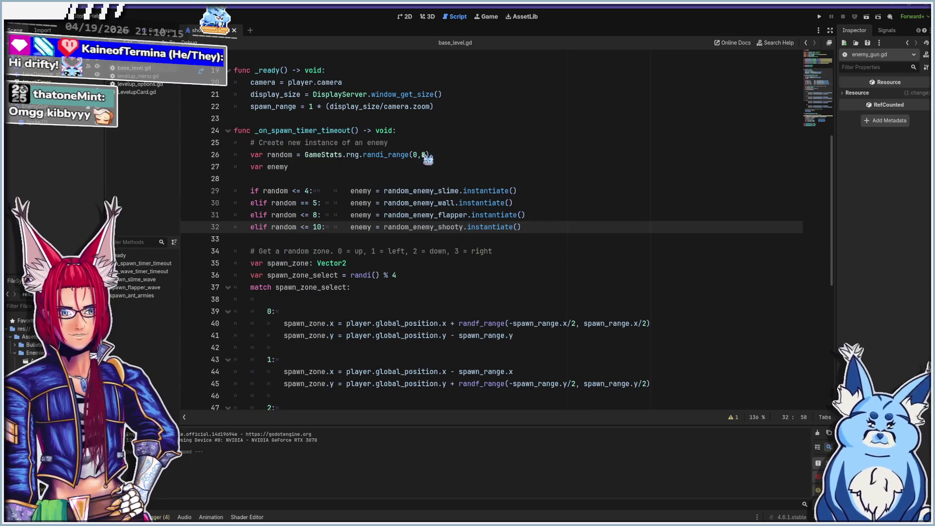
{"action": "left_click", "coordinate": [421, 155]}
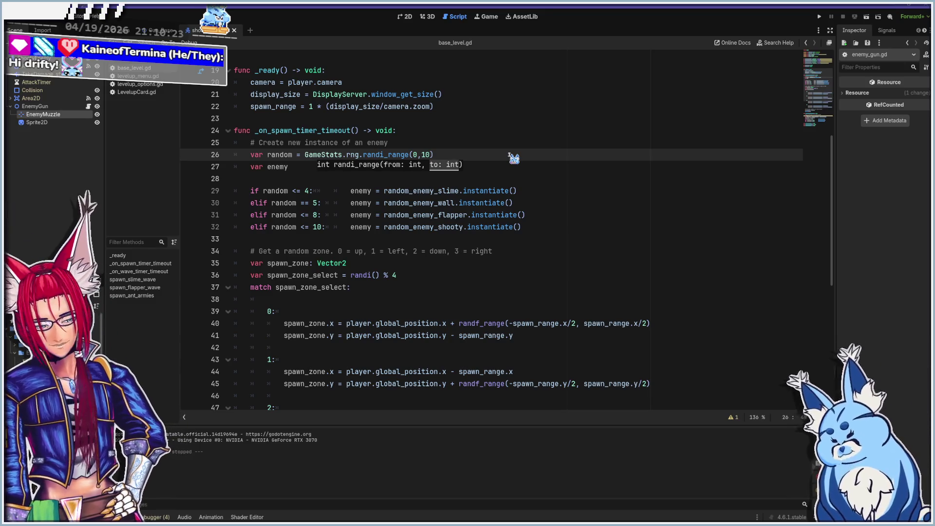
{"action": "key", "text": "F5"}
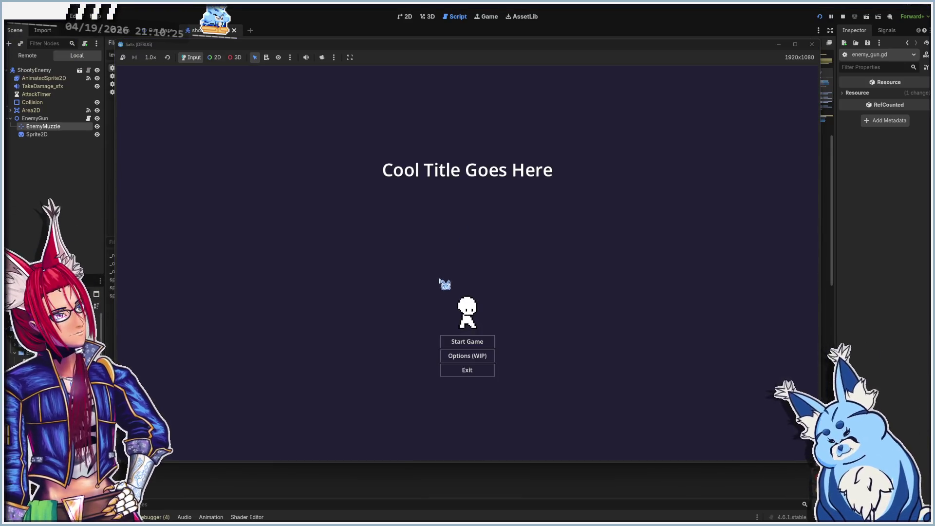
Start a new game with a starting weapon and fire at the first approaching enemy.
{"action": "left_click", "coordinate": [470, 343]}
{"action": "left_click", "coordinate": [475, 273]}
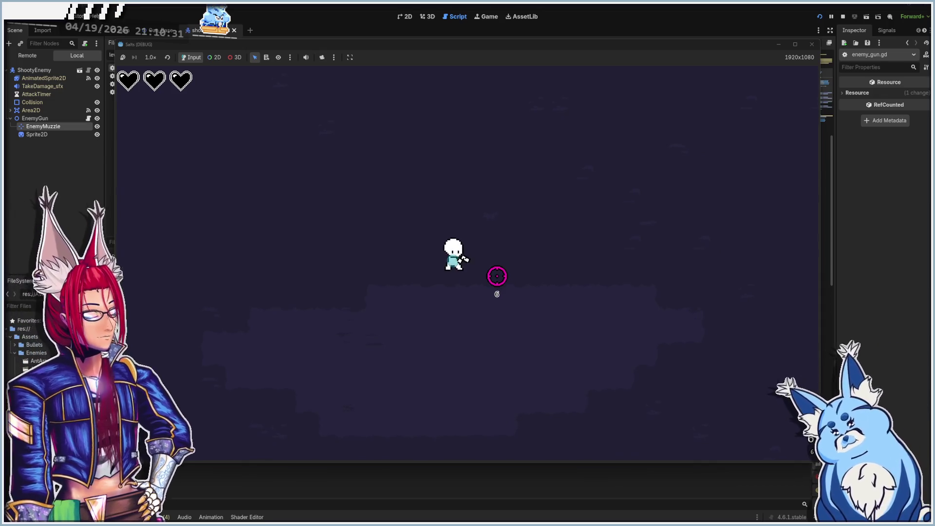
{"action": "key", "text": "a"}
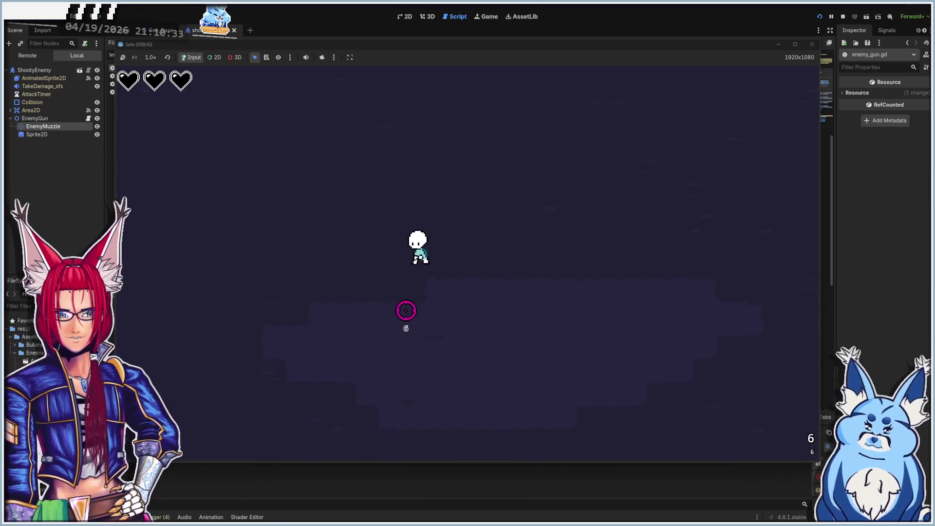
{"action": "key", "text": "d"}
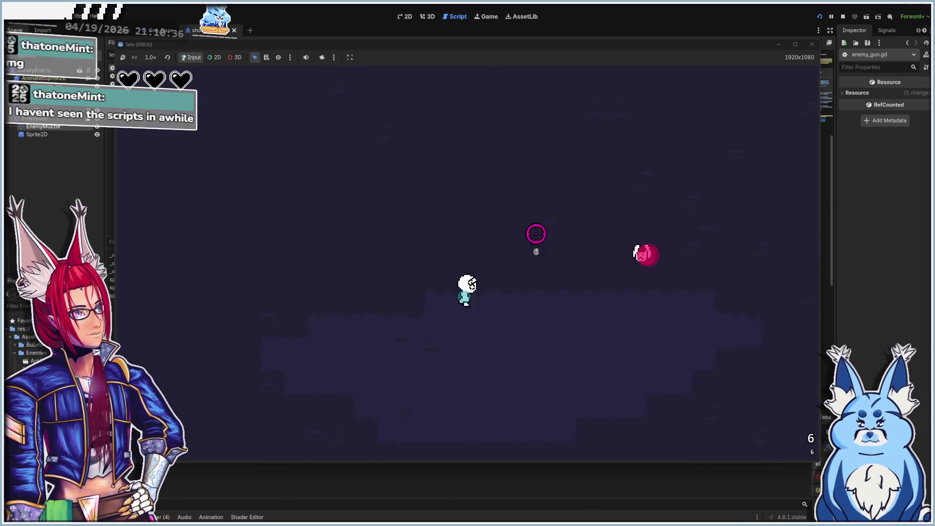
{"action": "left_click", "coordinate": [555, 243]}
{"action": "left_click", "coordinate": [576, 253]}
{"action": "left_click", "coordinate": [572, 248]}
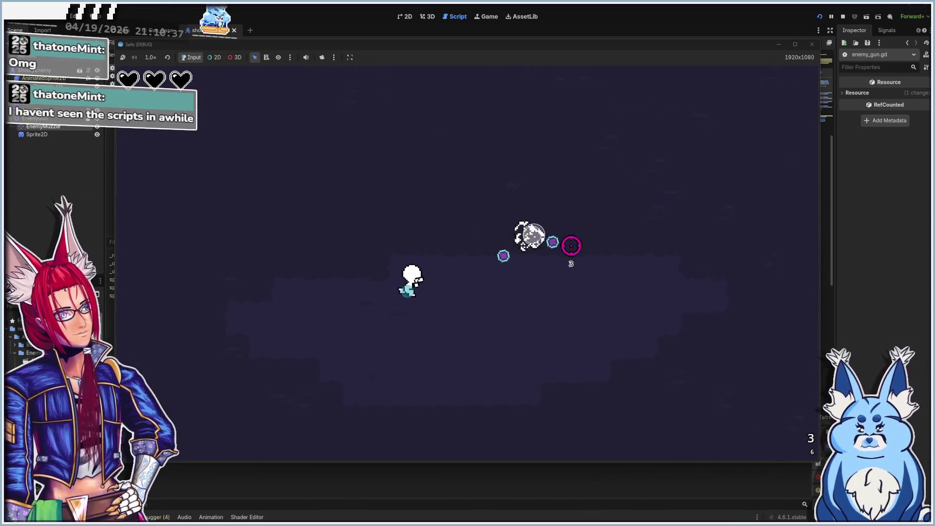
{"action": "key", "text": "d"}
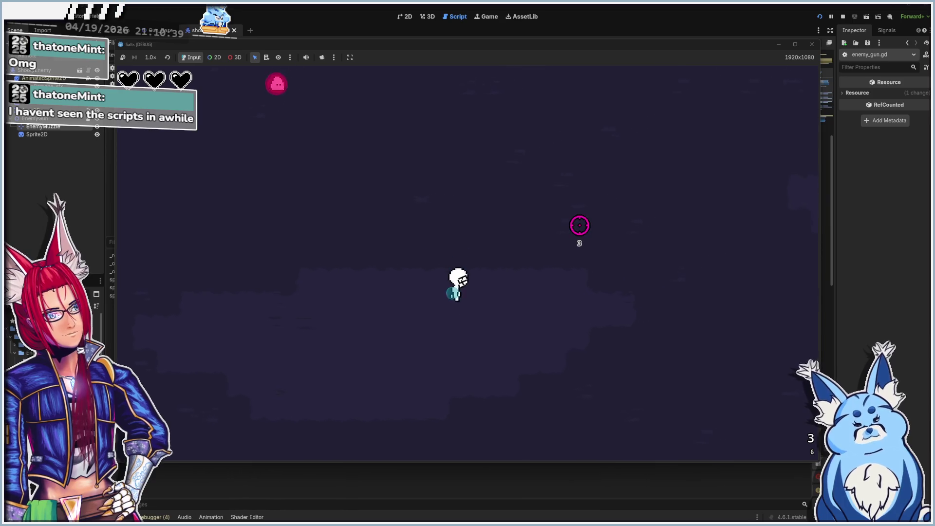
Shoot the enemies above and below while moving up, left and down.
{"action": "left_click", "coordinate": [340, 157]}
{"action": "left_click", "coordinate": [365, 152]}
{"action": "left_click", "coordinate": [380, 154]}
{"action": "left_click", "coordinate": [405, 174]}
{"action": "key", "text": "w"}
{"action": "left_click", "coordinate": [445, 193]}
{"action": "left_click", "coordinate": [461, 319]}
{"action": "key", "text": "a"}
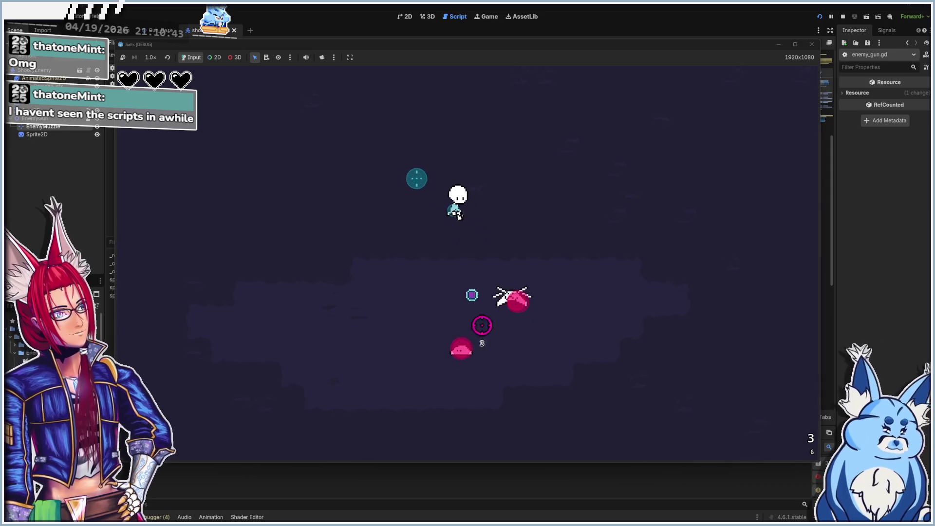
{"action": "left_click", "coordinate": [506, 298]}
{"action": "key", "text": "s"}
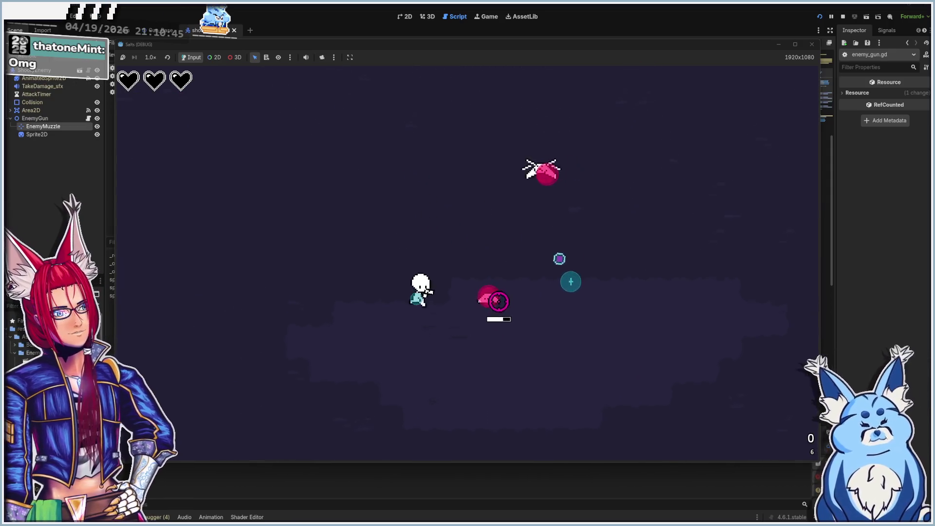
Shoot the flying enemy and slimes and take a level-up card until enemy_gun.gd line 11 crashes.
{"action": "left_click", "coordinate": [507, 195]}
{"action": "left_click", "coordinate": [504, 202]}
{"action": "left_click", "coordinate": [453, 185]}
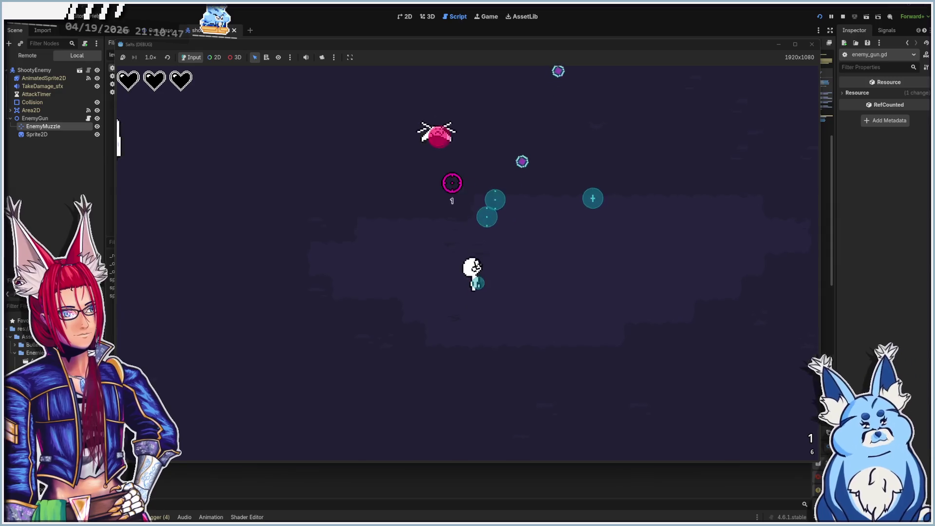
{"action": "key", "text": "w"}
{"action": "left_click", "coordinate": [598, 272]}
{"action": "key", "text": "a"}
{"action": "left_click", "coordinate": [522, 236]}
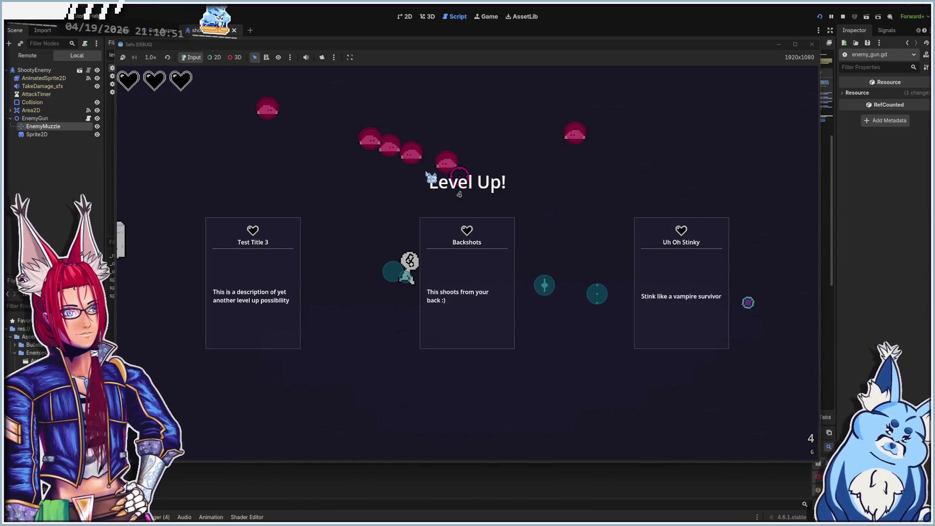
{"action": "left_click", "coordinate": [459, 175]}
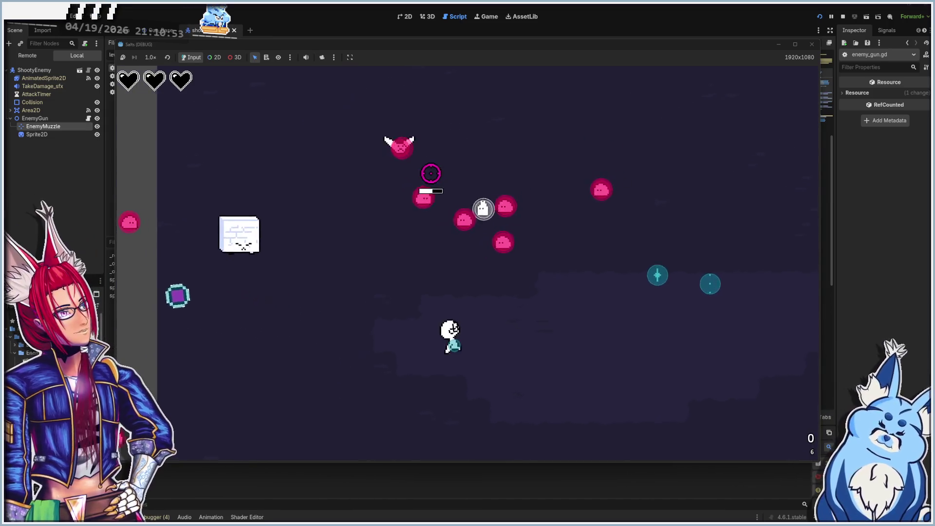
{"action": "type", "text": "ssssss"}
{"action": "key", "text": "BackSpace"}
{"action": "key", "text": "BackSpace"}
{"action": "key", "text": "BackSpace"}
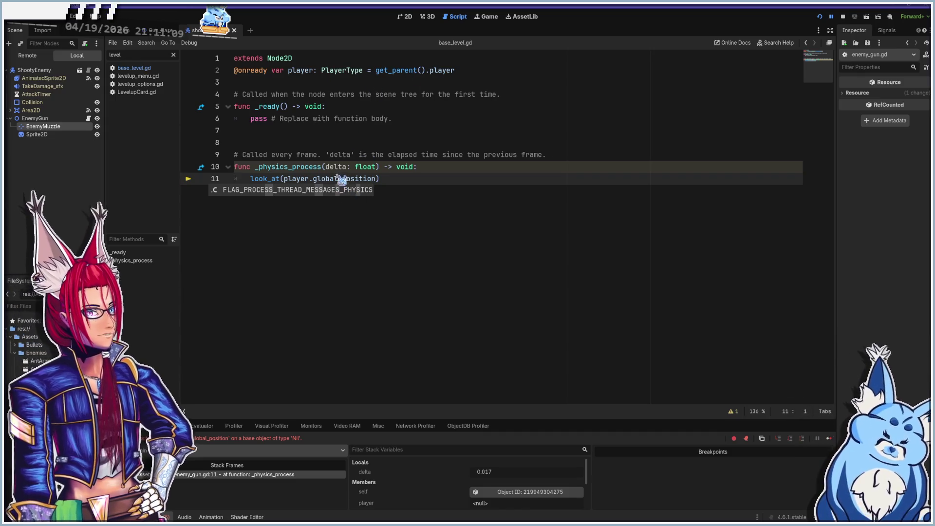
Dismiss the autocomplete and bring up the Debugger's Errors list.
{"action": "left_click", "coordinate": [328, 179]}
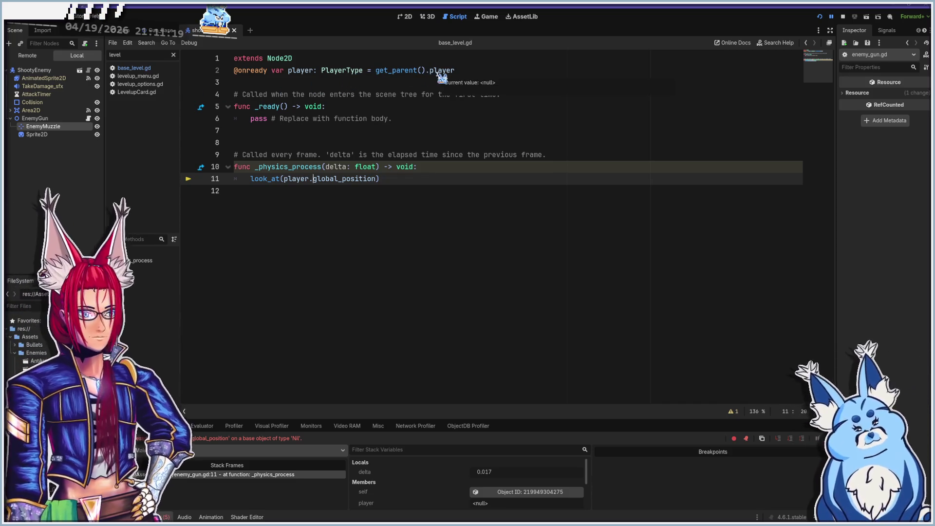
{"action": "left_click", "coordinate": [163, 516]}
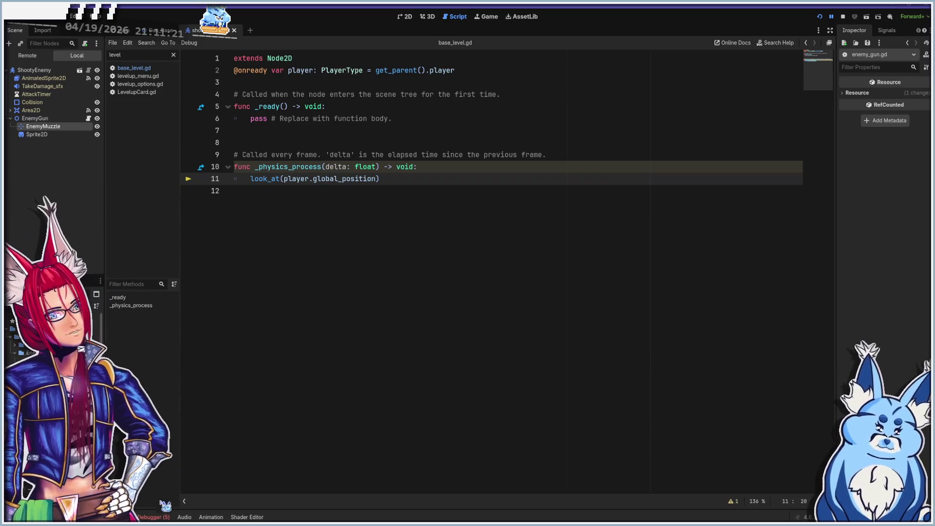
{"action": "left_click", "coordinate": [155, 516]}
{"action": "left_click", "coordinate": [168, 426]}
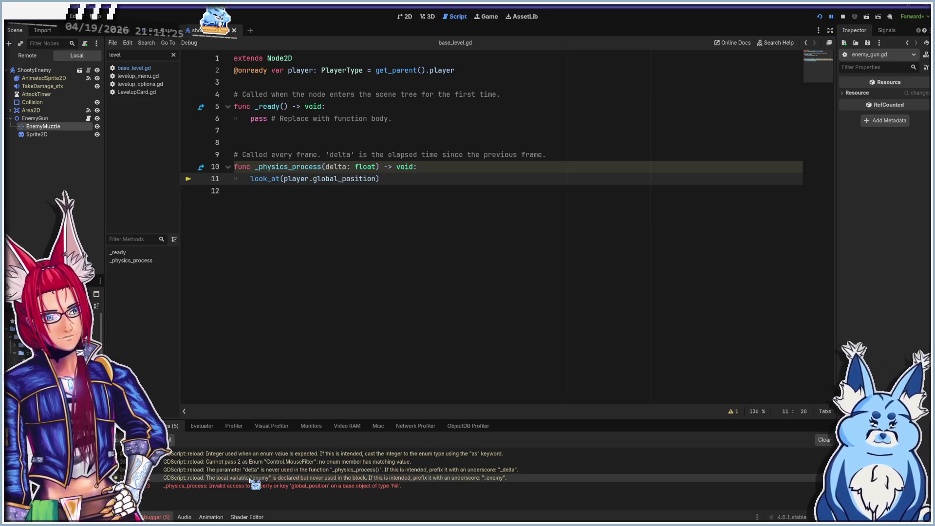
Delete the unused 'var enemy' line from base_level.gd.
{"action": "left_click", "coordinate": [237, 479]}
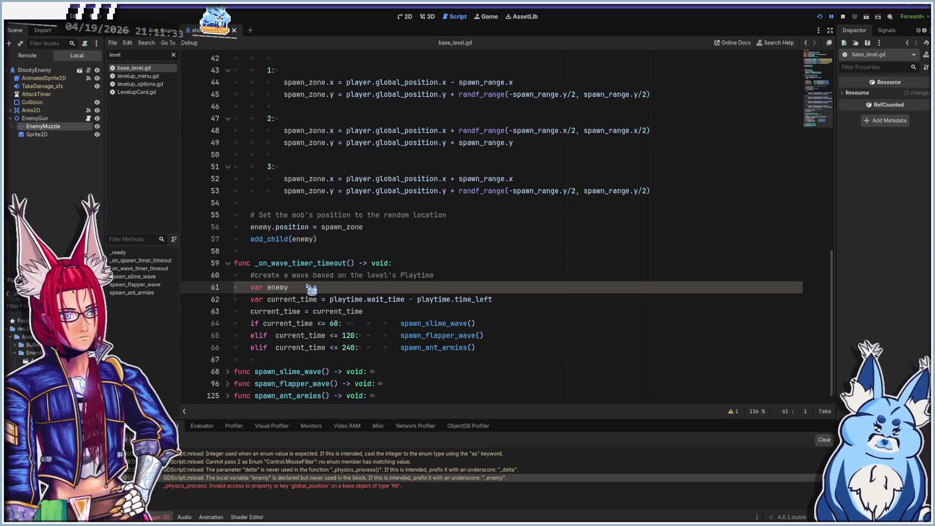
{"action": "key", "text": "shift+Home"}
{"action": "key", "text": "BackSpace"}
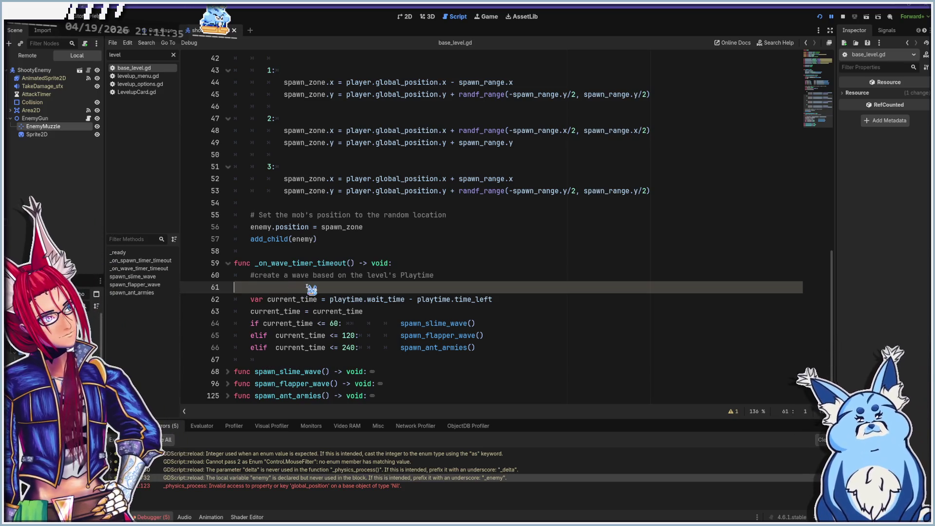
{"action": "key", "text": "BackSpace"}
Rename the gun script's delta parameter to _delta, save, and open the inherited enemy_base scene.
{"action": "left_click", "coordinate": [321, 470]}
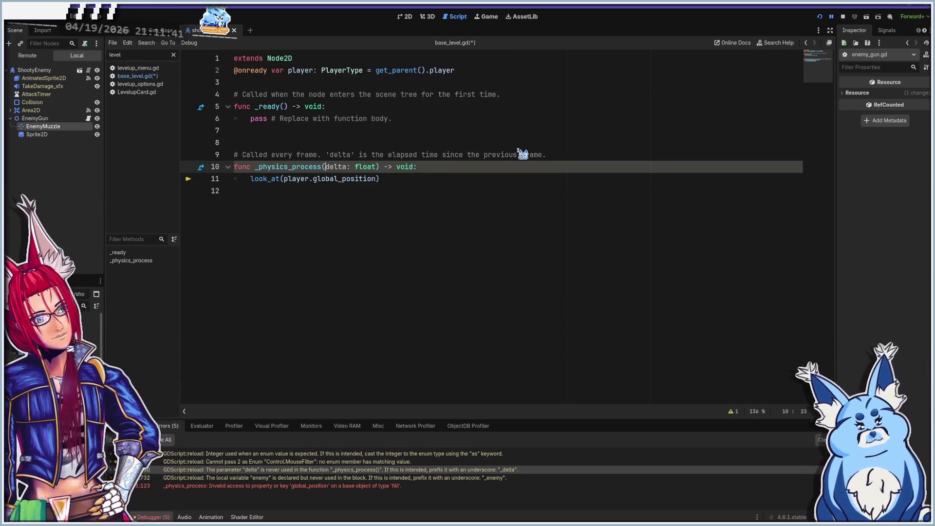
{"action": "type", "text": "_"}
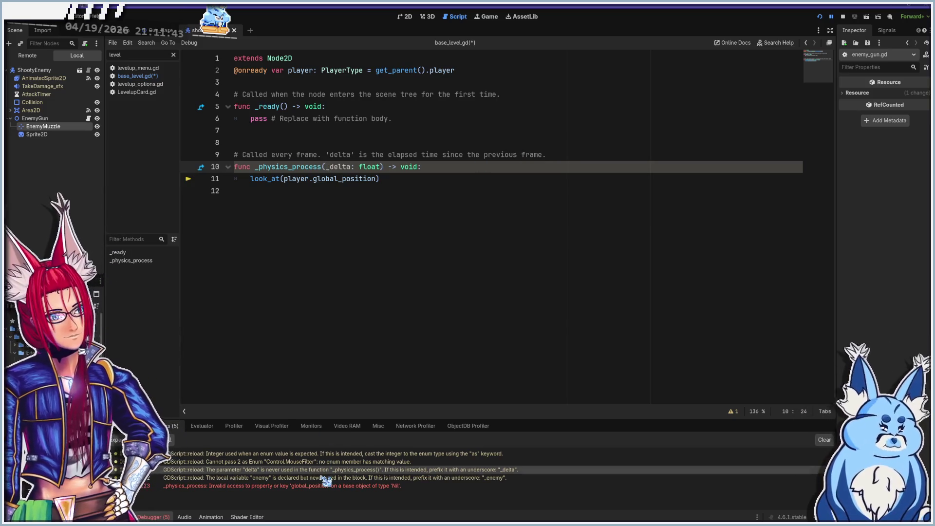
{"action": "mouse_move", "coordinate": [325, 476]}
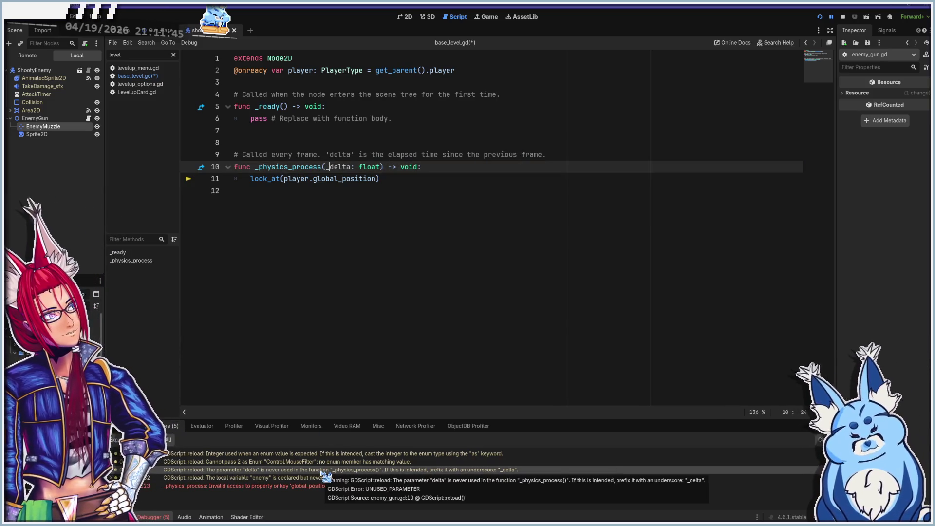
{"action": "key", "text": "ctrl+s"}
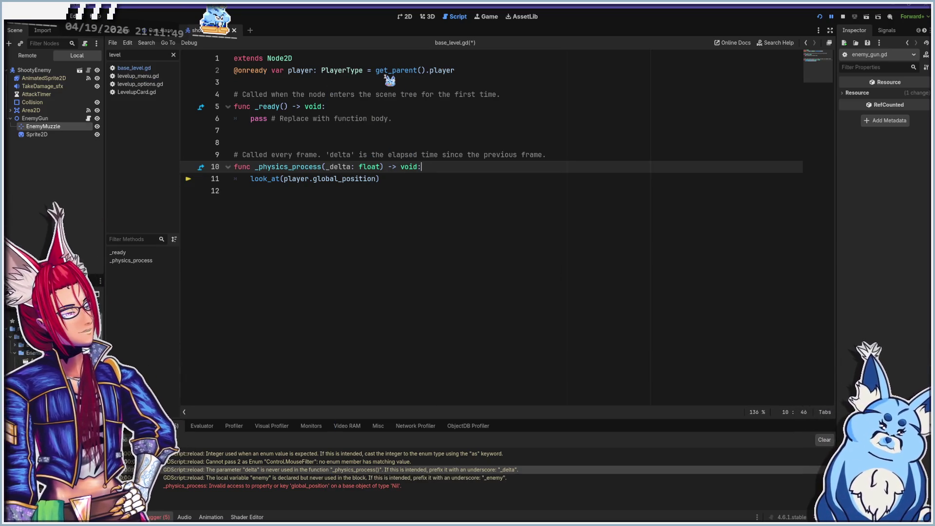
{"action": "left_click", "coordinate": [384, 71]}
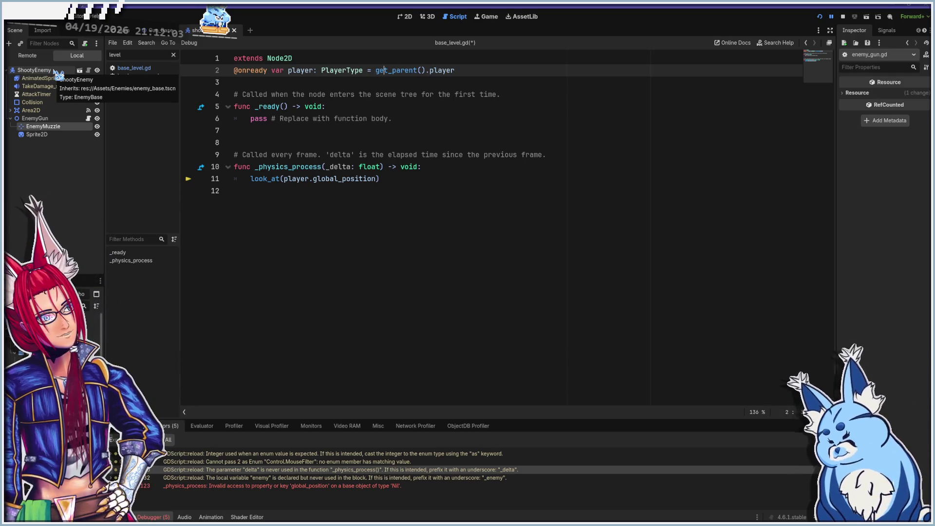
{"action": "left_click", "coordinate": [56, 71]}
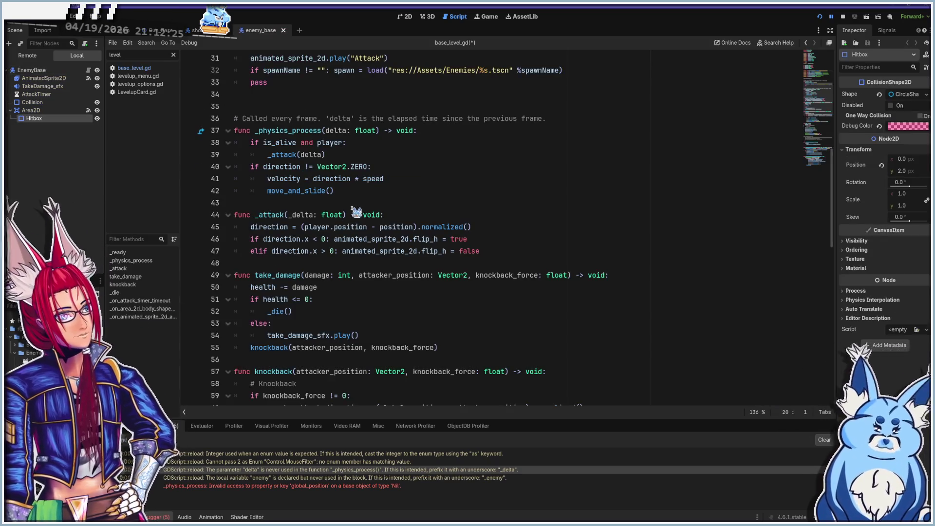
Take Enemy_Base.gd's get_node player lookup back to enemy_gun.gd and select get_parent().player on line 2.
{"action": "scroll", "coordinate": [332, 247], "scroll_direction": "down", "scroll_amount": 2}
{"action": "scroll", "coordinate": [336, 247], "scroll_direction": "up", "scroll_amount": 10}
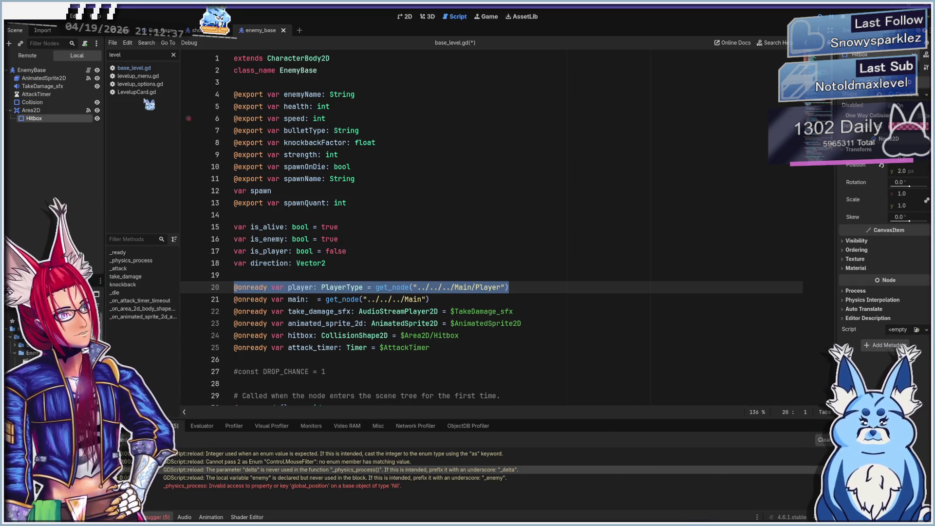
{"action": "left_click", "coordinate": [212, 31]}
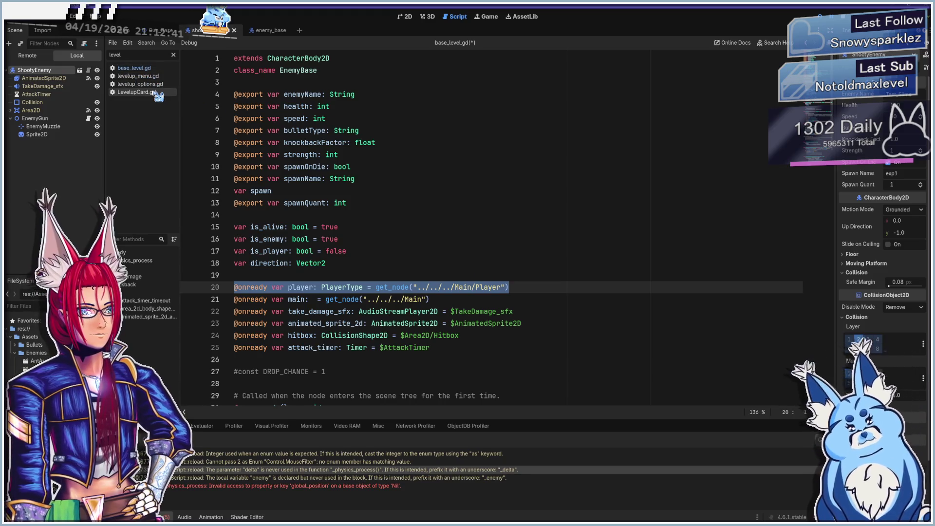
{"action": "left_click", "coordinate": [173, 55]}
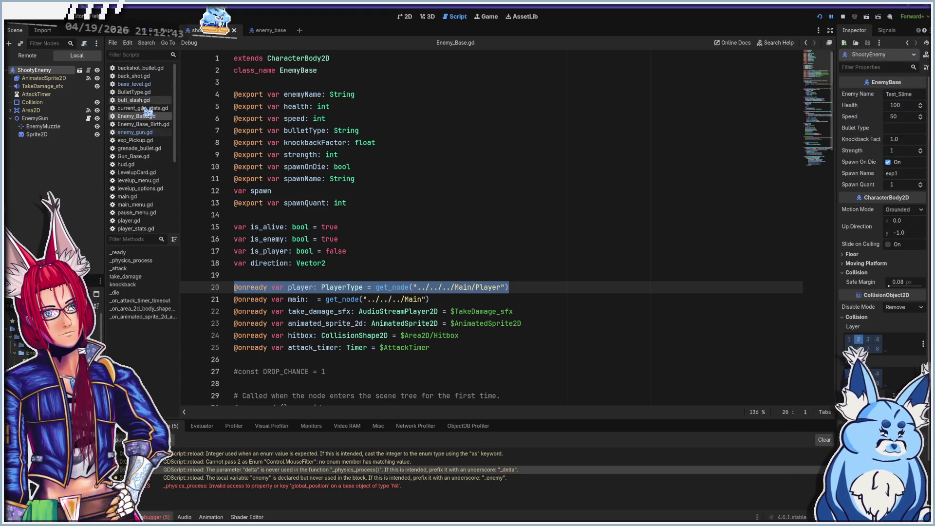
{"action": "left_click", "coordinate": [141, 132]}
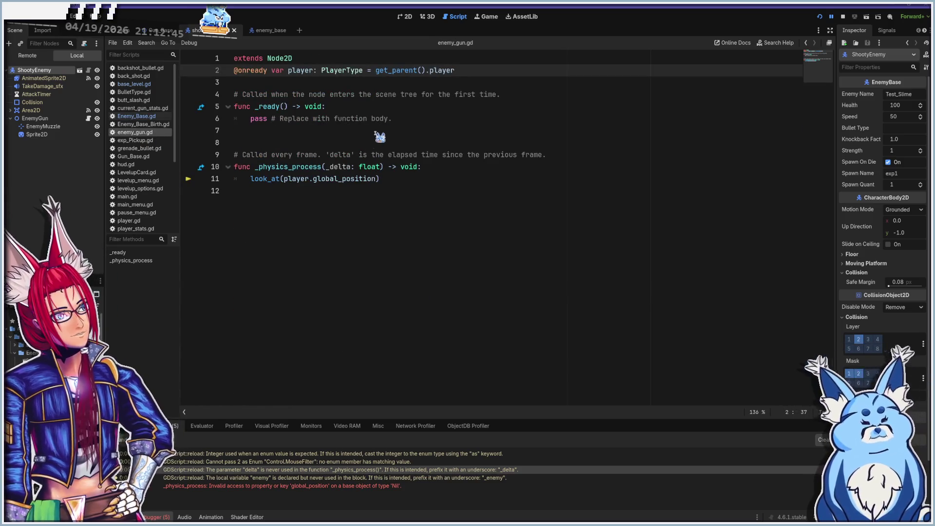
{"action": "left_click_drag", "start_coordinate": [454, 72], "coordinate": [376, 72]}
Make line 2 read get_node('../../../../Main/Player'), save enemy_gun.gd, and run the game.
{"action": "type", "text": "@onready var player: PlayerType = get_node(\"../../../Main/Player\")"}
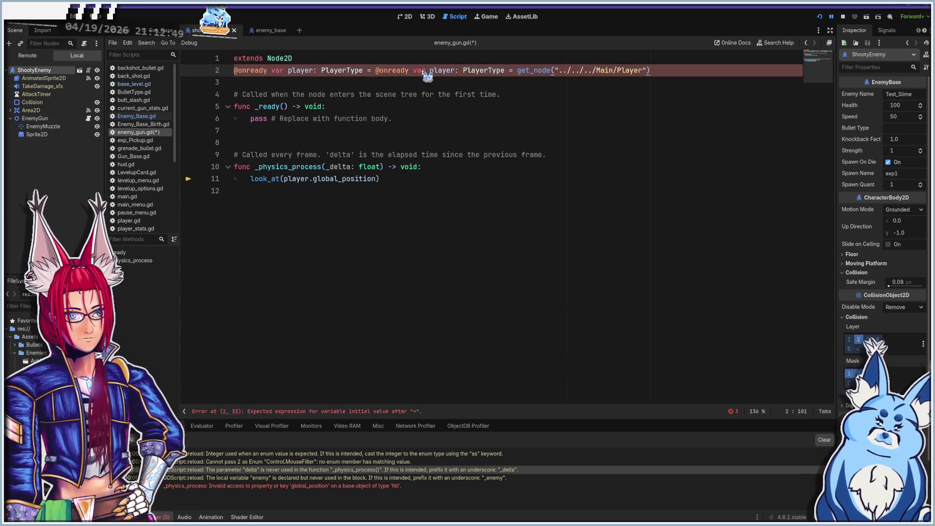
{"action": "key", "text": "shift+Home"}
{"action": "key", "text": "BackSpace"}
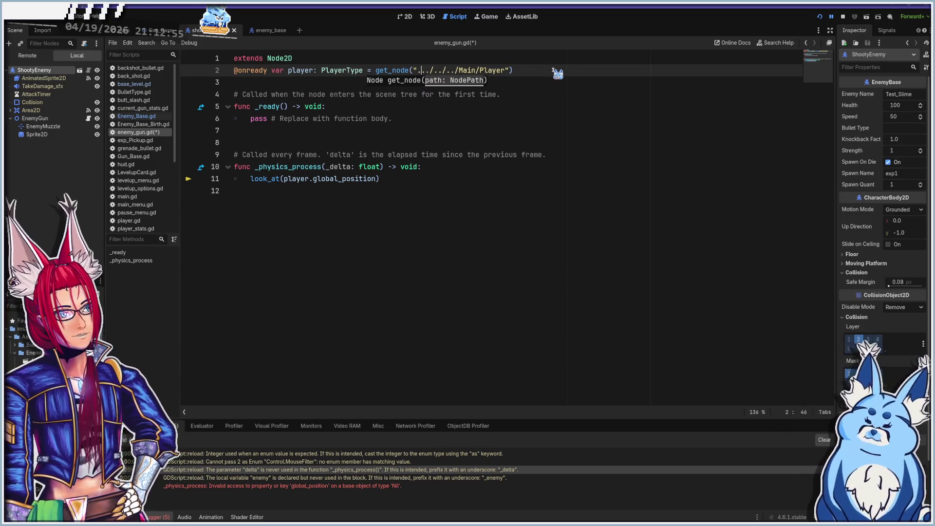
{"action": "type", "text": "../."}
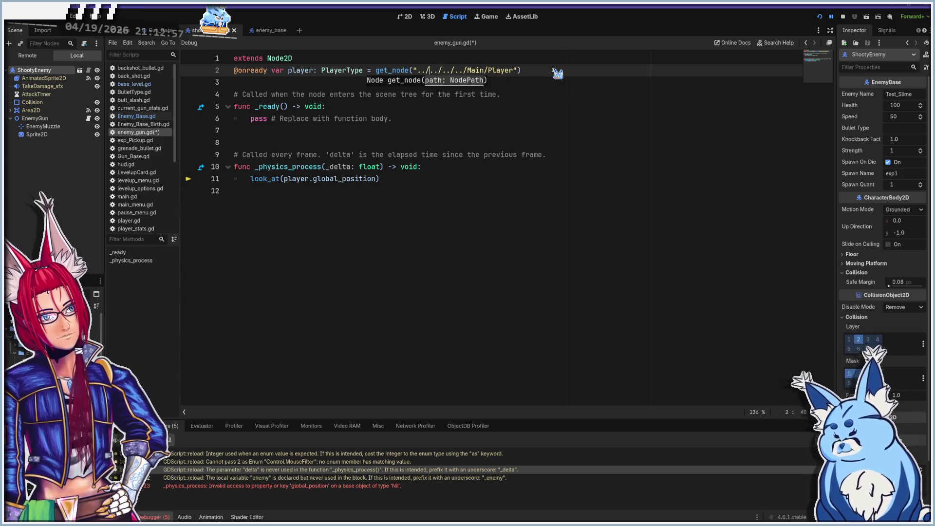
{"action": "key", "text": "ctrl+s"}
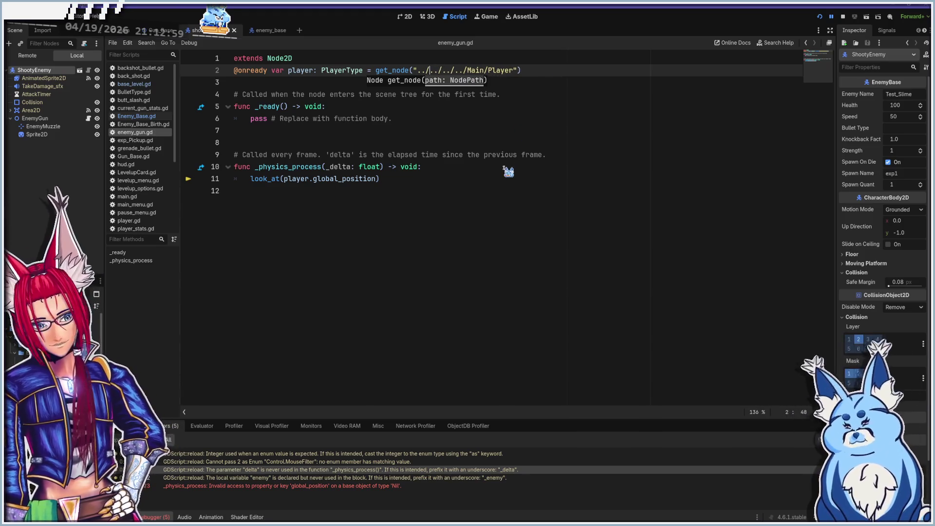
{"action": "key", "text": "F5"}
Start a new game, choose a starting weapon, and fire a first test shot at a slime.
{"action": "left_click", "coordinate": [447, 344]}
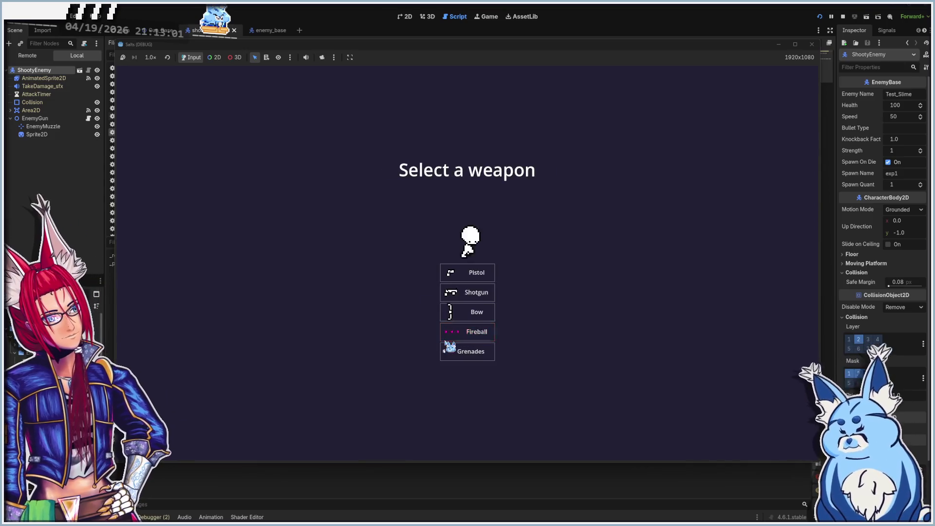
{"action": "left_click", "coordinate": [460, 273]}
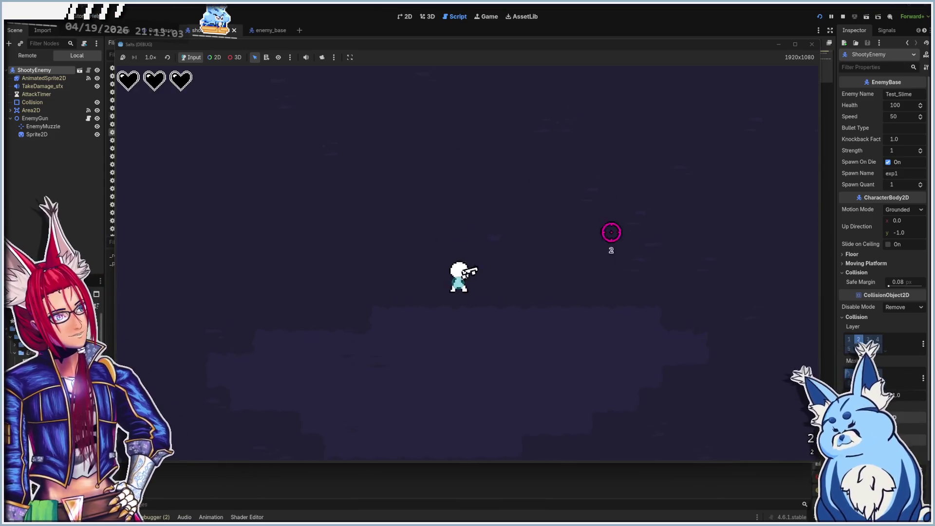
{"action": "left_click", "coordinate": [444, 231]}
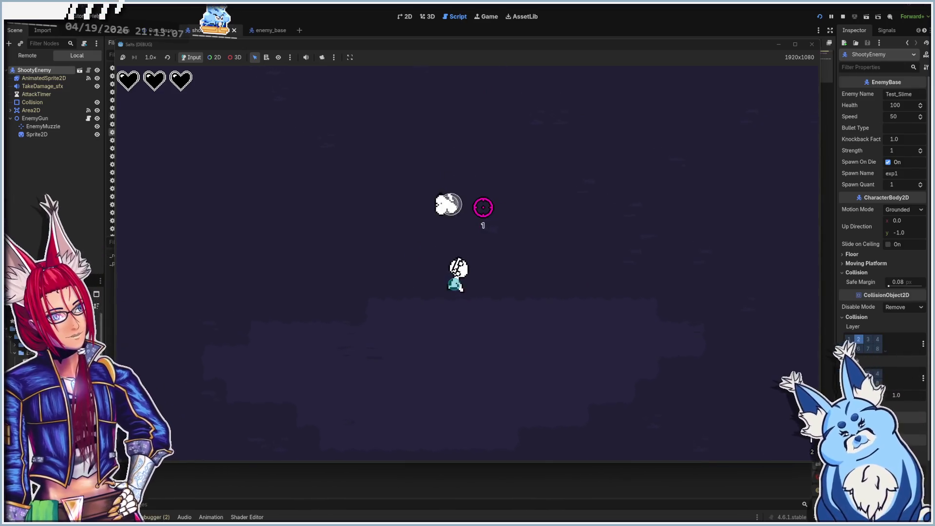
Move the player around the arena with WASD, shooting nearby slimes and collecting the XP orbs.
{"action": "key", "text": "w"}
{"action": "key", "text": "s"}
{"action": "left_click", "coordinate": [634, 284]}
{"action": "left_click", "coordinate": [458, 160]}
{"action": "key", "text": "a"}
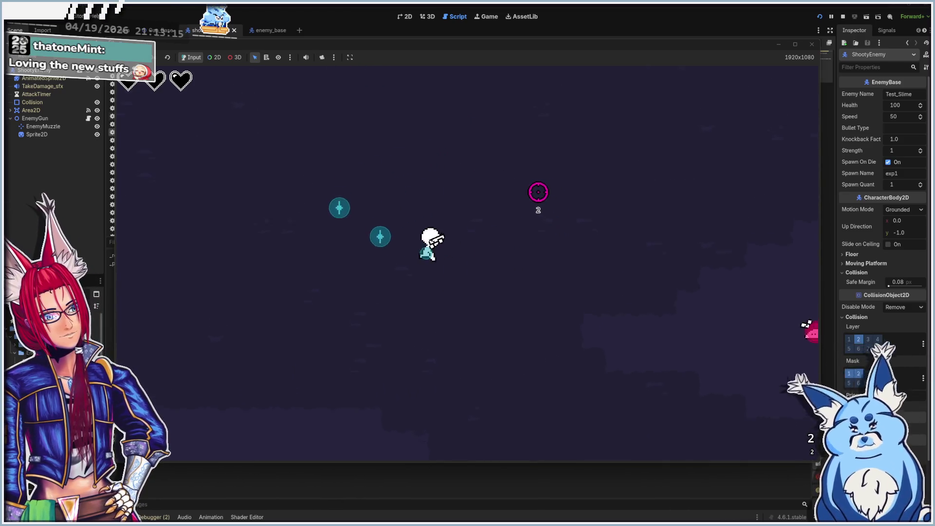
{"action": "key", "text": "d"}
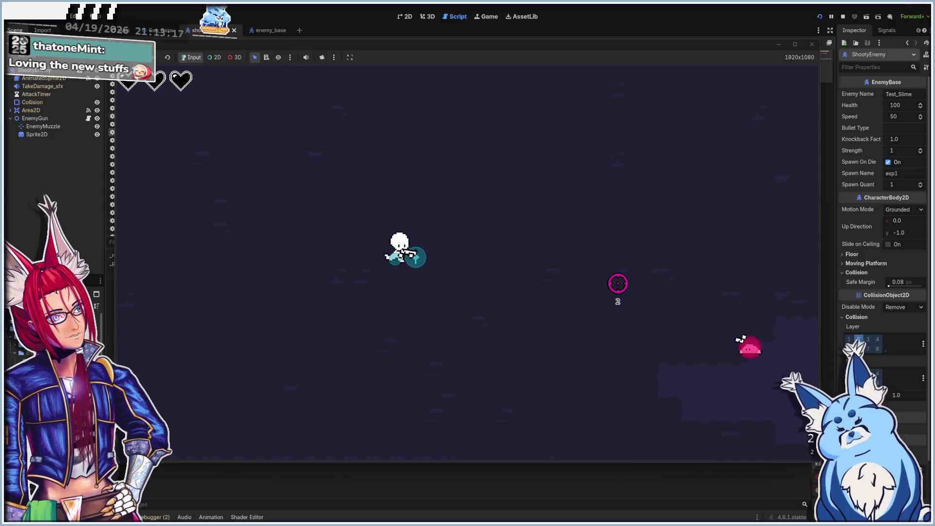
{"action": "key", "text": "s"}
{"action": "key", "text": "d"}
{"action": "key", "text": "w"}
Keep dodging the slimes with WASD while their guns track the player.
{"action": "key", "text": "w"}
{"action": "key", "text": "a"}
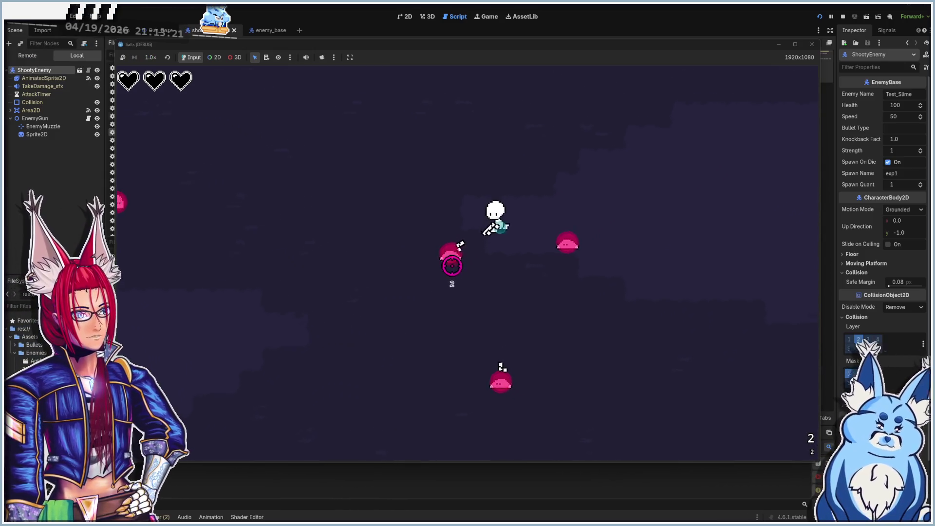
{"action": "key", "text": "s"}
{"action": "key", "text": "s"}
{"action": "key", "text": "d"}
{"action": "key", "text": "w"}
{"action": "key", "text": "w"}
{"action": "key", "text": "d"}
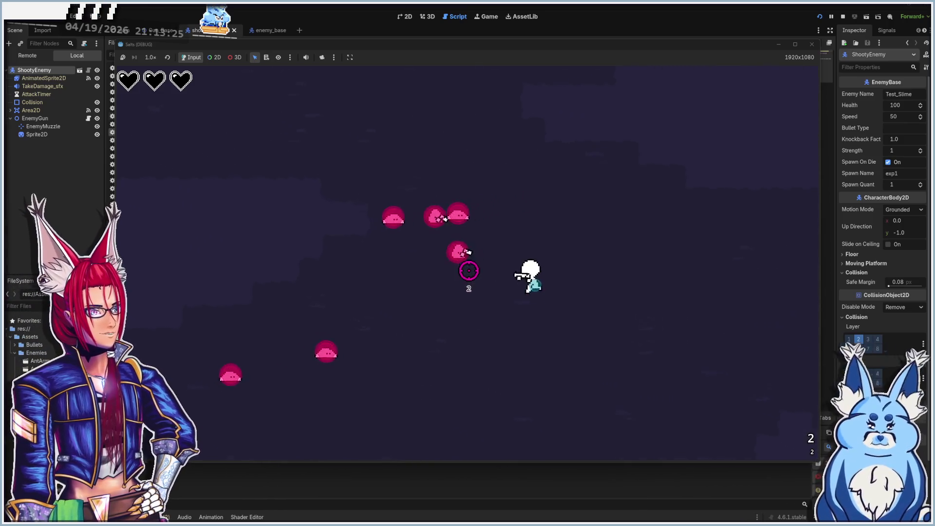
{"action": "key", "text": "a"}
{"action": "key", "text": "a"}
{"action": "key", "text": "s"}
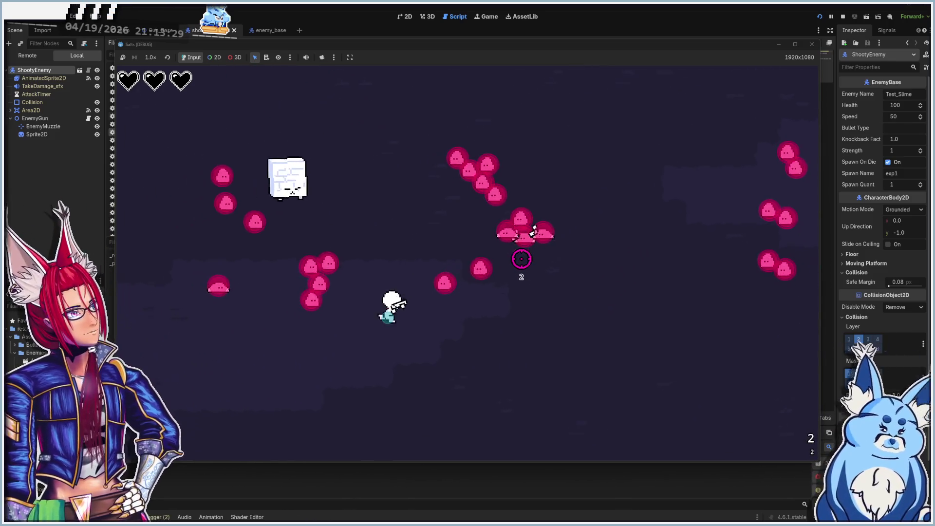
{"action": "key", "text": "d"}
{"action": "key", "text": "w"}
{"action": "key", "text": "d"}
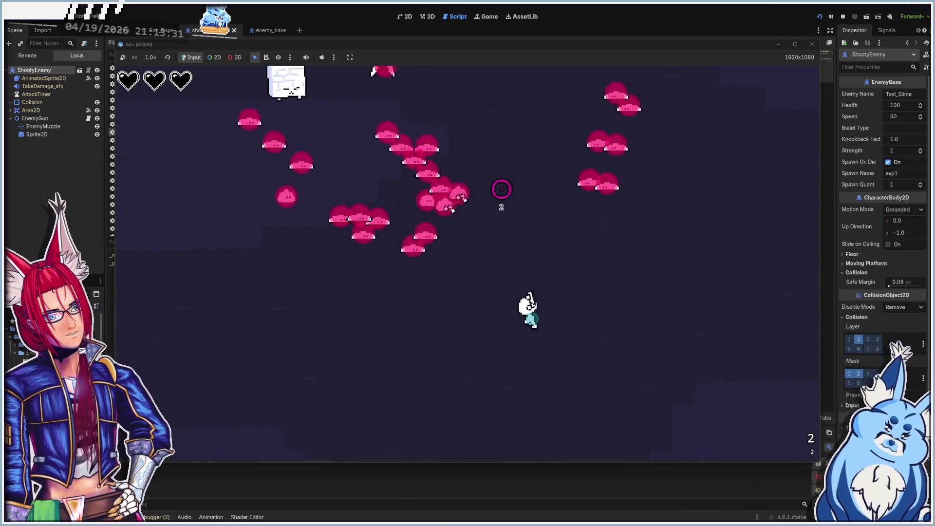
Fire bursts at the slime cluster while weaving around it and waiting for ammo to reload.
{"action": "left_click", "coordinate": [438, 207]}
{"action": "key", "text": "s"}
{"action": "key", "text": "a"}
{"action": "key", "text": "w"}
{"action": "key", "text": "a"}
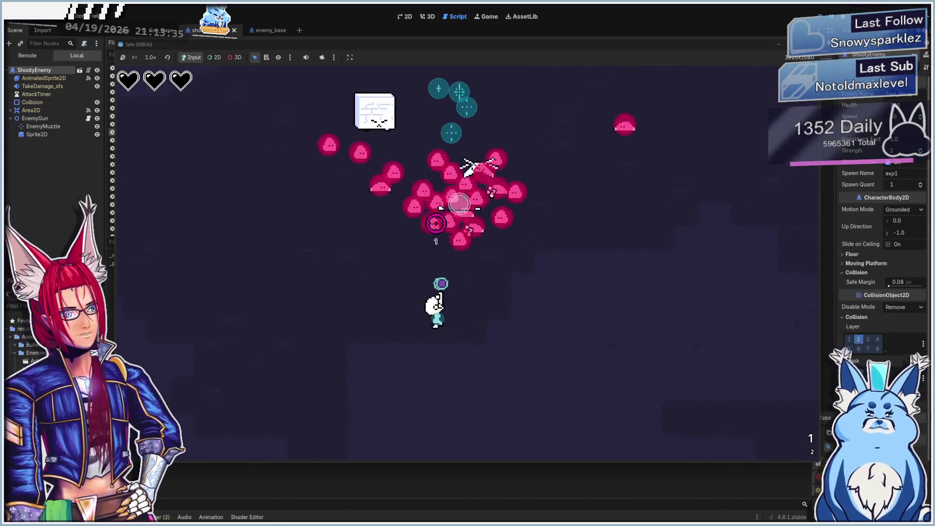
{"action": "key", "text": "a"}
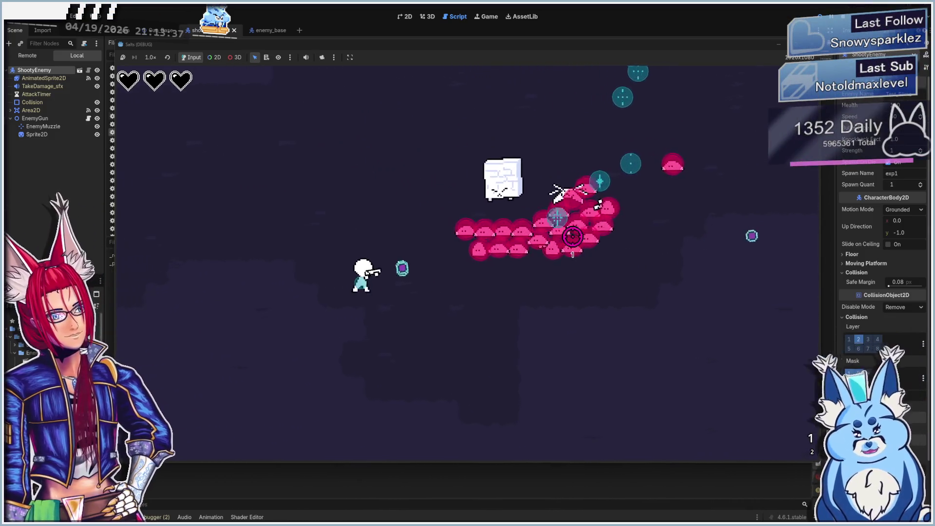
{"action": "key", "text": "s"}
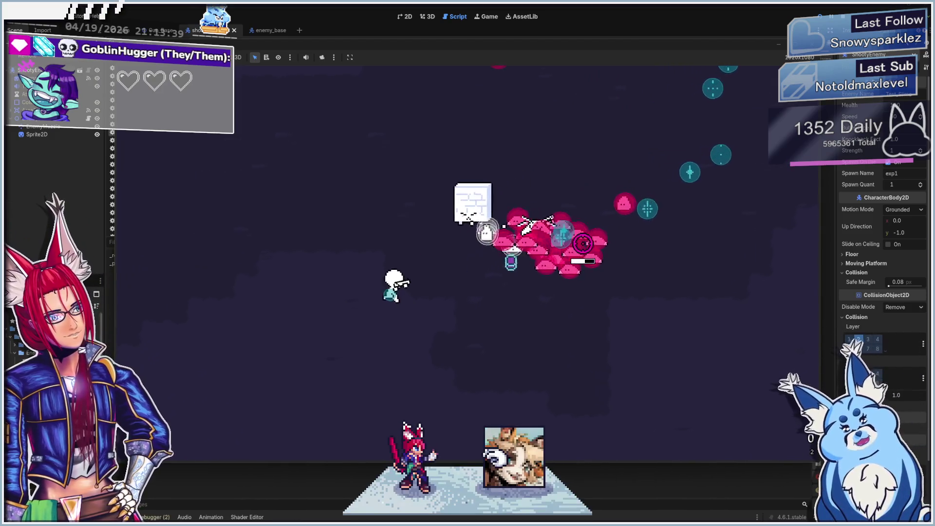
{"action": "left_click", "coordinate": [577, 234]}
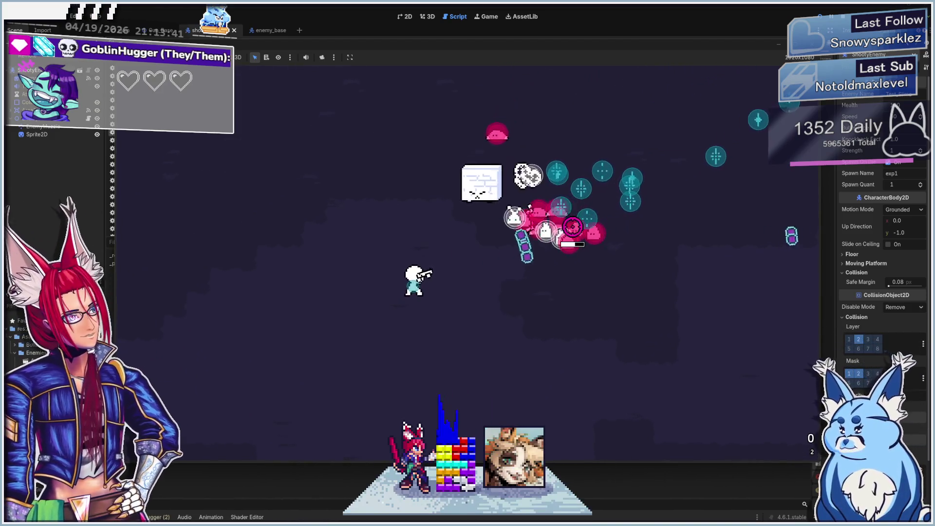
{"action": "left_click", "coordinate": [553, 215]}
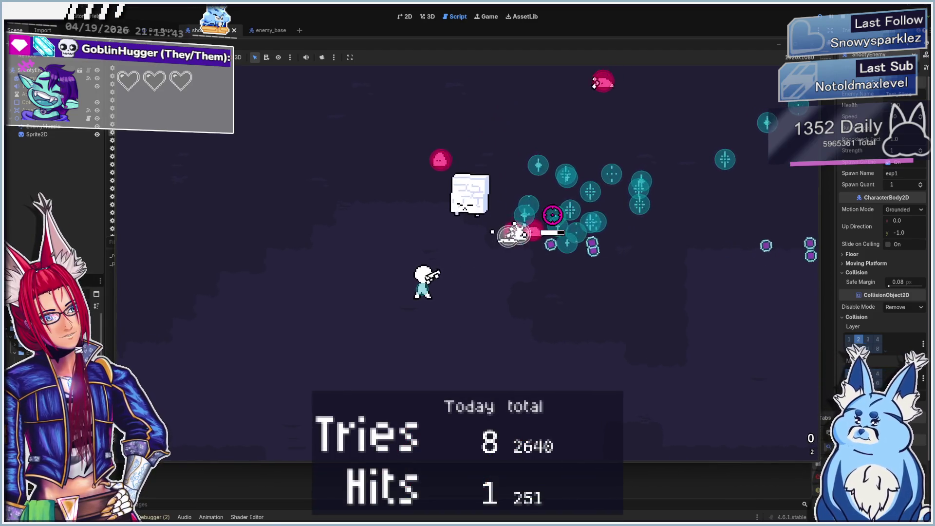
{"action": "key", "text": "s"}
{"action": "key", "text": "d"}
{"action": "key", "text": "w"}
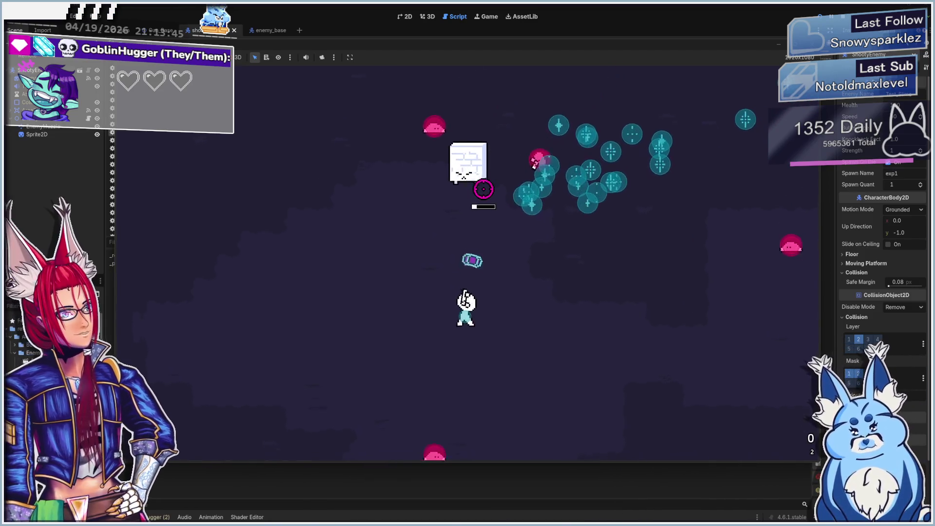
{"action": "key", "text": "a"}
{"action": "key", "text": "s"}
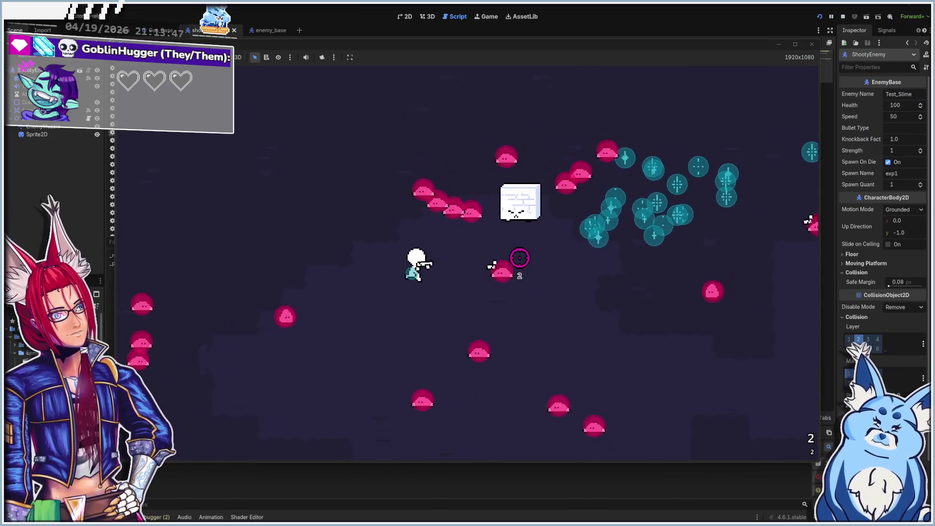
{"action": "key", "text": "d"}
{"action": "key", "text": "w"}
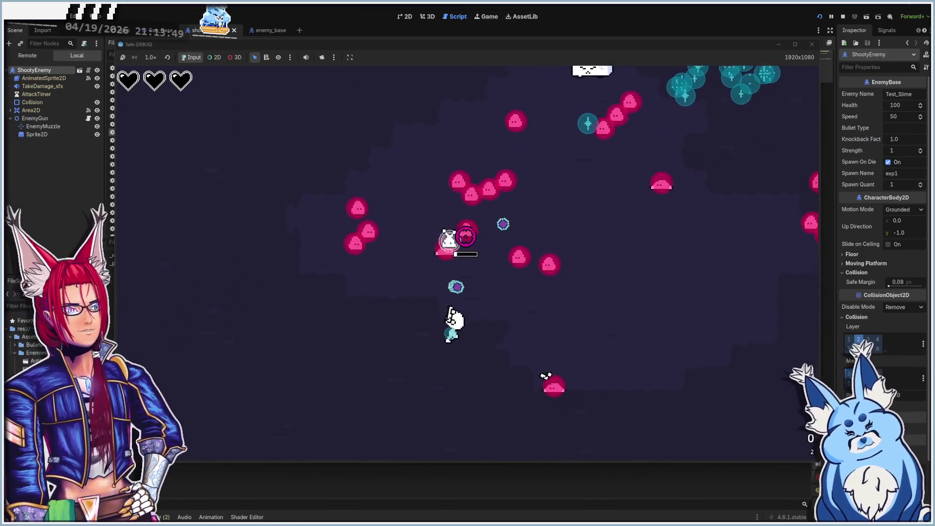
{"action": "key", "text": "a"}
Keep shooting and running from the slimes, then stop the running game with F8.
{"action": "left_click", "coordinate": [510, 247]}
{"action": "key", "text": "a"}
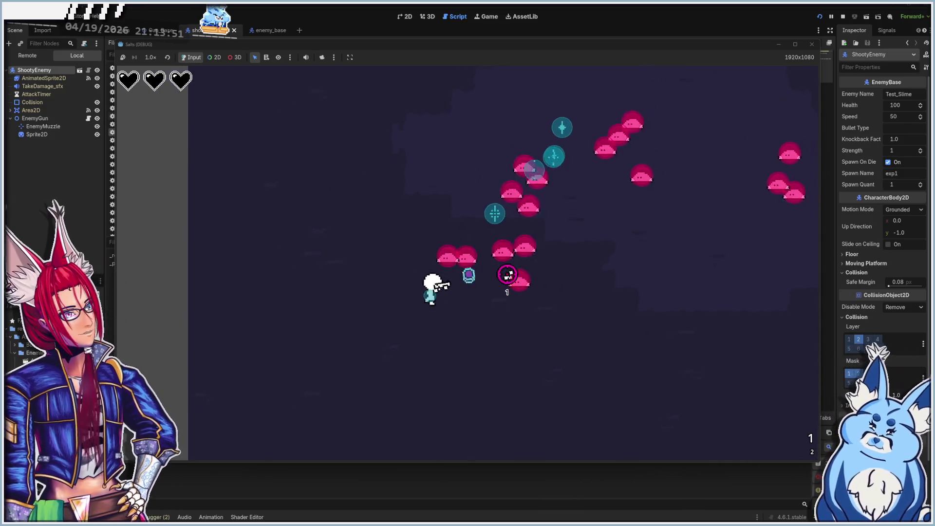
{"action": "key", "text": "s"}
{"action": "key", "text": "a"}
{"action": "left_click", "coordinate": [475, 253]}
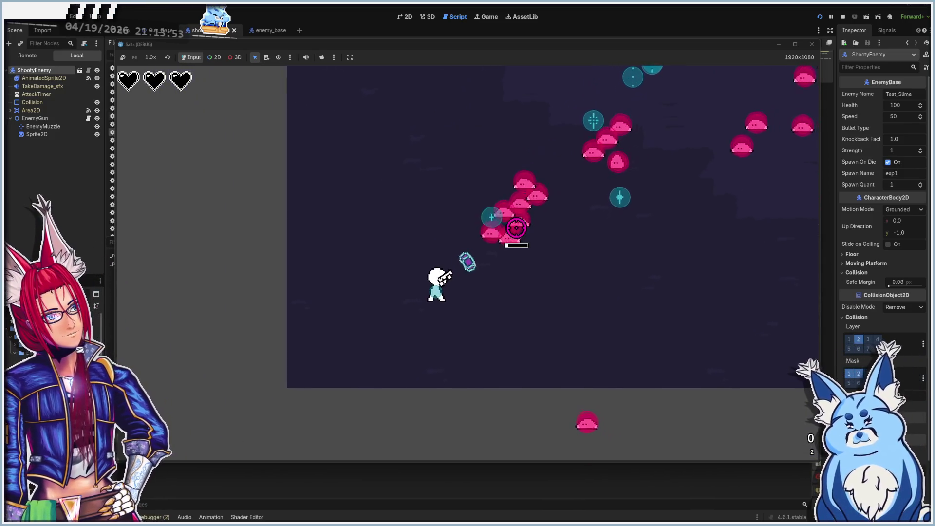
{"action": "key", "text": "s"}
{"action": "key", "text": "a"}
{"action": "key", "text": "s"}
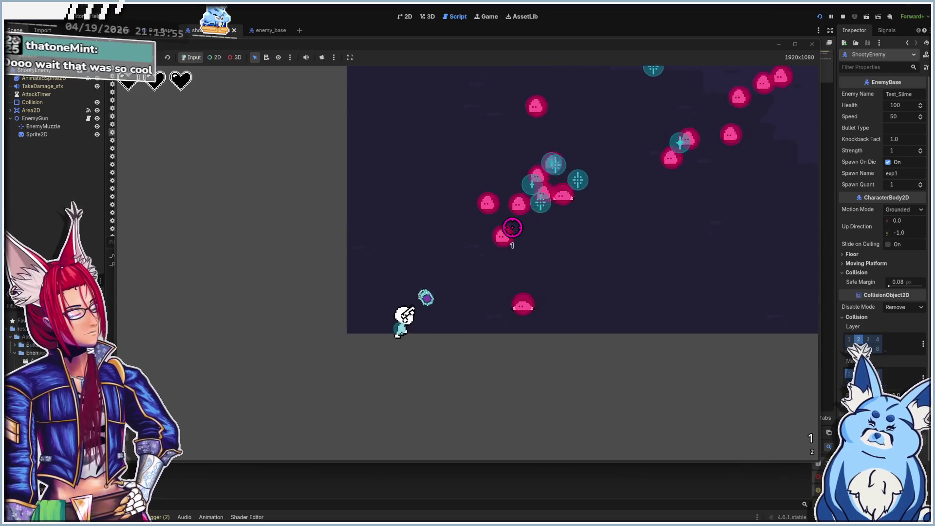
{"action": "key", "text": "s"}
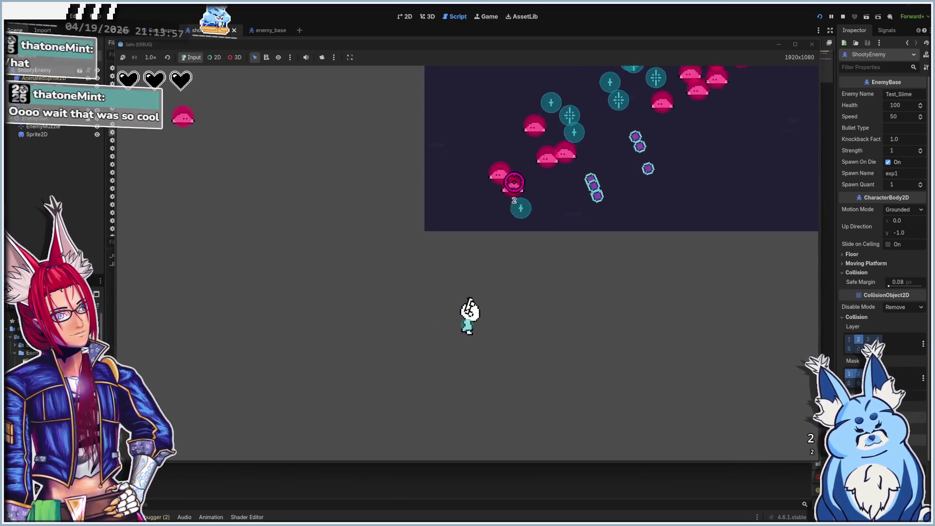
{"action": "key", "text": "d"}
{"action": "key", "text": "d"}
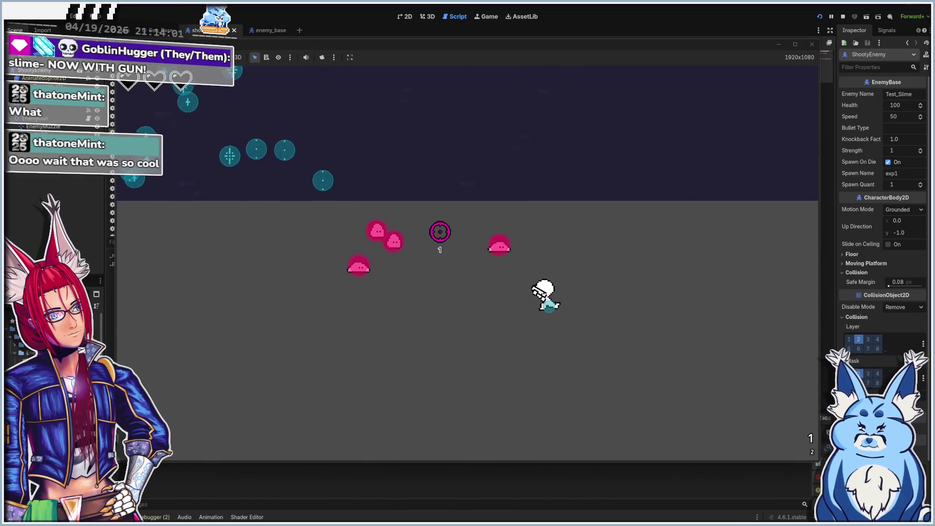
{"action": "key", "text": "w"}
{"action": "left_click", "coordinate": [428, 239]}
{"action": "key", "text": "w"}
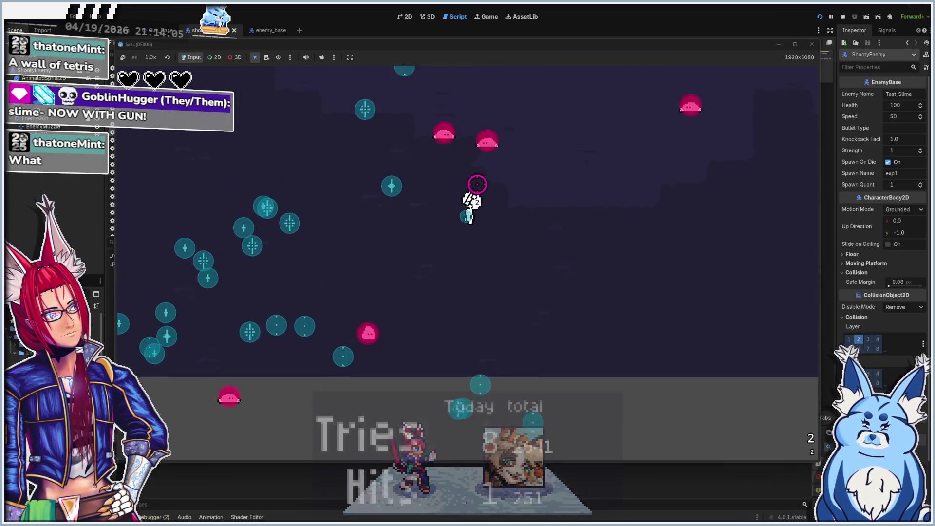
{"action": "key", "text": "a"}
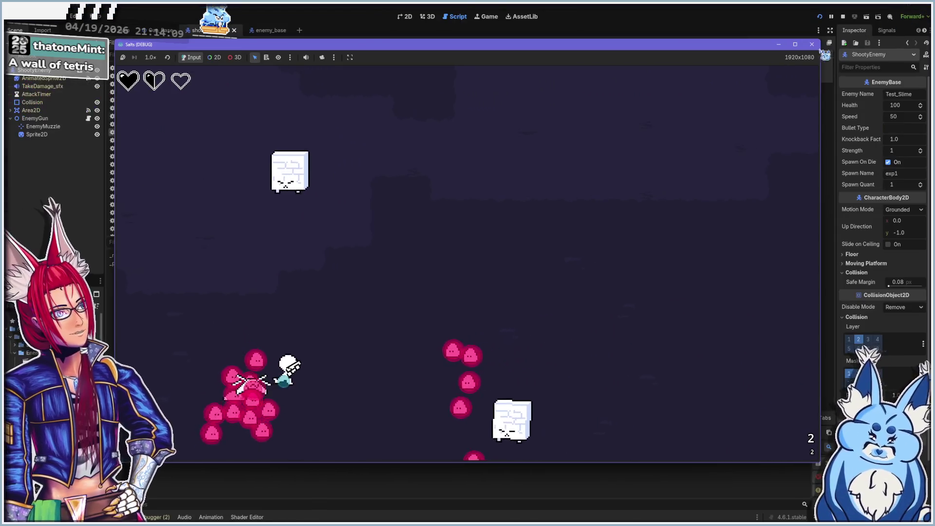
{"action": "key", "text": "F8"}
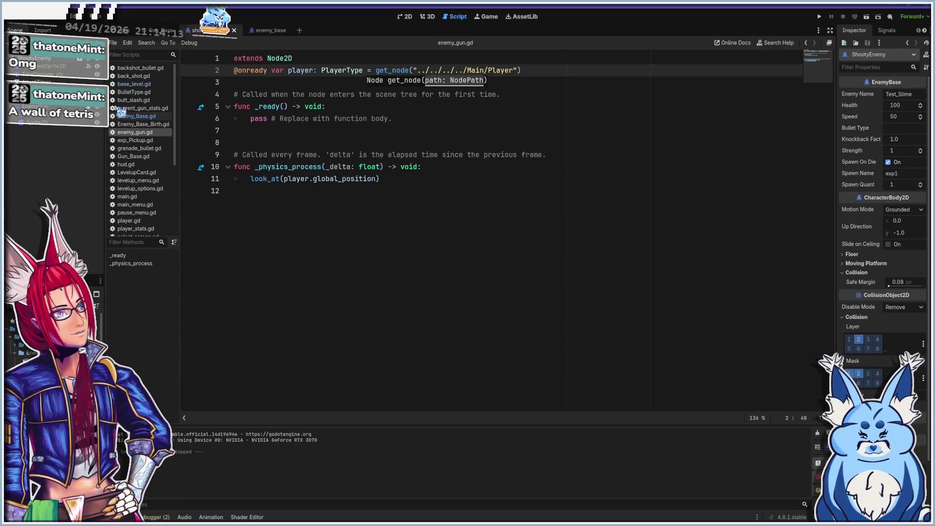
Delete the placeholder gun Sprite2D under EnemyMuzzle in the ShootyEnemy scene, then return to enemy_gun.gd.
{"action": "left_click", "coordinate": [405, 19]}
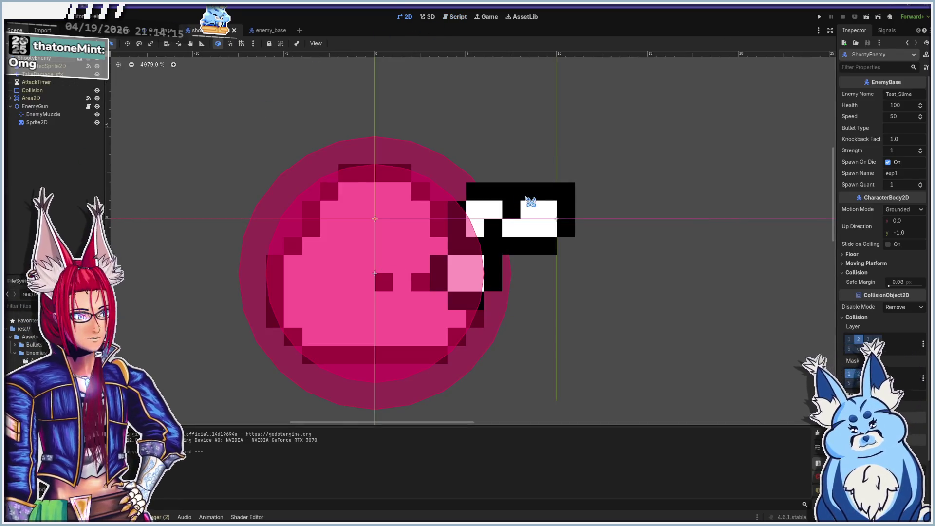
{"action": "left_click", "coordinate": [526, 197]}
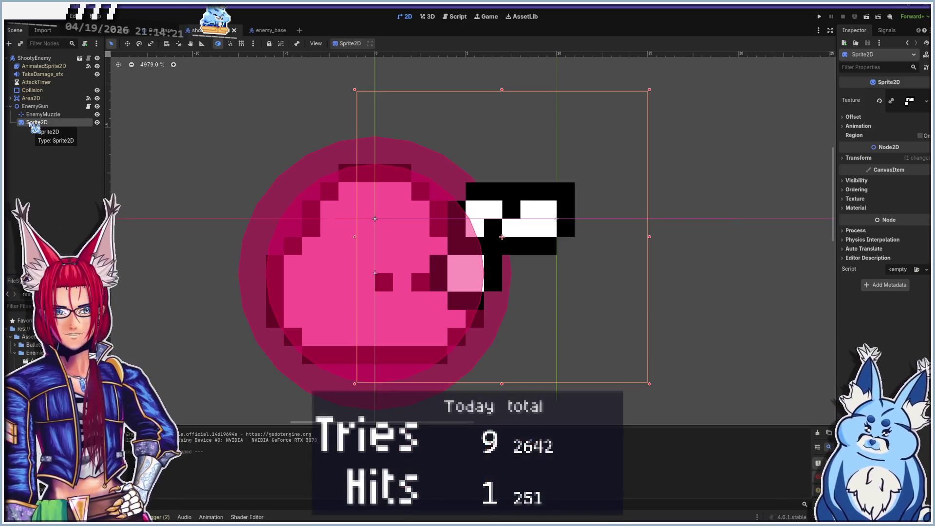
{"action": "key", "text": "Delete"}
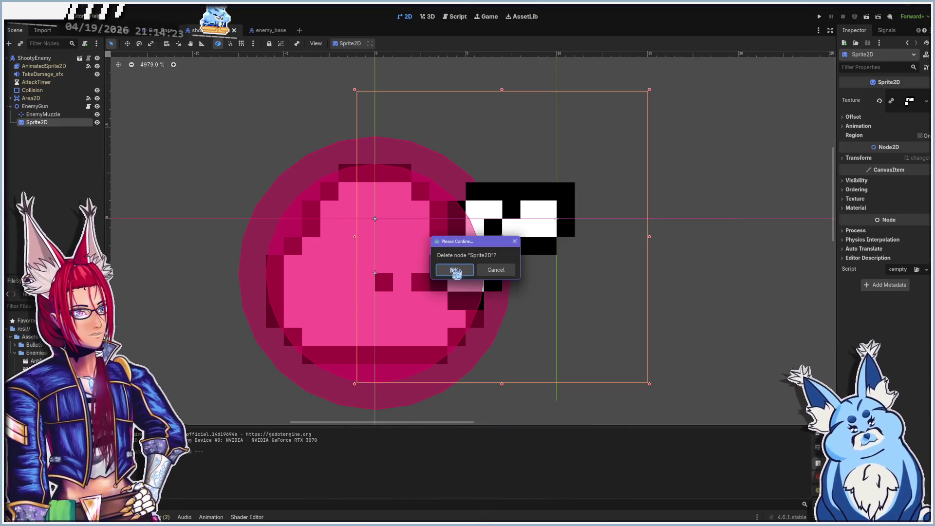
{"action": "left_click", "coordinate": [456, 270]}
{"action": "left_click", "coordinate": [55, 114]}
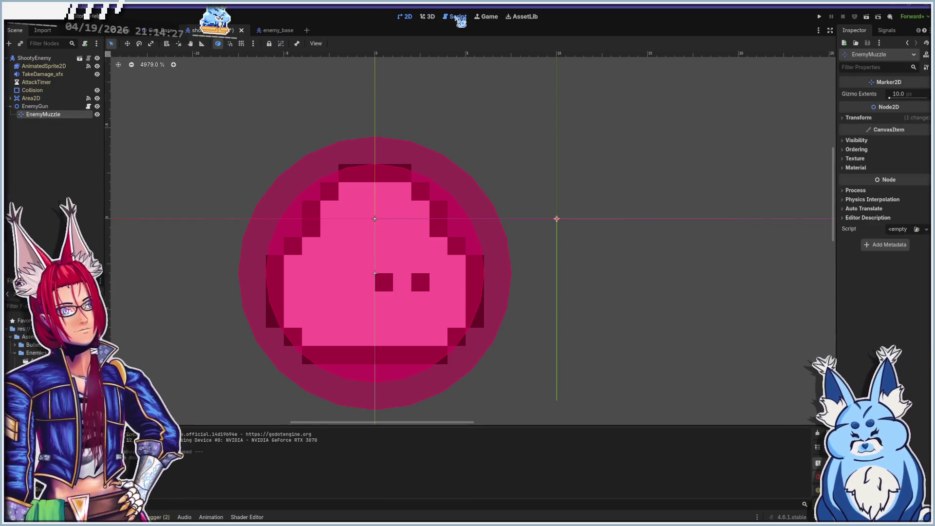
{"action": "left_click", "coordinate": [457, 17]}
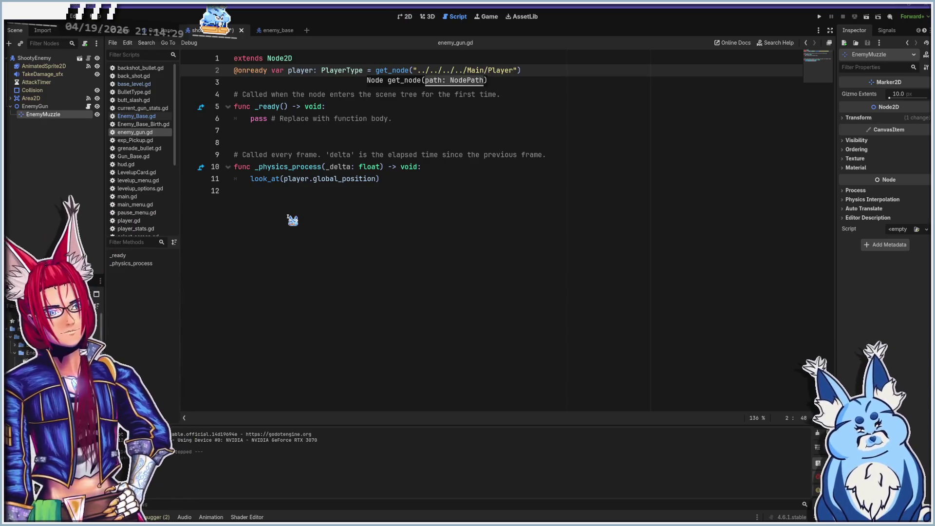
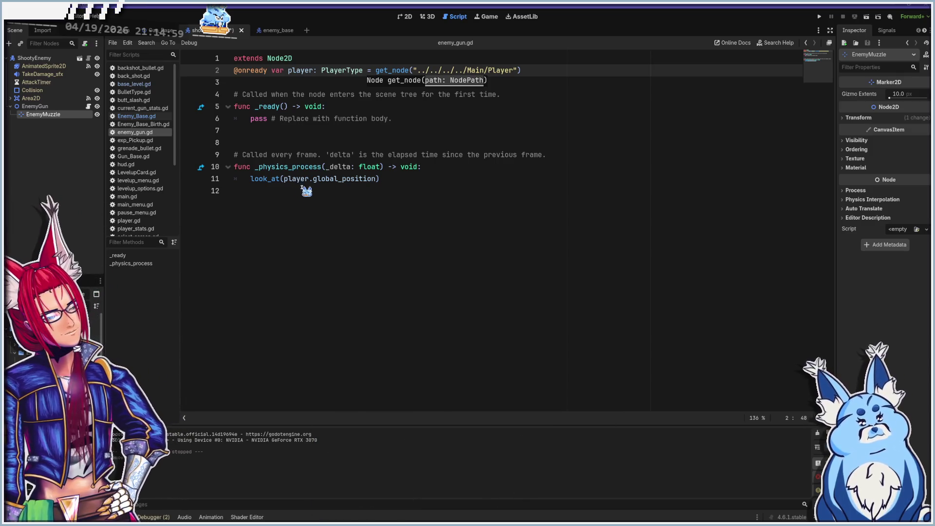
Finish with the enemy_gun.gd look_at line, expand the Bullets folder, and return to the 2D view.
{"action": "left_click", "coordinate": [395, 180]}
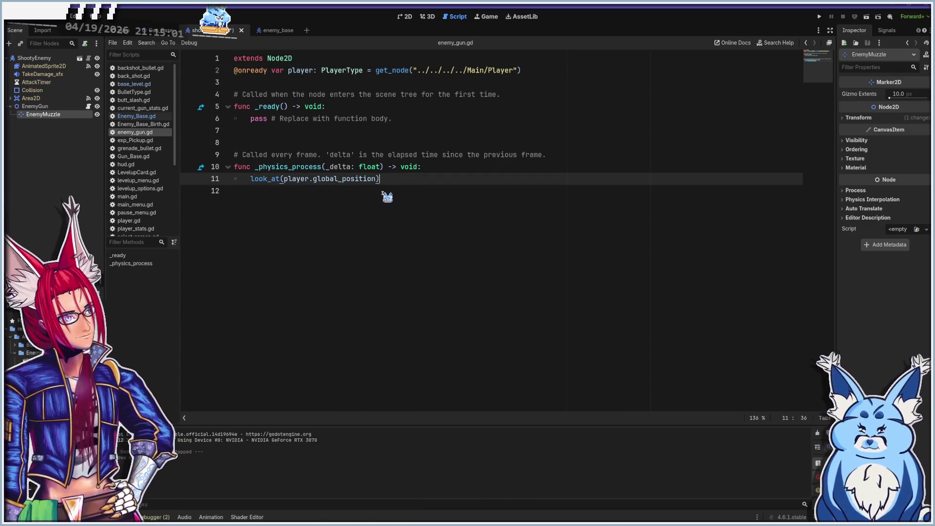
{"action": "left_click", "coordinate": [380, 193]}
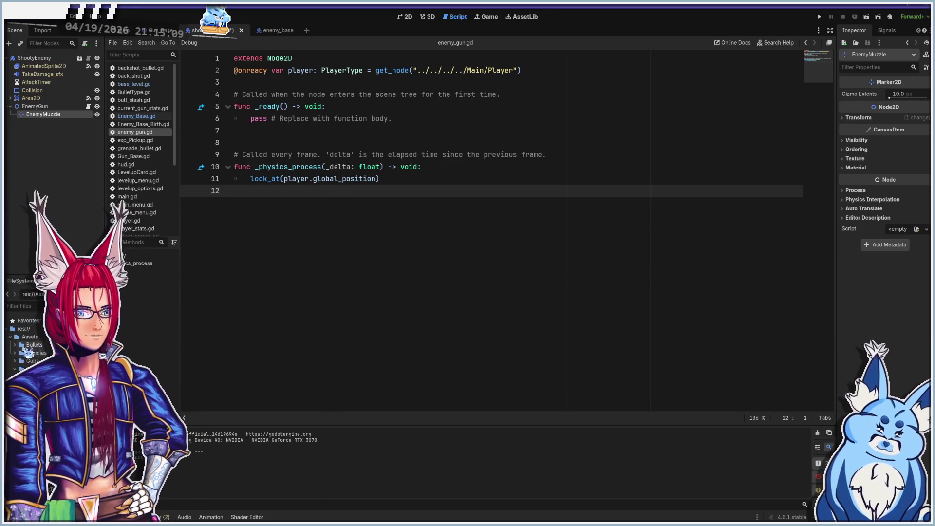
{"action": "double_click", "coordinate": [24, 347]}
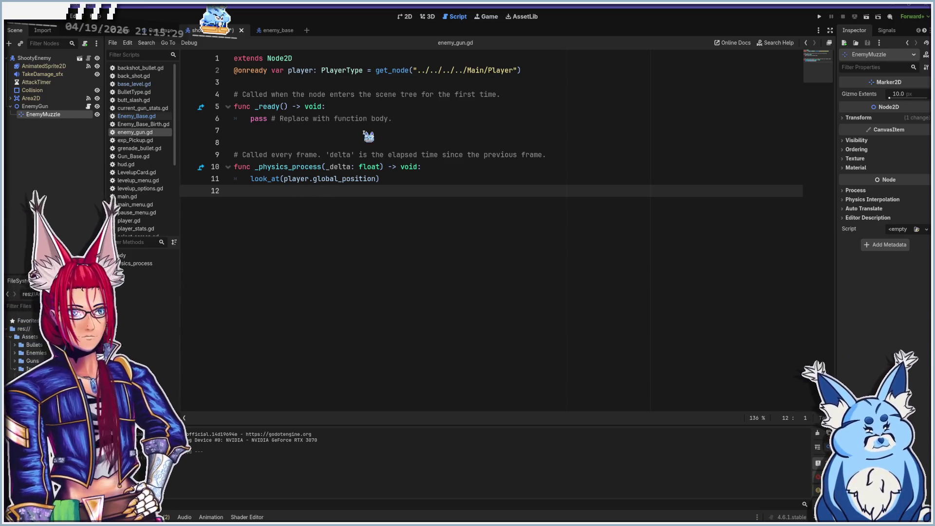
{"action": "left_click", "coordinate": [404, 17]}
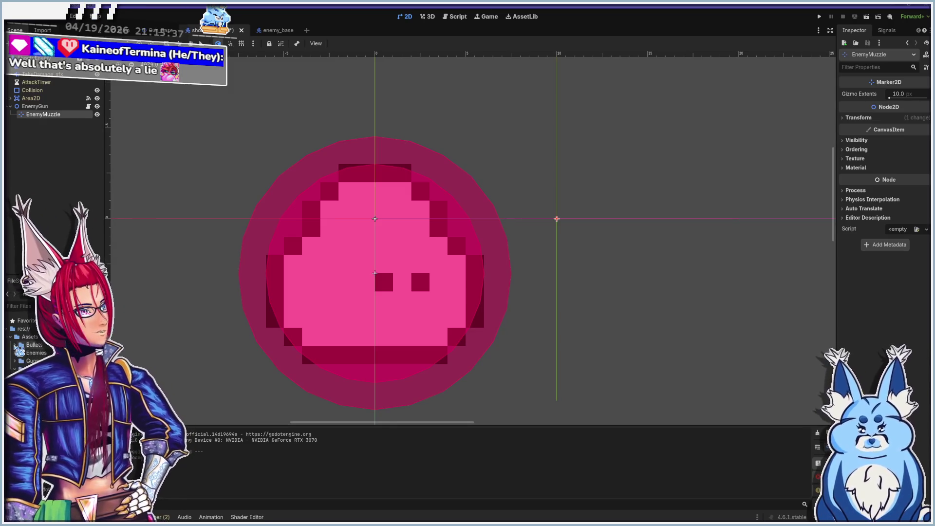
Rename the new scene's root to EnemyBulletBase and add a Sprite2D child.
{"action": "left_click", "coordinate": [14, 353]}
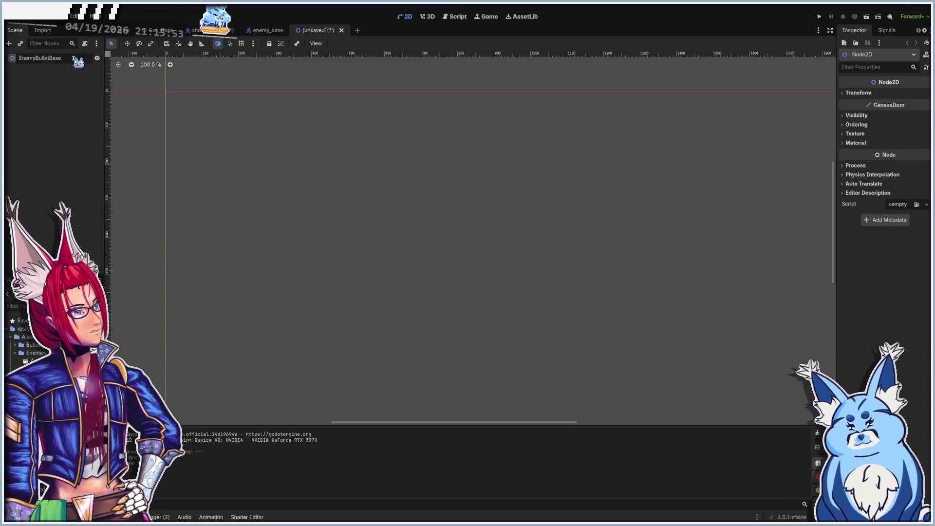
{"action": "key", "text": "Return"}
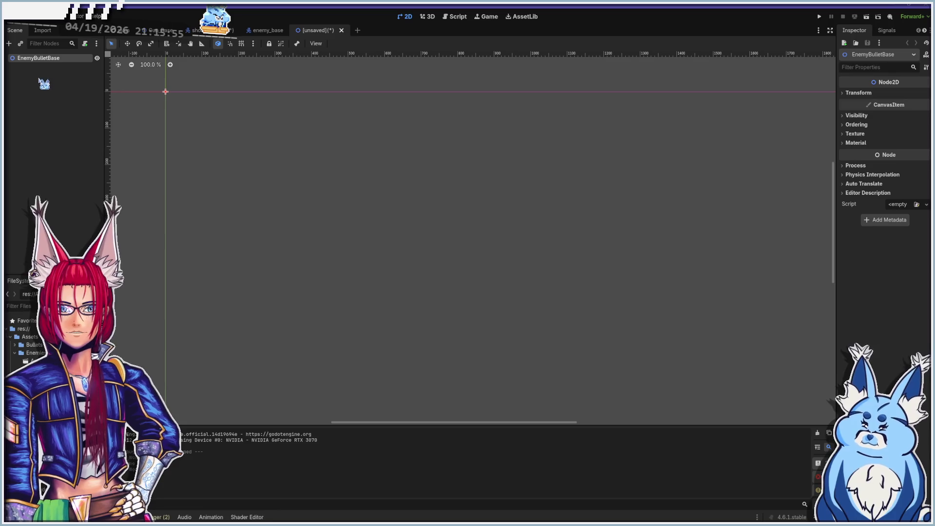
{"action": "key", "text": "ctrl+a"}
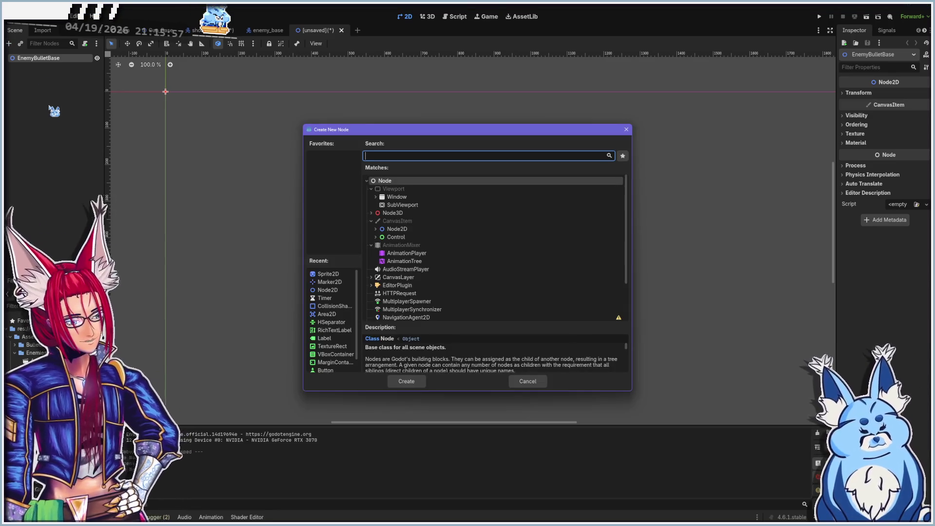
{"action": "type", "text": "sprite"}
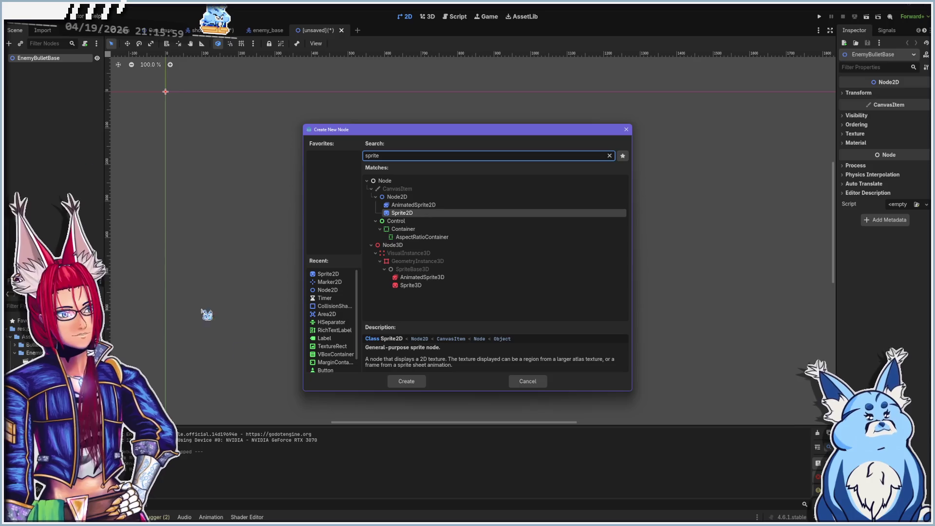
{"action": "left_click", "coordinate": [405, 381]}
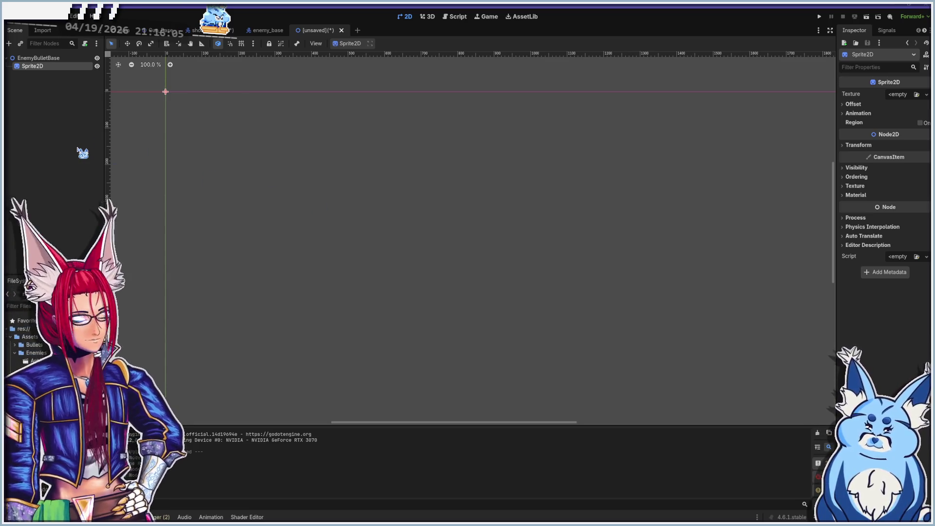
Add an Area2D under the Sprite2D with a CollisionShape2D beneath it.
{"action": "key", "text": "ctrl+a"}
{"action": "type", "text": "area"}
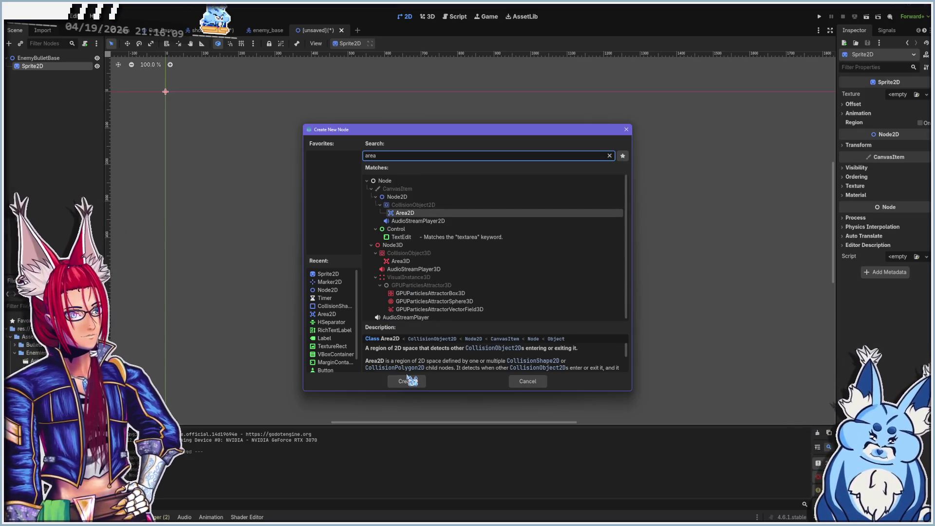
{"action": "left_click", "coordinate": [409, 382]}
{"action": "key", "text": "ctrl+a"}
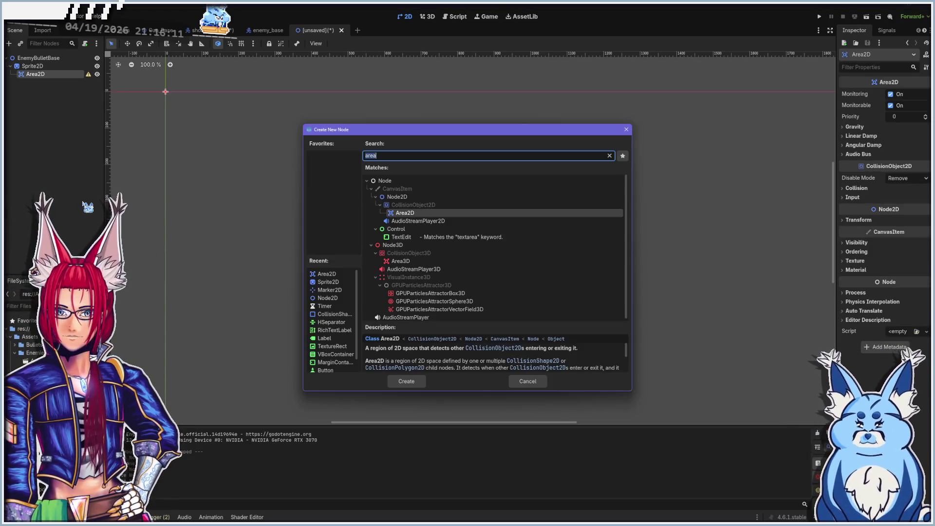
{"action": "type", "text": "coll"}
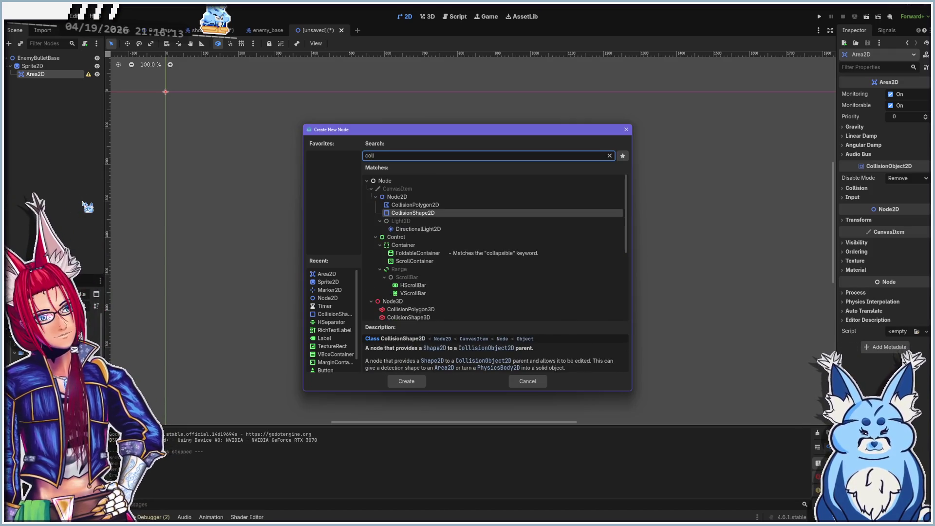
{"action": "left_click", "coordinate": [408, 382]}
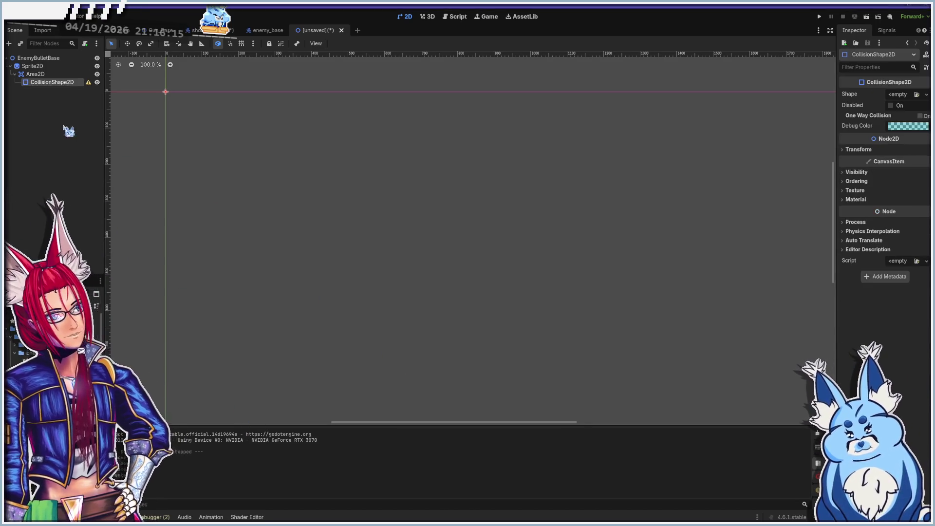
{"action": "left_click", "coordinate": [30, 67]}
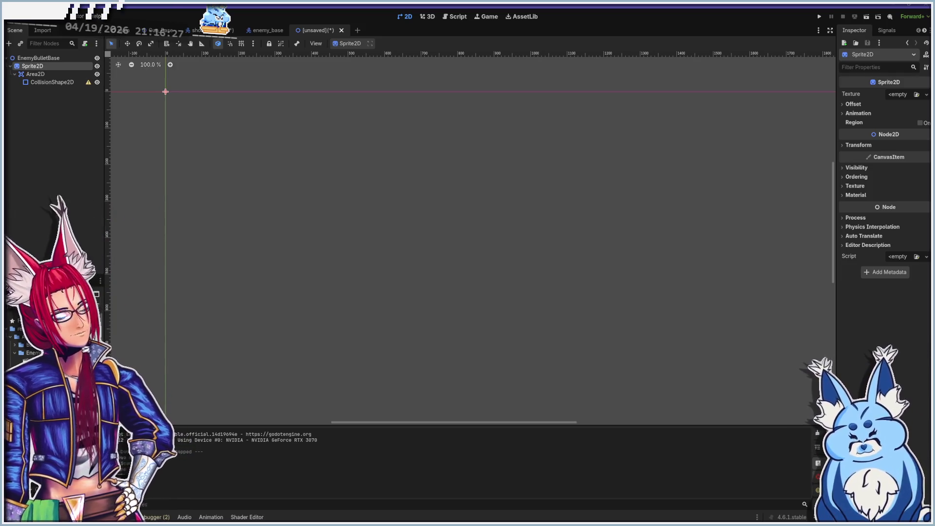
Assign the pink bullet PNG as the Sprite2D's texture.
{"action": "mouse_move", "coordinate": [29, 361]}
{"action": "left_mouse_down"}
{"action": "mouse_move", "coordinate": [784, 194]}
{"action": "mouse_move", "coordinate": [901, 95]}
{"action": "left_mouse_up"}
{"action": "scroll", "coordinate": [265, 120], "scroll_direction": "up", "scroll_amount": 10}
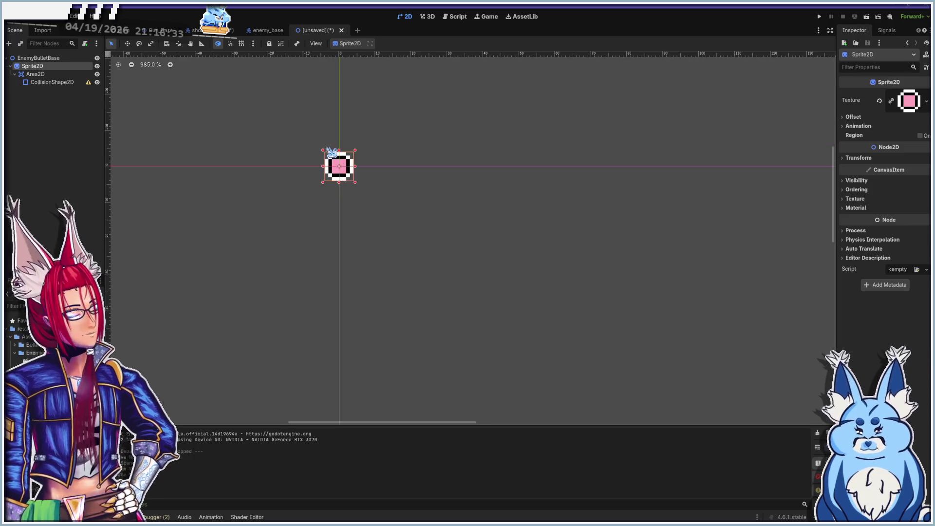
{"action": "scroll", "coordinate": [327, 150], "scroll_direction": "up", "scroll_amount": 5}
{"action": "scroll", "coordinate": [307, 171], "scroll_direction": "down", "scroll_amount": 3}
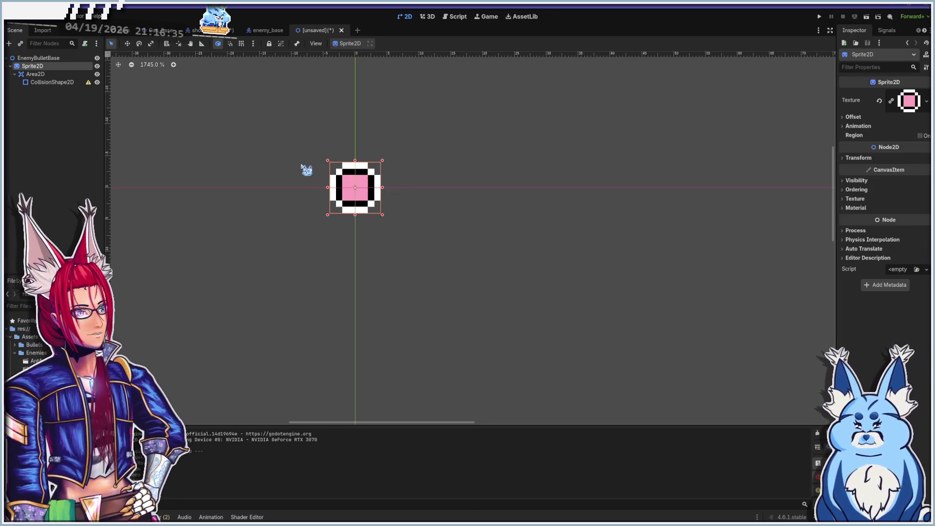
{"action": "scroll", "coordinate": [320, 167], "scroll_direction": "up", "scroll_amount": 6}
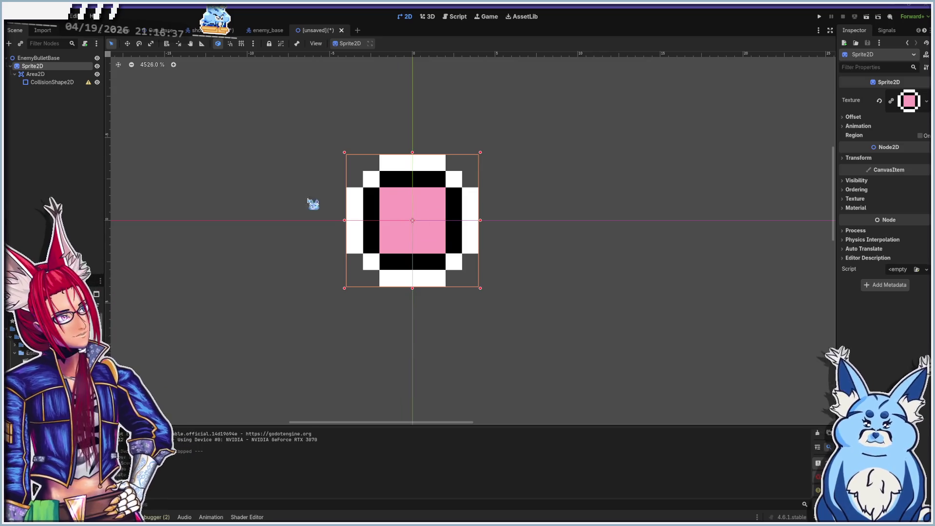
Give the CollisionShape2D a new CircleShape2D shrunk to fit the bullet, then save the scene.
{"action": "left_click", "coordinate": [43, 83]}
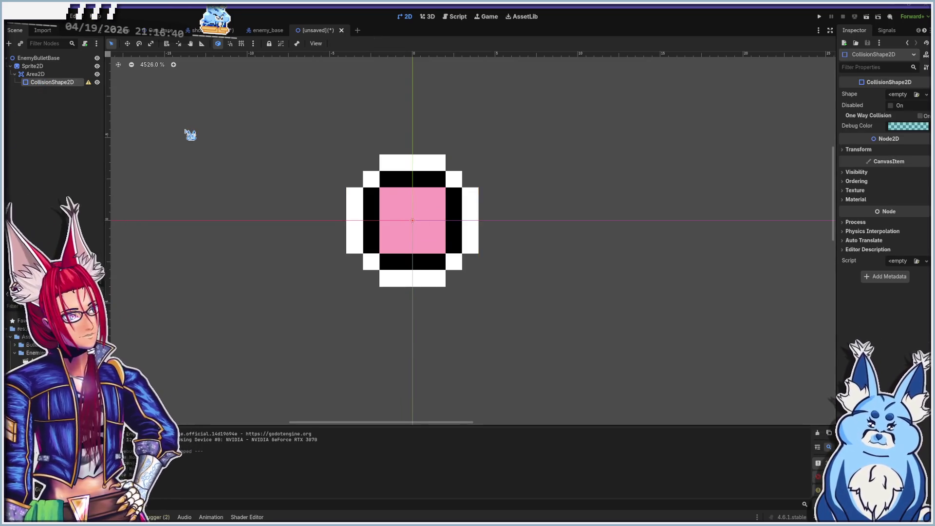
{"action": "left_click", "coordinate": [925, 95]}
{"action": "left_click", "coordinate": [872, 141]}
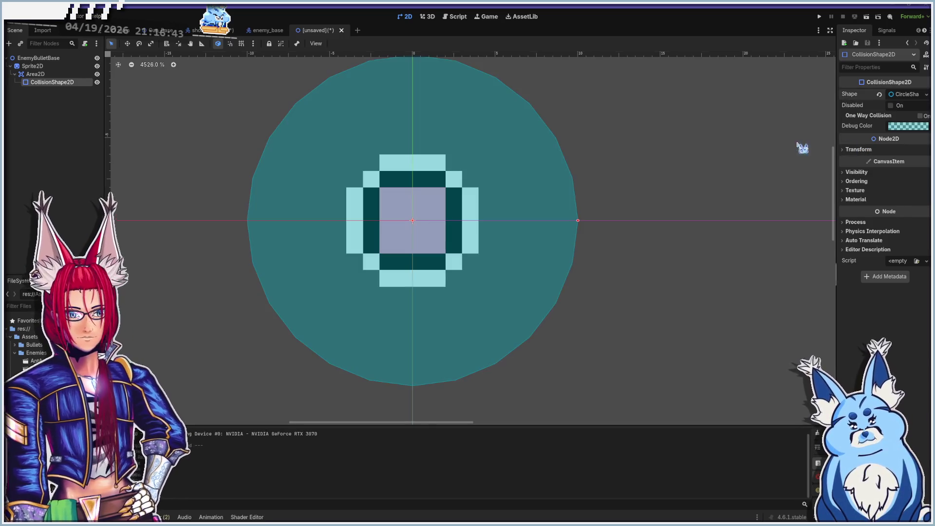
{"action": "left_click_drag", "start_coordinate": [572, 221], "coordinate": [480, 221]}
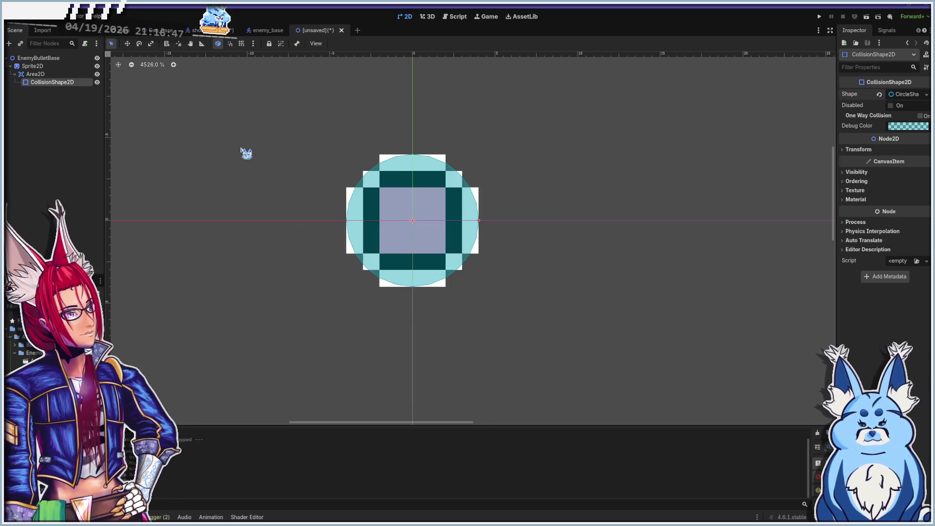
{"action": "left_click", "coordinate": [22, 74]}
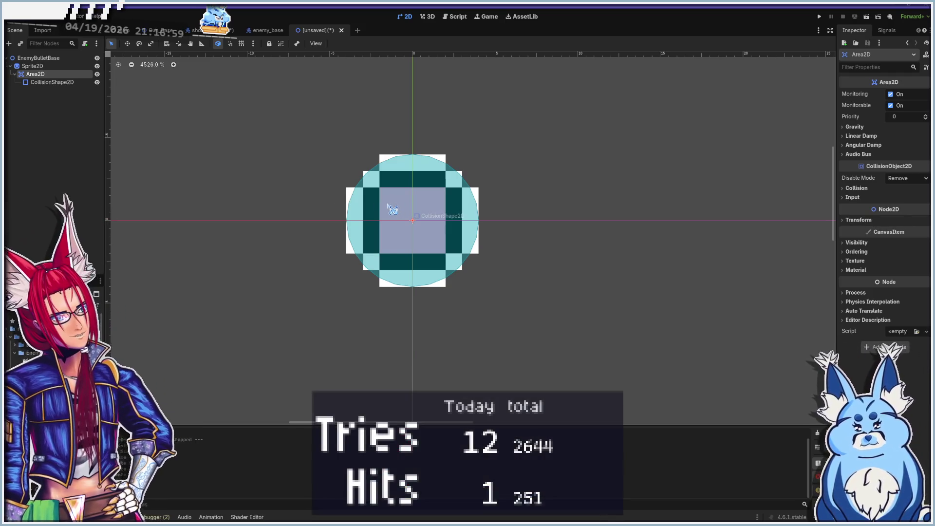
{"action": "key", "text": "ctrl+s"}
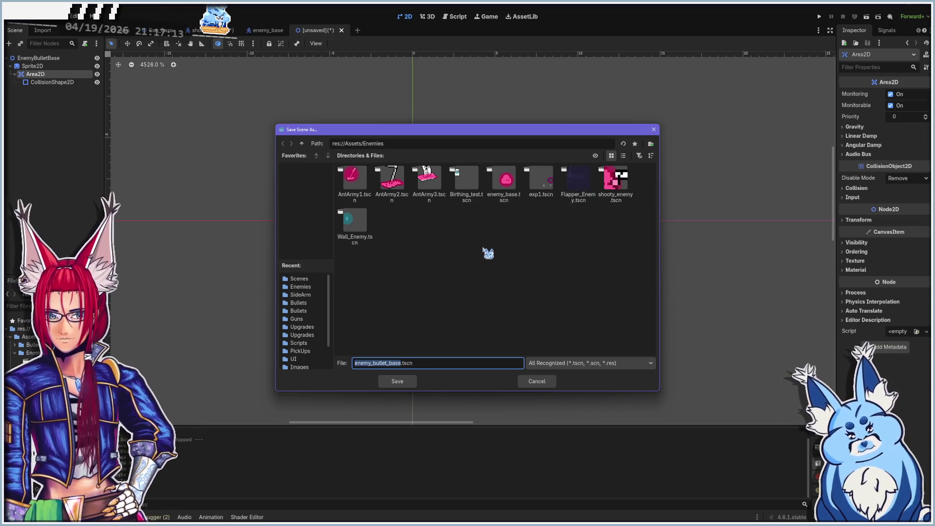
Finish saving the scene as enemy_bullet_base.tscn.
{"action": "left_click", "coordinate": [400, 384]}
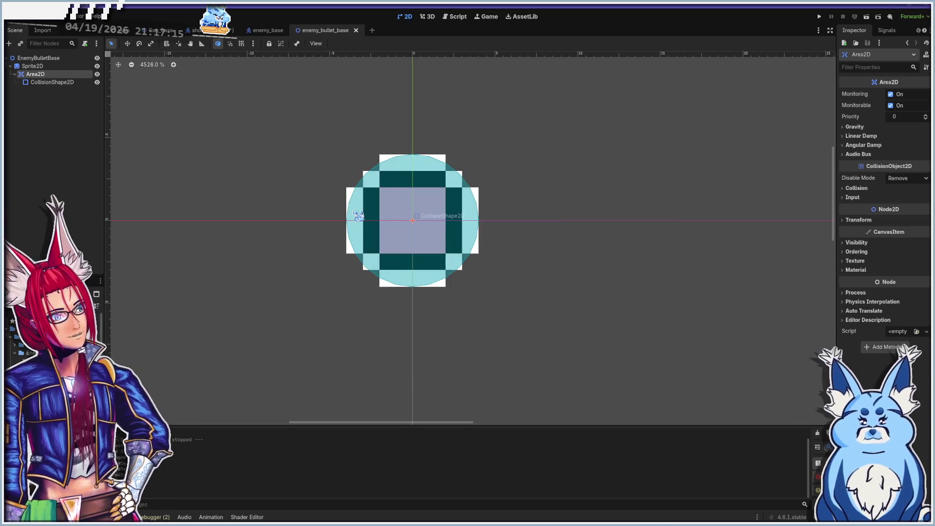
{"action": "left_click", "coordinate": [62, 58]}
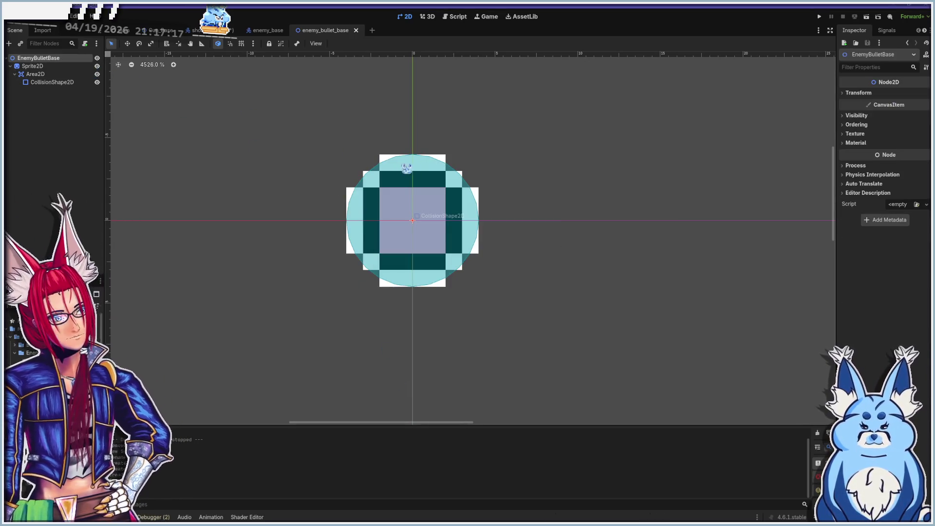
{"action": "left_click", "coordinate": [455, 16]}
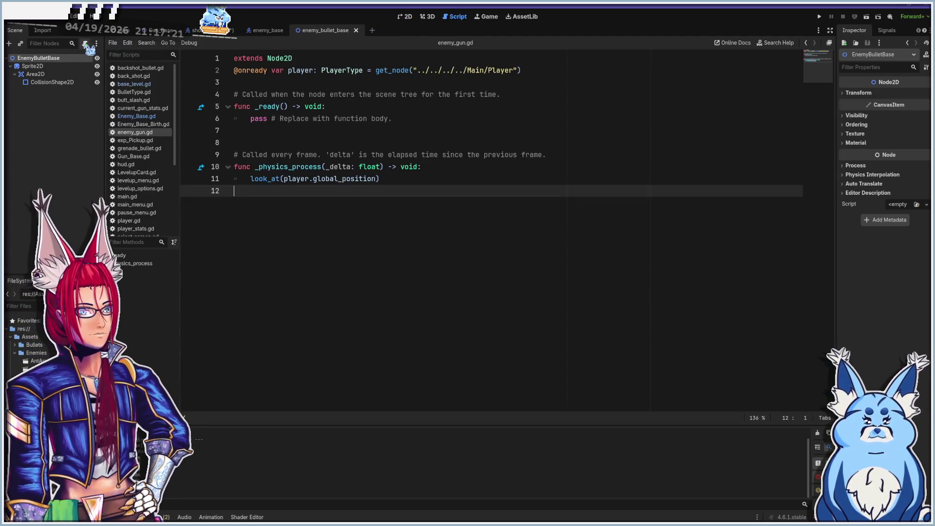
Attach a new Node2D-template script, enemy_bullet_base.gd in Assets/Scripts, to the EnemyBulletBase root.
{"action": "left_click", "coordinate": [85, 44]}
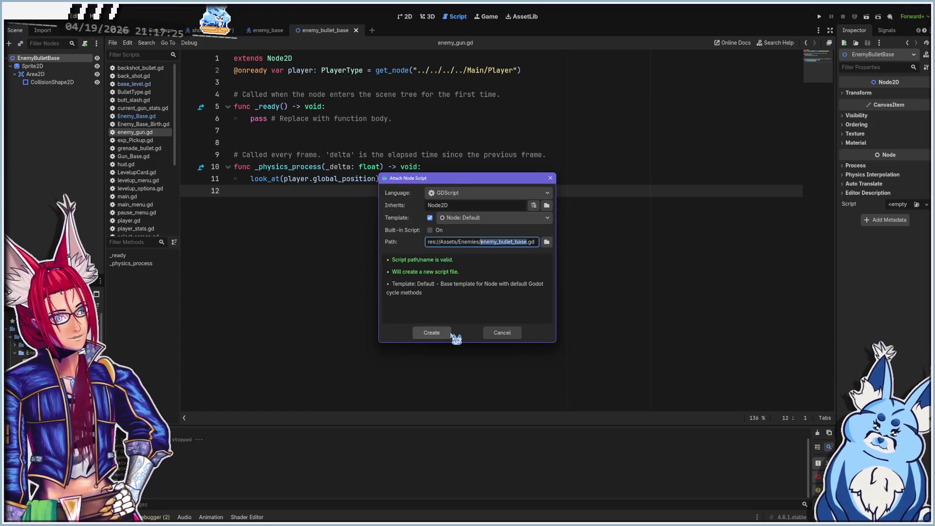
{"action": "left_click", "coordinate": [546, 242]}
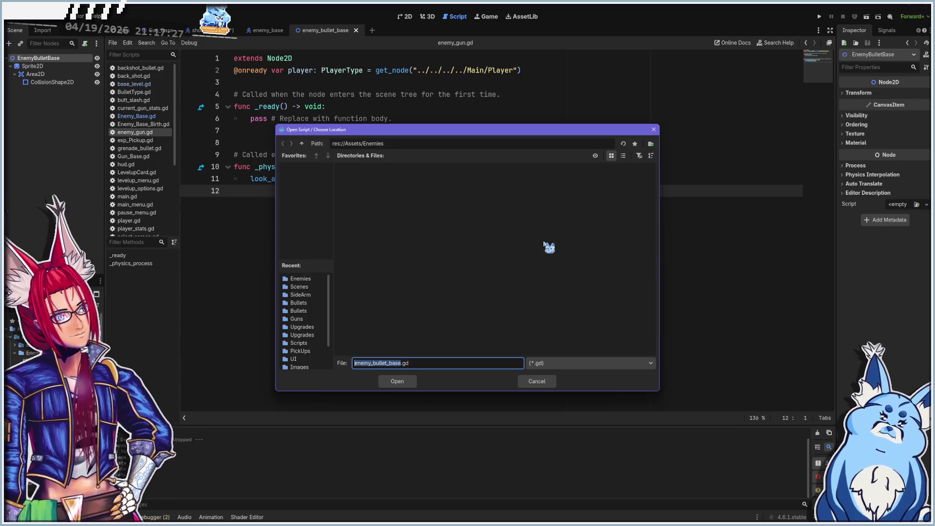
{"action": "left_click", "coordinate": [302, 144]}
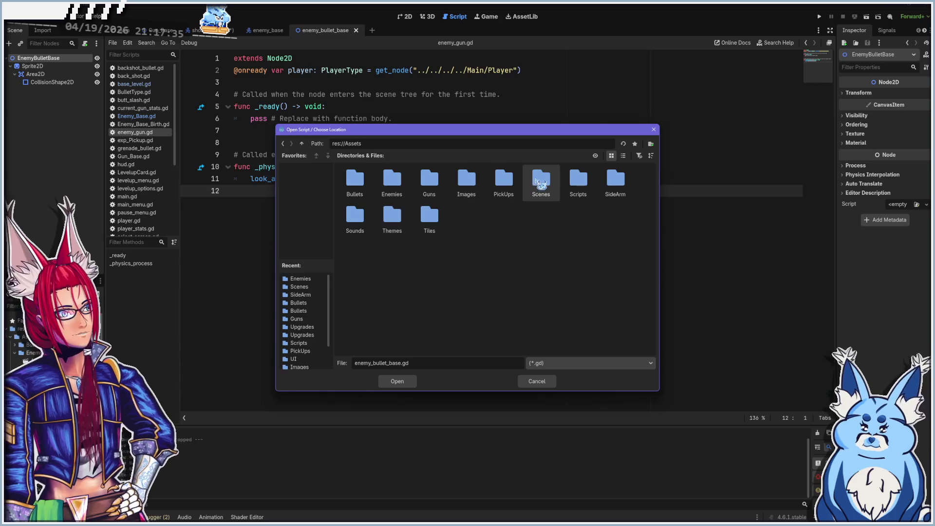
{"action": "double_click", "coordinate": [578, 180]}
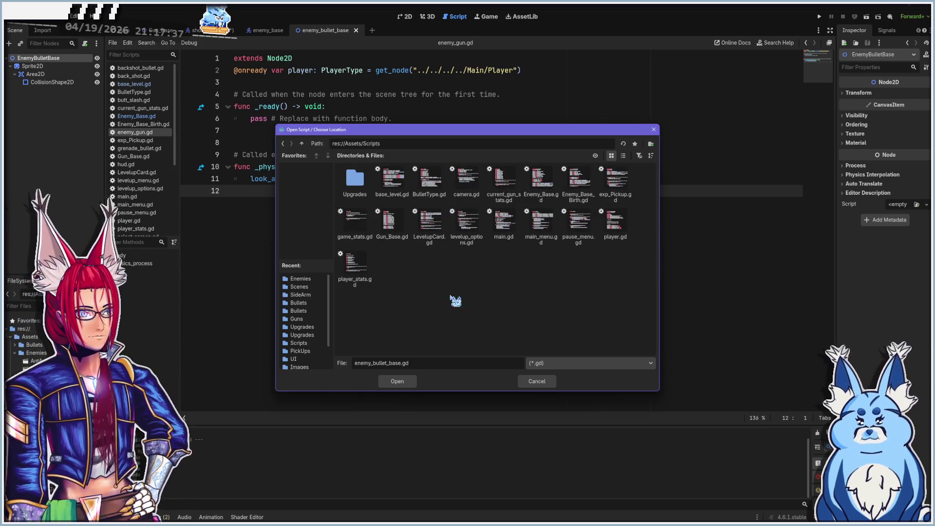
{"action": "left_click", "coordinate": [397, 381]}
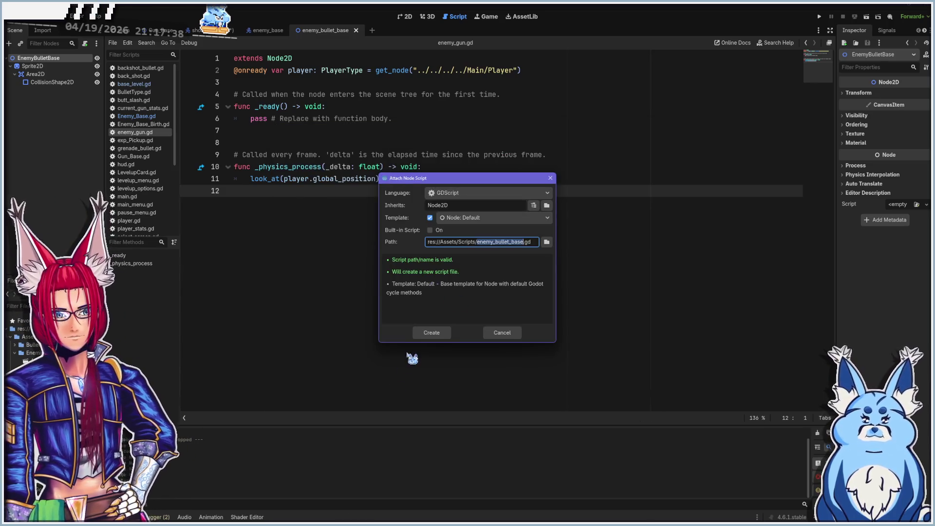
{"action": "left_click", "coordinate": [438, 334]}
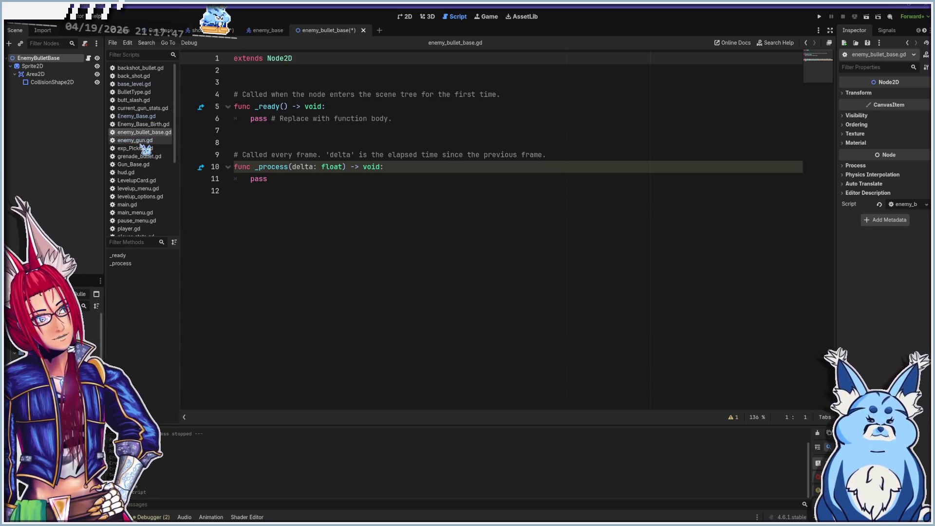
{"action": "left_click", "coordinate": [141, 92]}
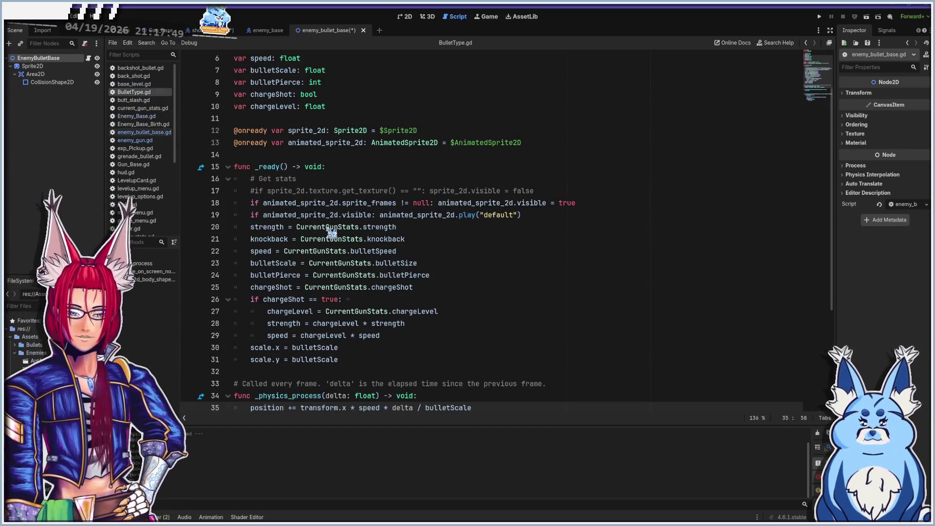
{"action": "scroll", "coordinate": [332, 233], "scroll_direction": "up", "scroll_amount": 2}
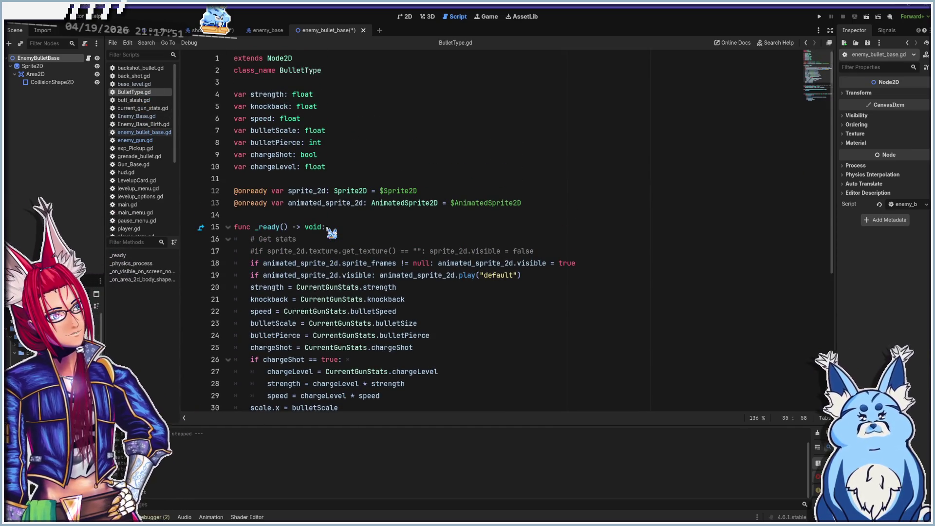
{"action": "scroll", "coordinate": [363, 218], "scroll_direction": "down", "scroll_amount": 6}
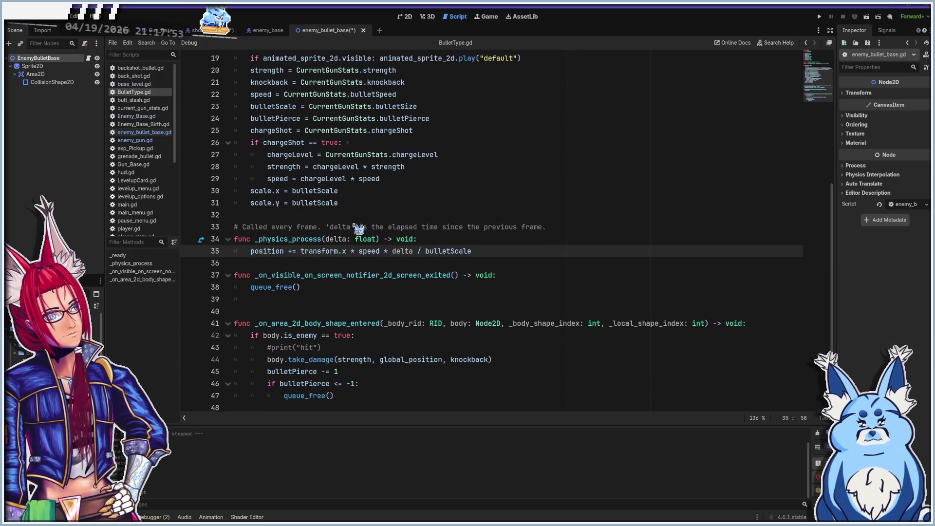
{"action": "scroll", "coordinate": [340, 314], "scroll_direction": "up", "scroll_amount": 6}
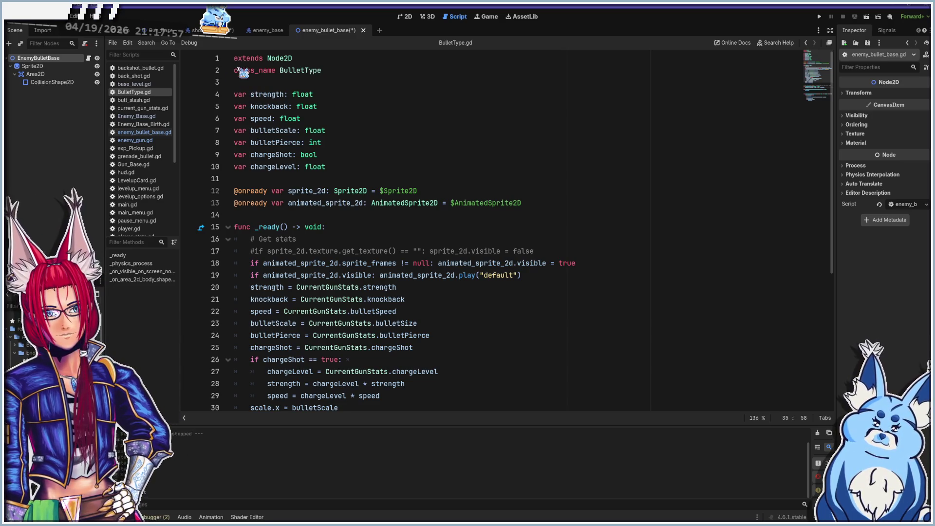
{"action": "left_click", "coordinate": [237, 61]}
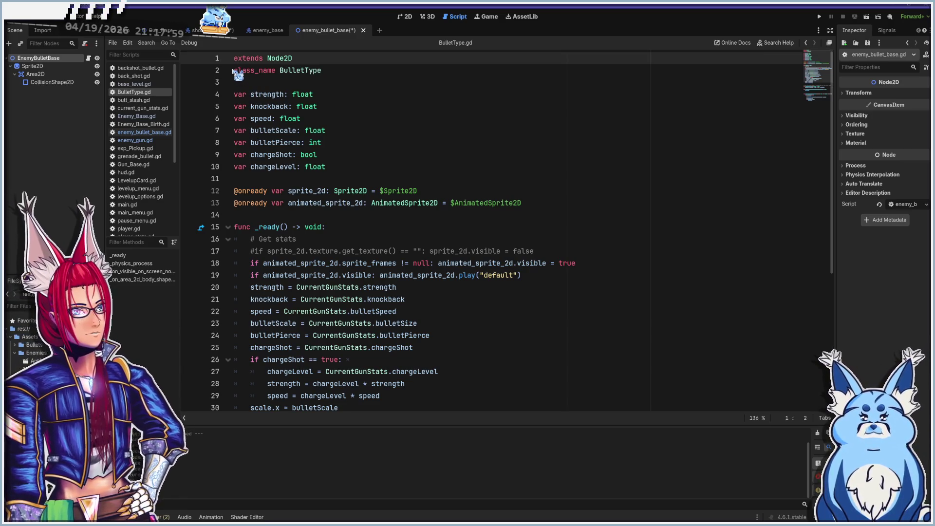
{"action": "left_click", "coordinate": [237, 70]}
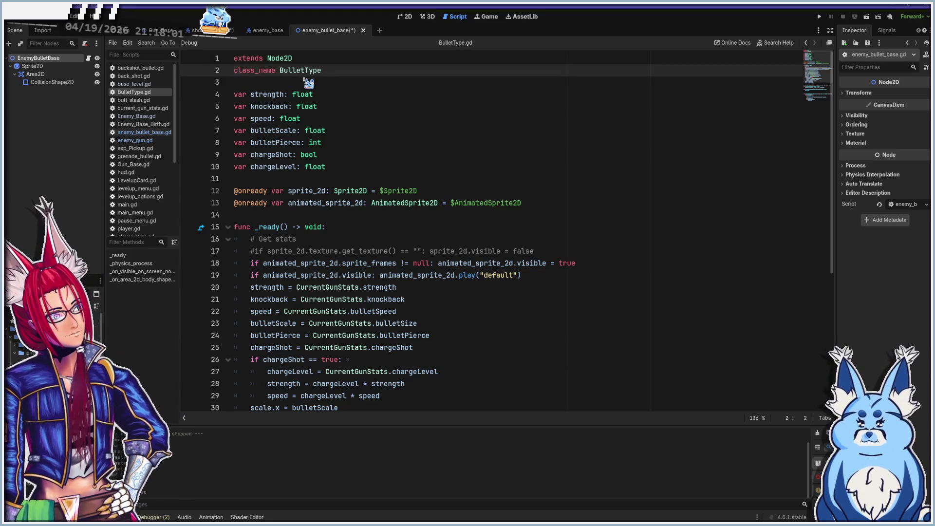
{"action": "left_click_drag", "start_coordinate": [337, 71], "coordinate": [281, 71]}
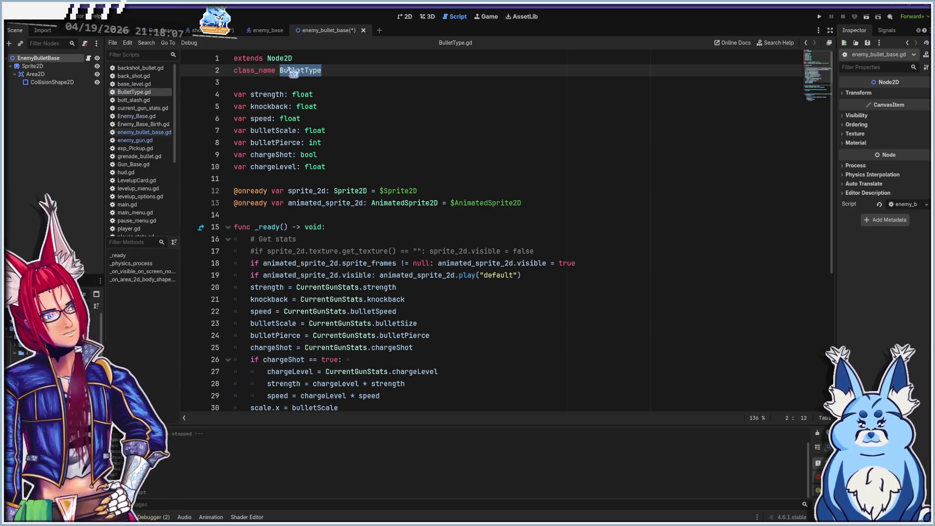
{"action": "left_click", "coordinate": [327, 96]}
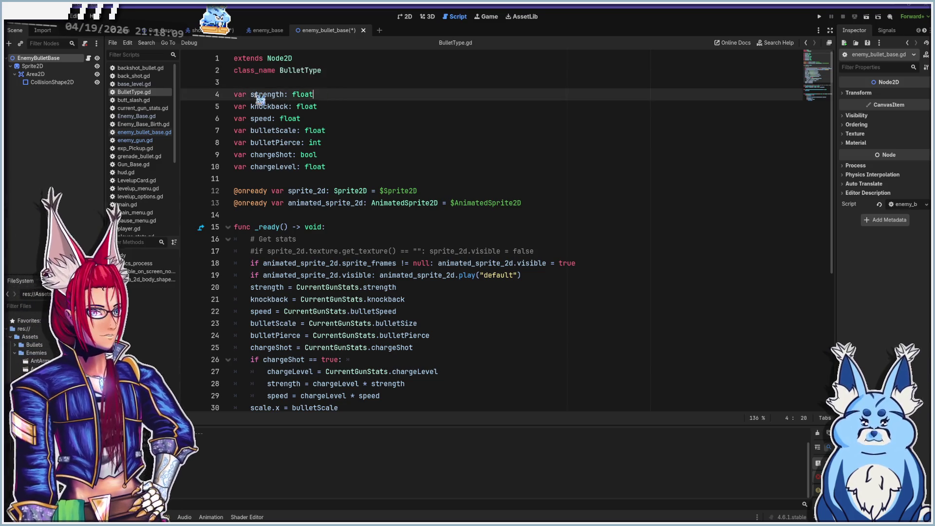
{"action": "left_click", "coordinate": [235, 95]}
{"action": "left_click_drag", "start_coordinate": [235, 95], "coordinate": [330, 97]}
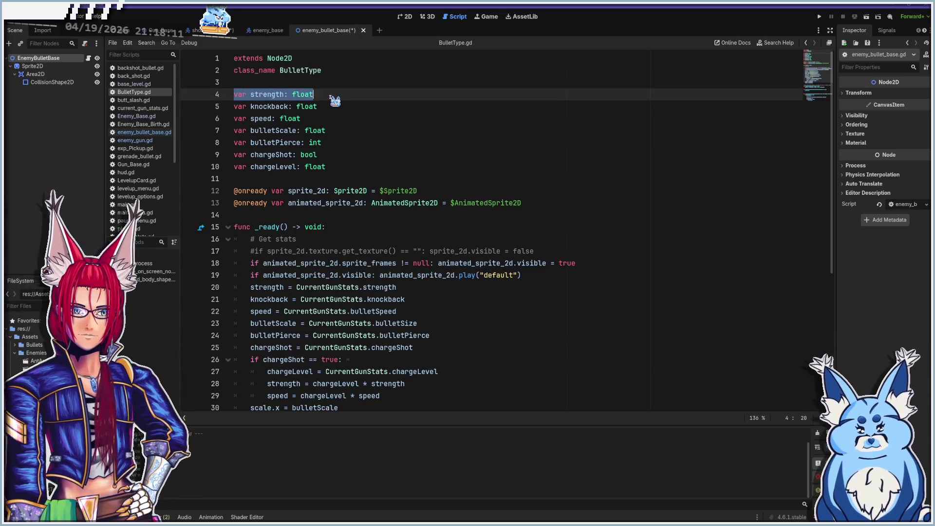
{"action": "left_click", "coordinate": [333, 105]}
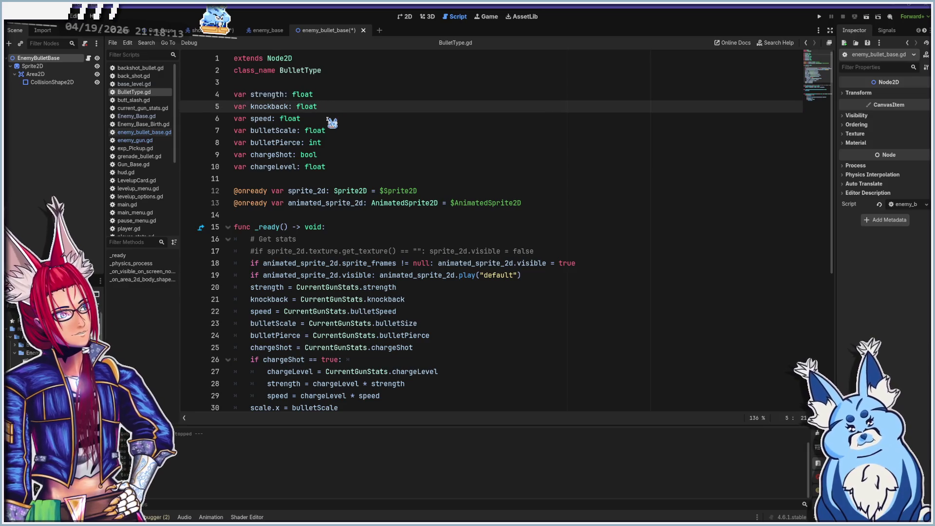
{"action": "left_click", "coordinate": [332, 121]}
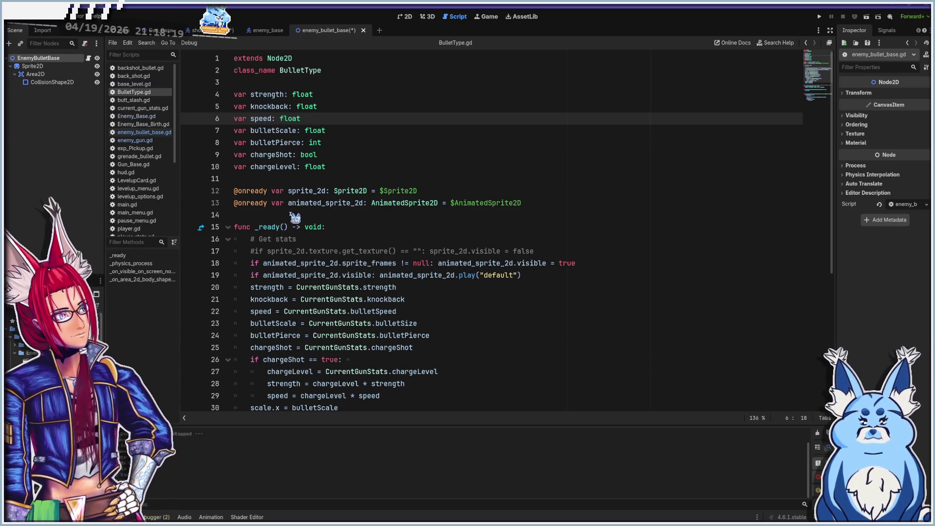
{"action": "scroll", "coordinate": [330, 261], "scroll_direction": "down", "scroll_amount": 1}
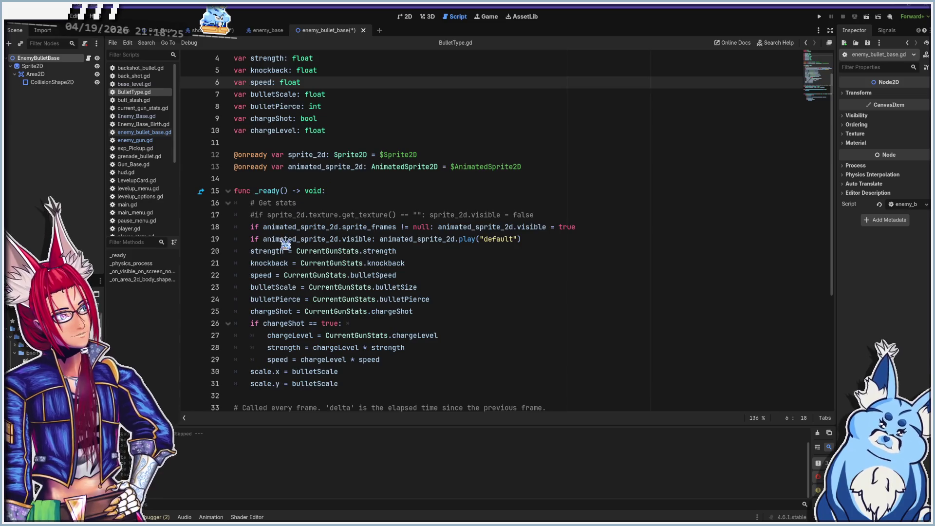
{"action": "scroll", "coordinate": [285, 244], "scroll_direction": "down", "scroll_amount": 1}
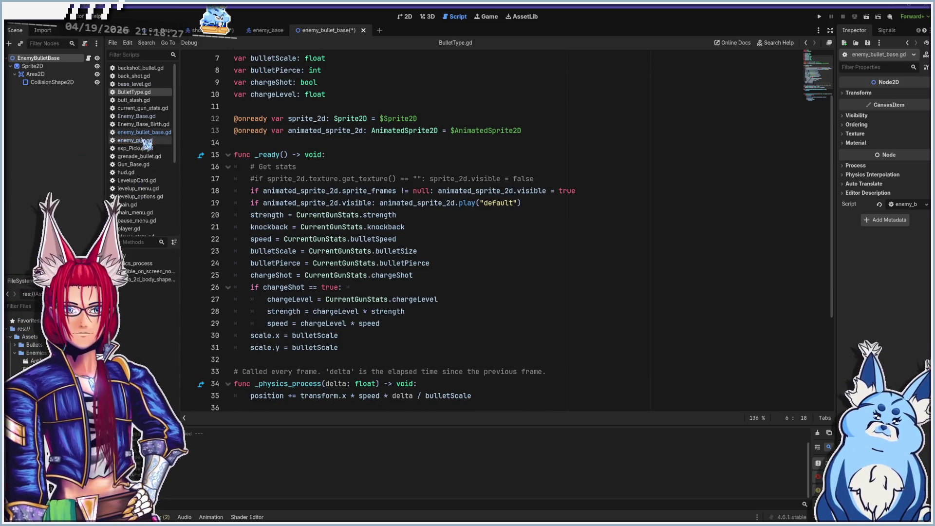
{"action": "left_click", "coordinate": [142, 132]}
{"action": "left_click", "coordinate": [302, 80]}
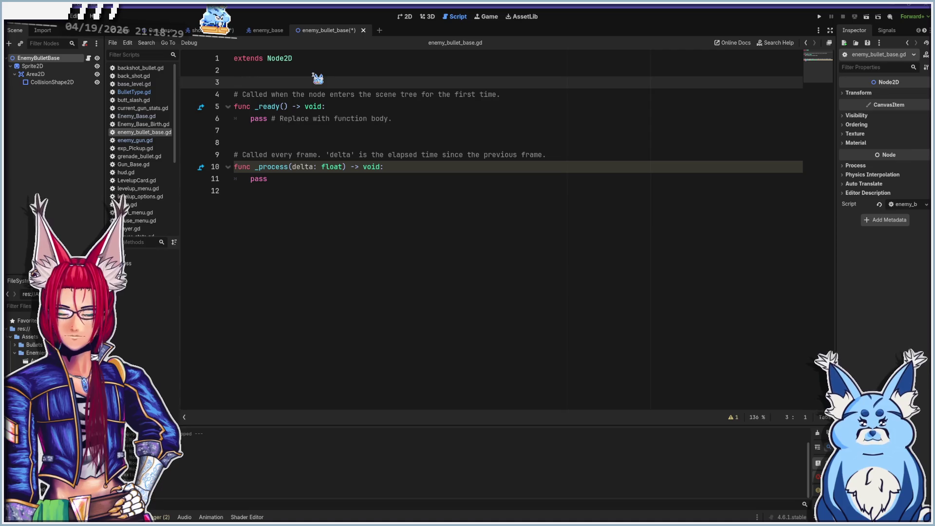
{"action": "left_click", "coordinate": [314, 73]}
{"action": "key", "text": "Return"}
{"action": "type", "text": "onready"}
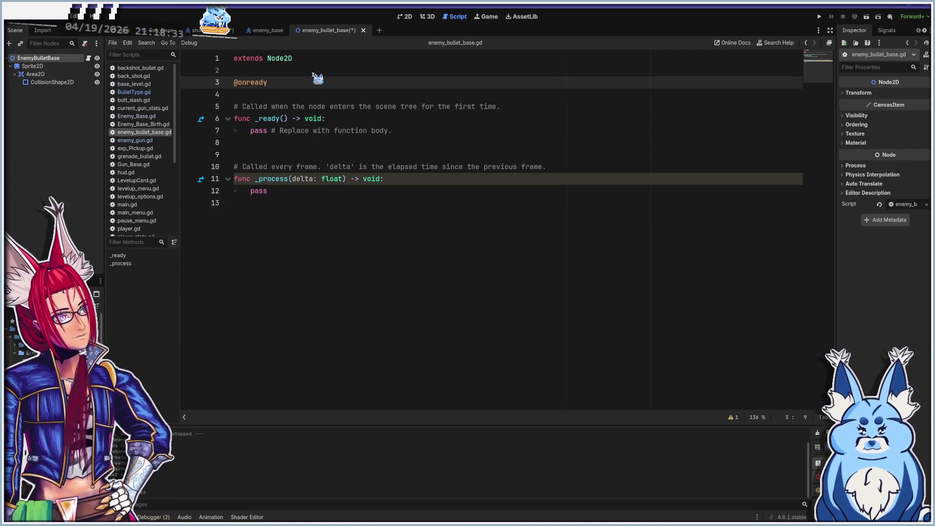
{"action": "type", "text": "strength: float"}
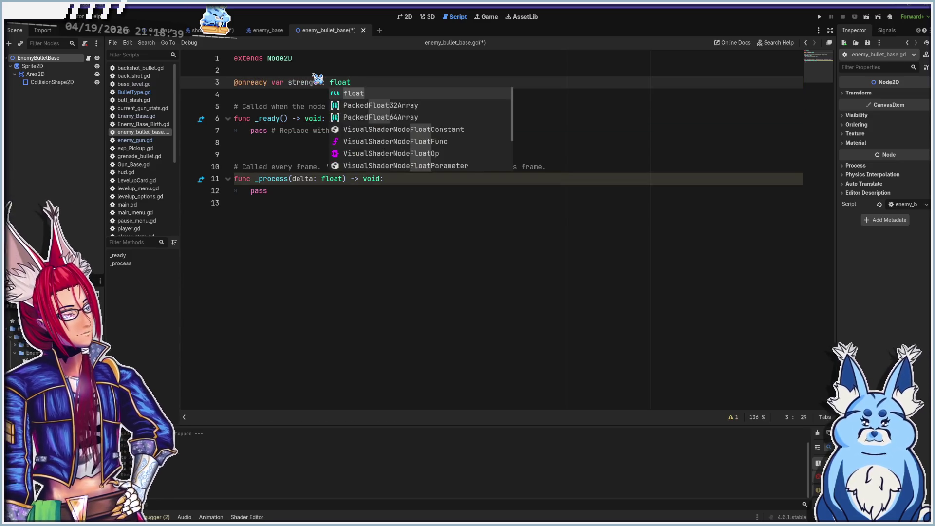
{"action": "type", "text": "= 1"}
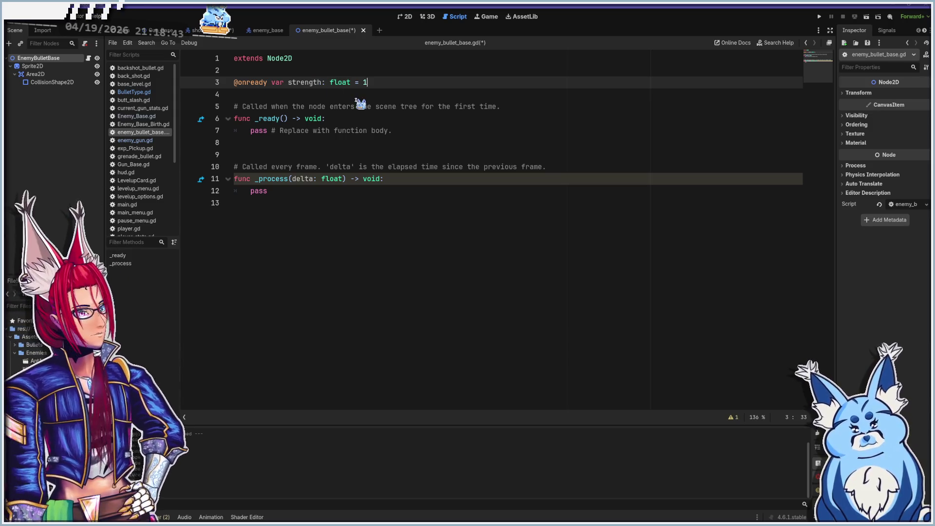
{"action": "key", "text": "Return"}
{"action": "type", "text": "@onready var speed:"}
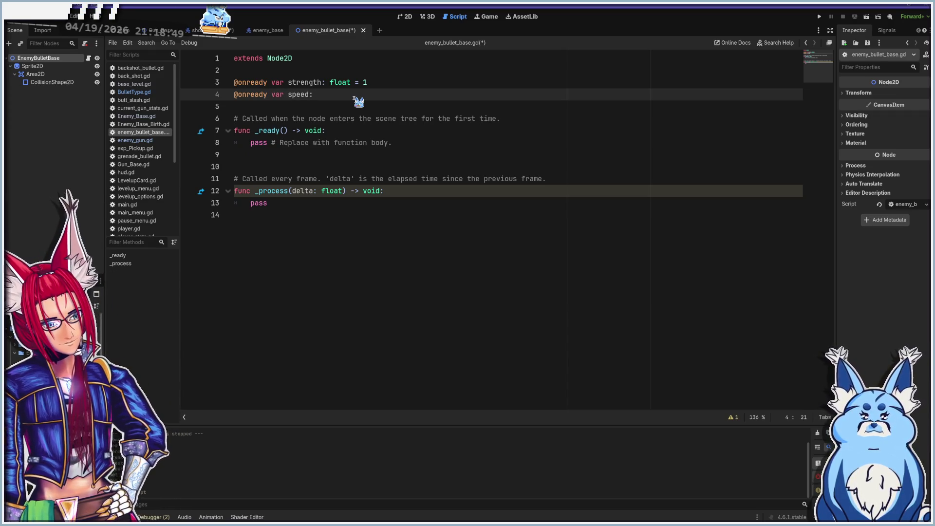
{"action": "type", "text": "= 300"}
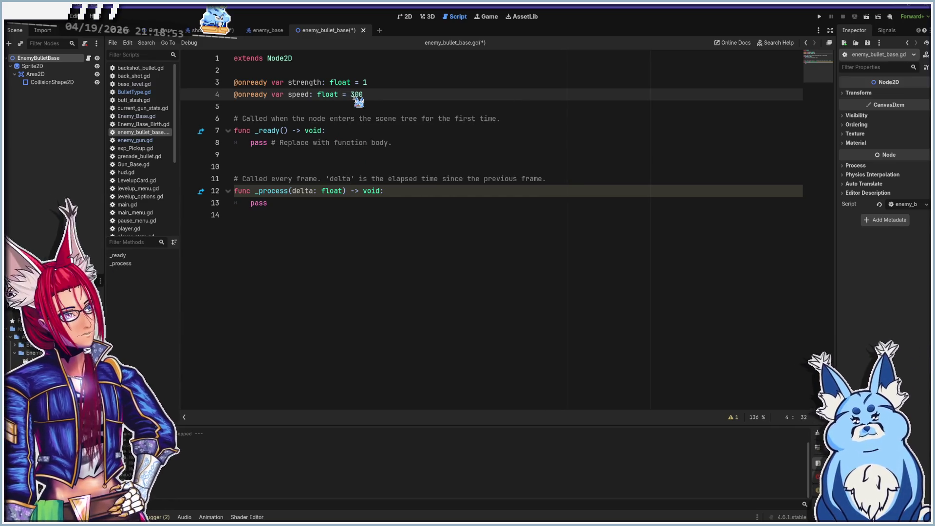
{"action": "left_click", "coordinate": [330, 83]}
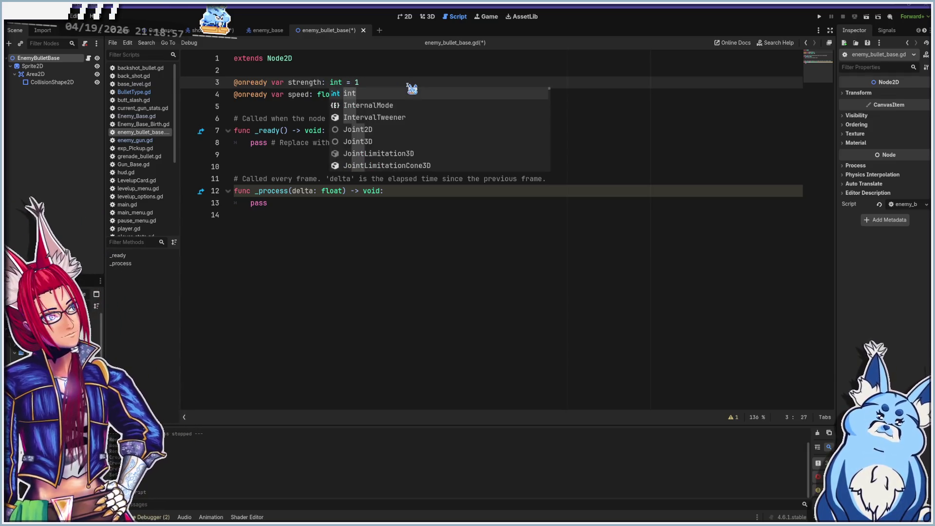
{"action": "left_click", "coordinate": [385, 96]}
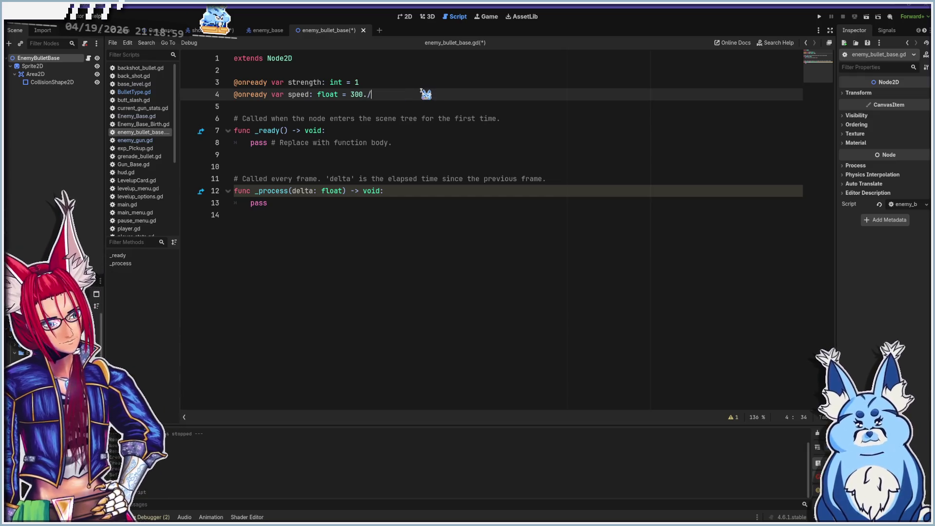
{"action": "key", "text": "ctrl+s"}
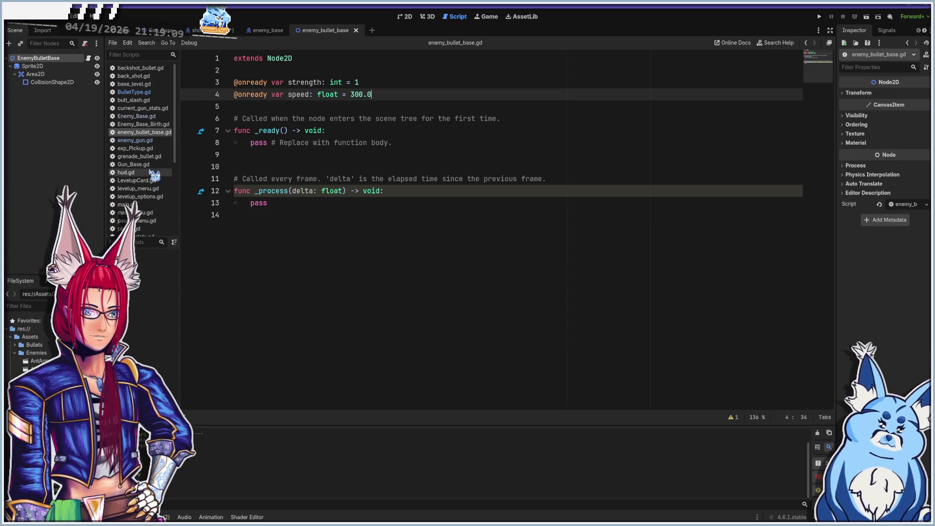
{"action": "left_click", "coordinate": [145, 94]}
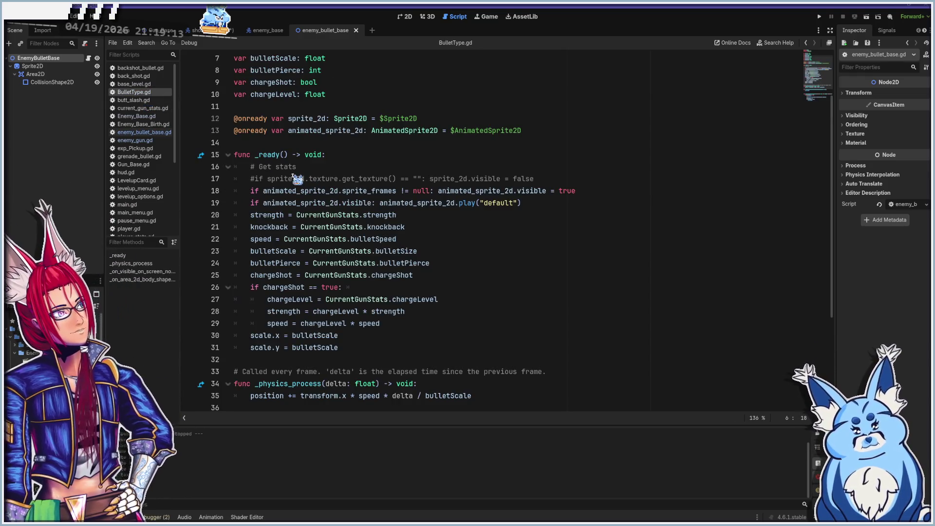
Copy BulletType.gd's line-35 position-update code and switch back to enemy_bullet_base.gd.
{"action": "left_click", "coordinate": [255, 202]}
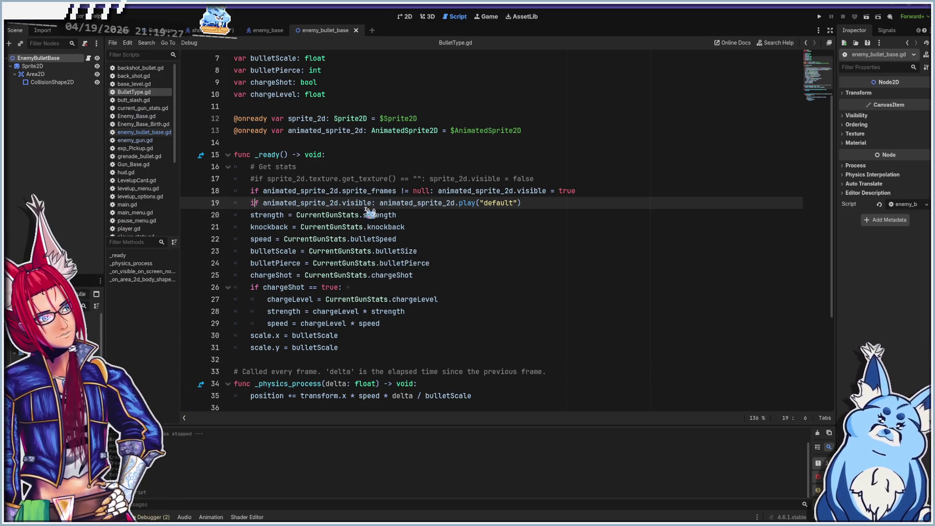
{"action": "scroll", "coordinate": [323, 326], "scroll_direction": "down", "scroll_amount": 3}
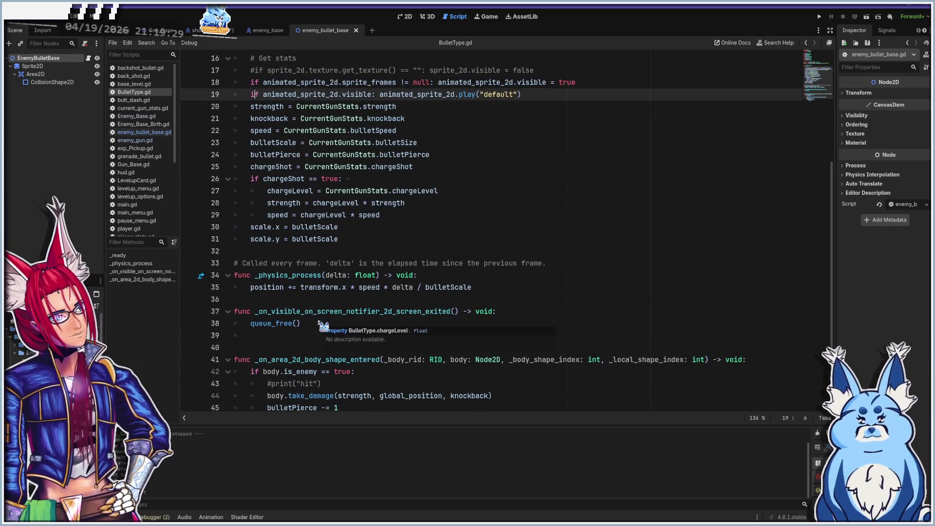
{"action": "scroll", "coordinate": [336, 290], "scroll_direction": "down", "scroll_amount": 1}
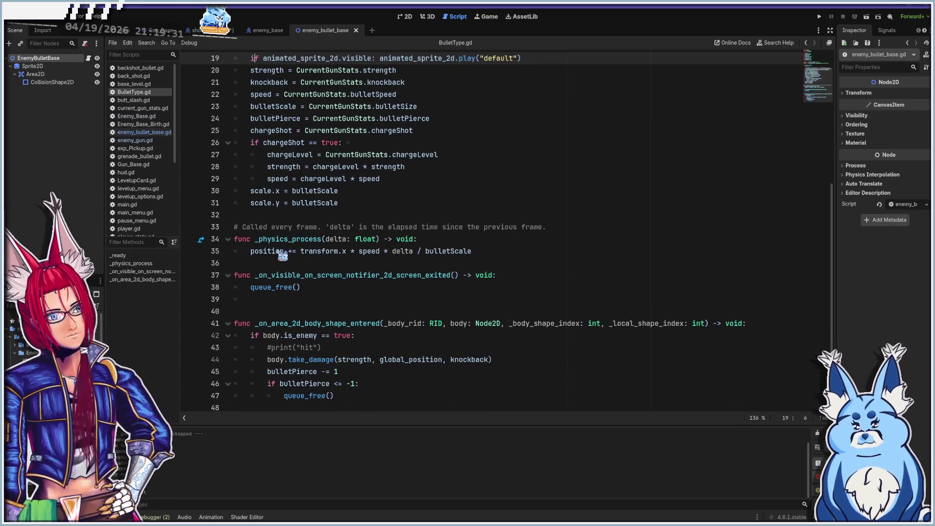
{"action": "left_click", "coordinate": [279, 251]}
{"action": "left_click", "coordinate": [509, 251]}
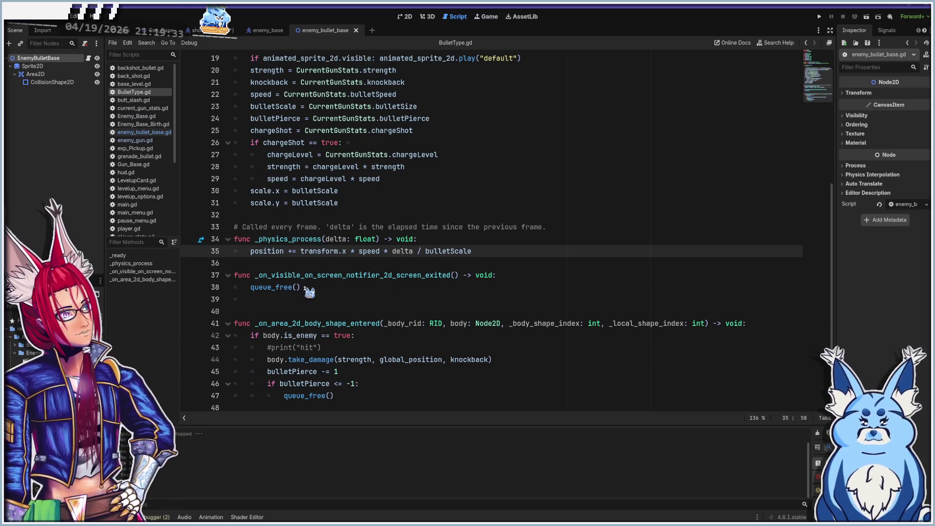
{"action": "key", "text": "shift+Home"}
{"action": "key", "text": "ctrl+c"}
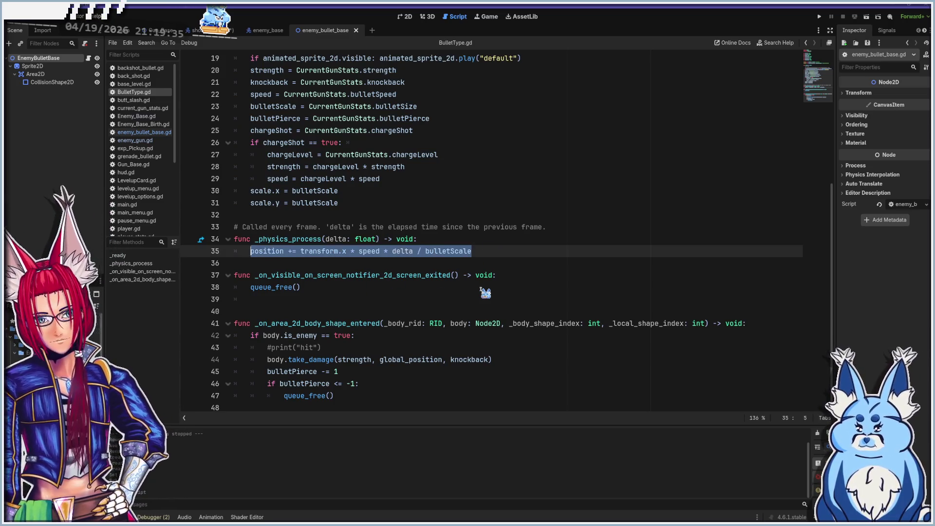
{"action": "mouse_move", "coordinate": [263, 291]}
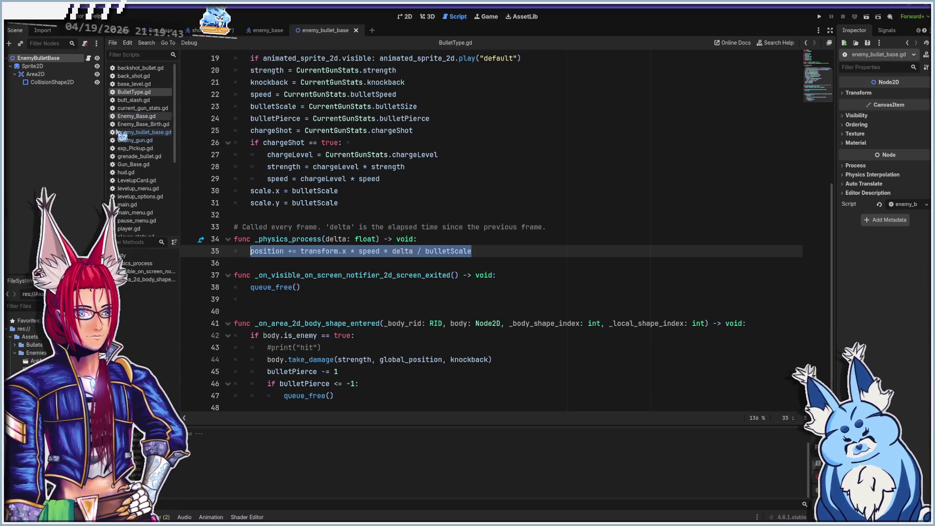
{"action": "left_click", "coordinate": [142, 132]}
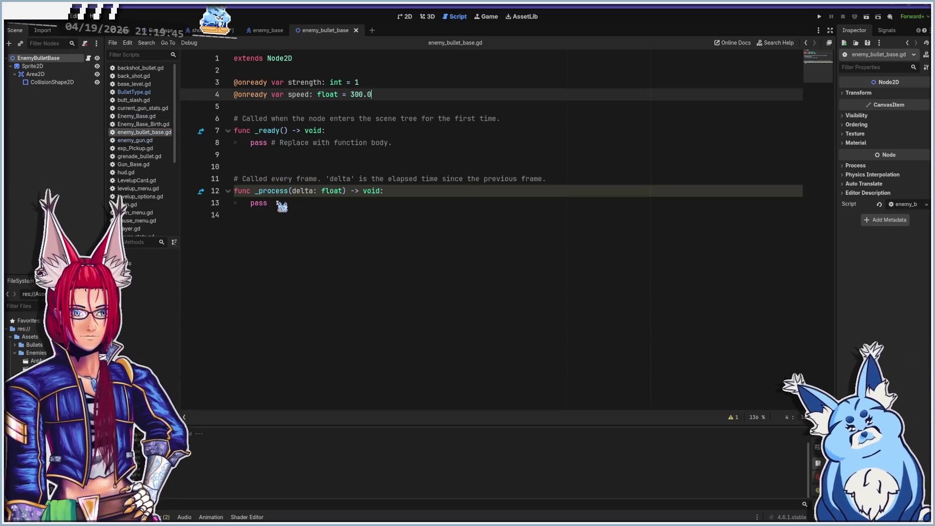
Replace pass with the forward-movement line and rename _process to _physics_process.
{"action": "left_click", "coordinate": [302, 204]}
{"action": "key", "text": "shift+Home"}
{"action": "key", "text": "ctrl+v"}
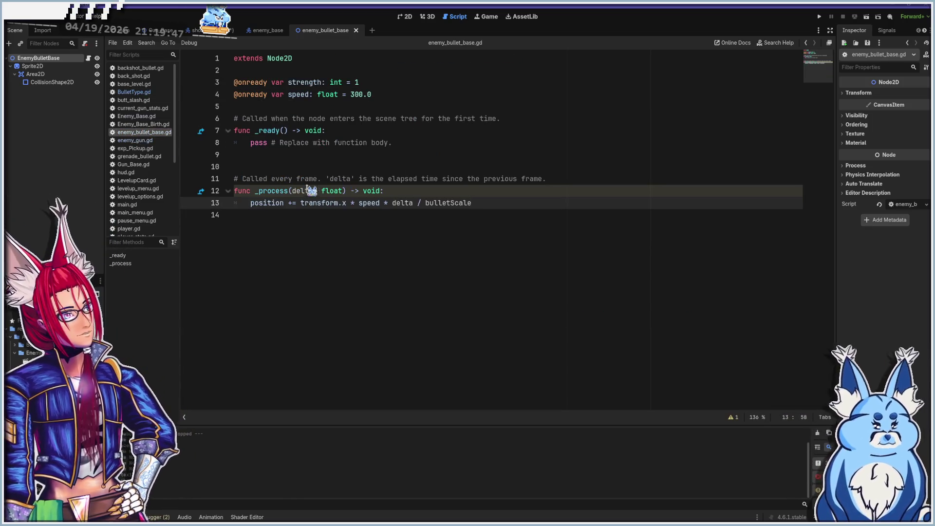
{"action": "left_click", "coordinate": [263, 191]}
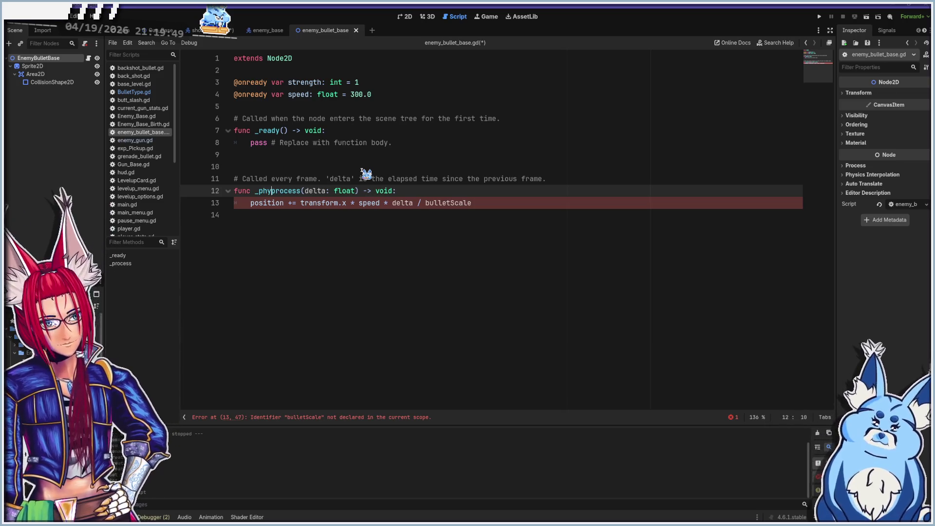
{"action": "type", "text": "p"}
{"action": "key", "text": "Return"}
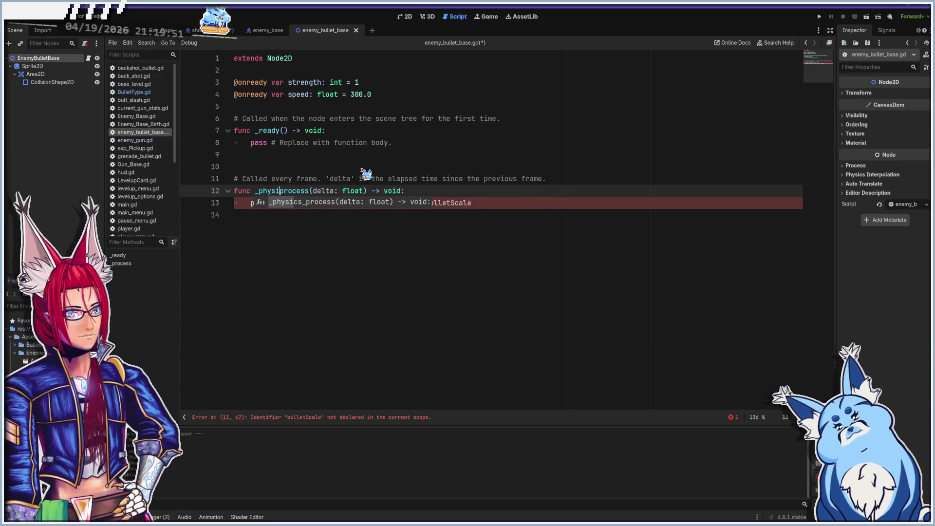
{"action": "key", "text": "shift+End"}
{"action": "key", "text": "BackSpace"}
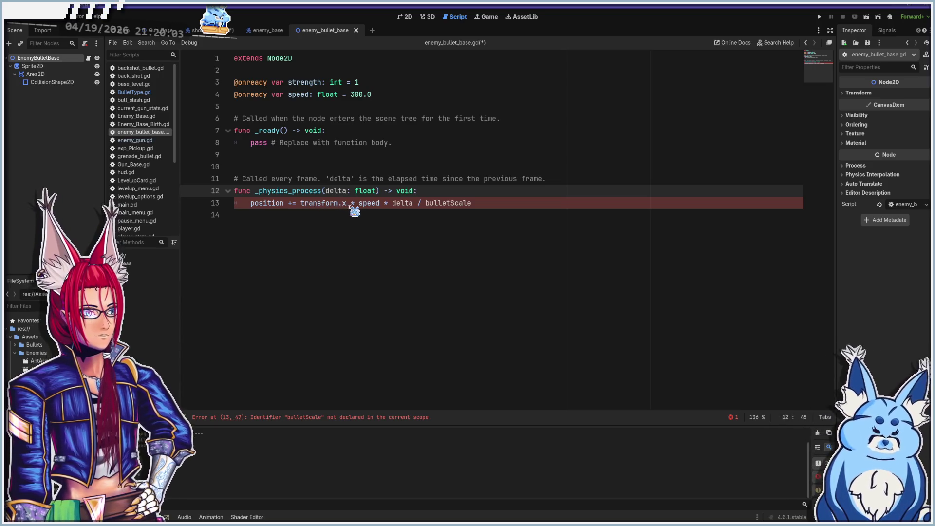
Remove the '/ bulletScale' division, change speed to 200.0, and save the script.
{"action": "mouse_move", "coordinate": [351, 208]}
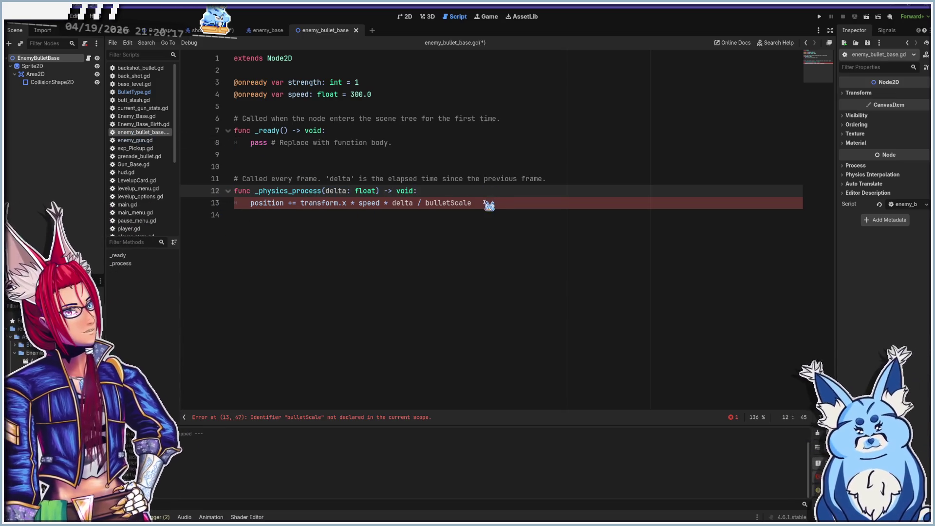
{"action": "left_click_drag", "start_coordinate": [502, 210], "coordinate": [426, 205]}
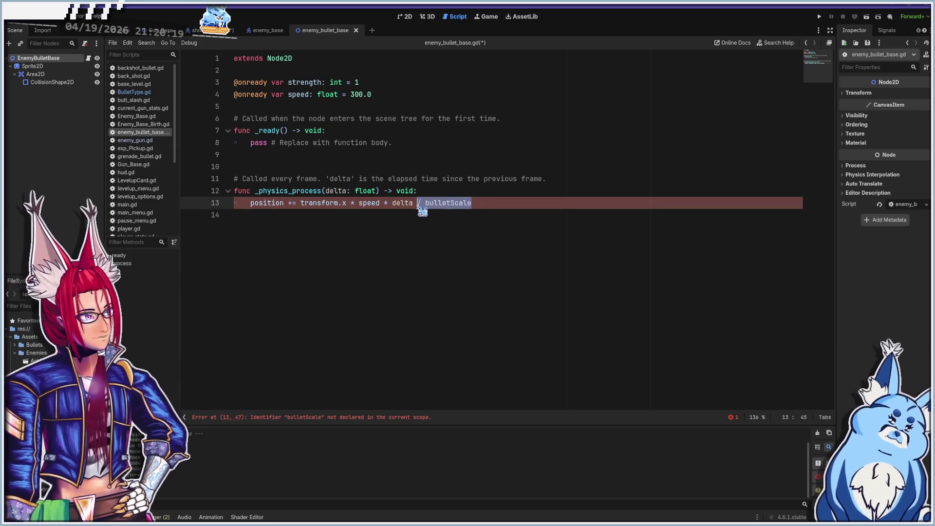
{"action": "key", "text": "BackSpace"}
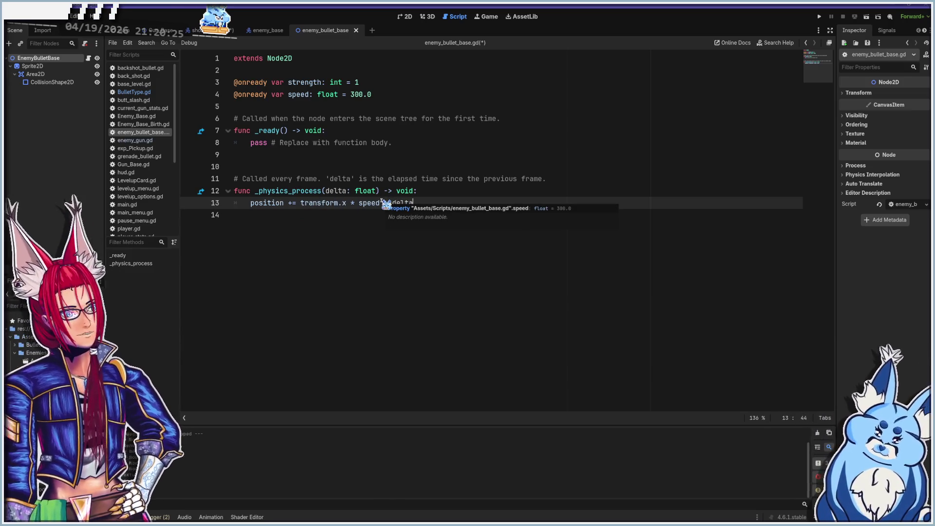
{"action": "key", "text": "ctrl+s"}
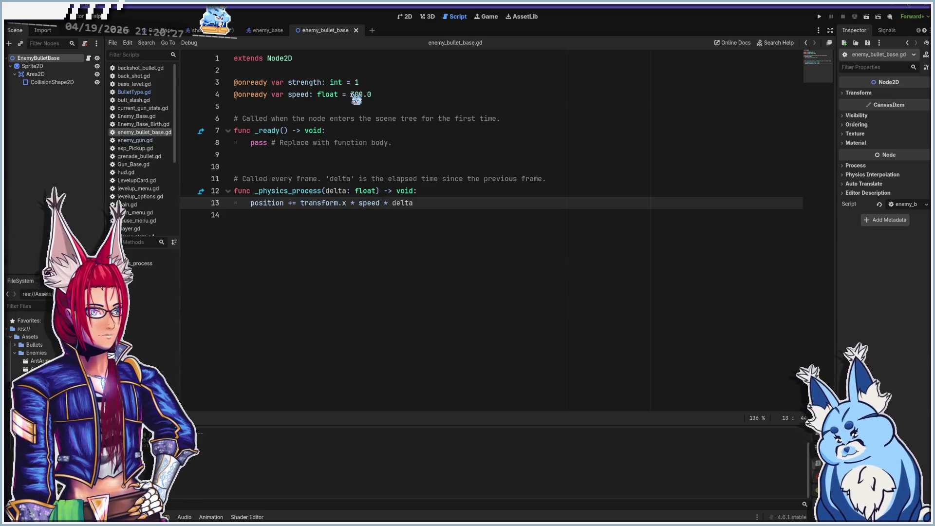
{"action": "left_click", "coordinate": [351, 95]}
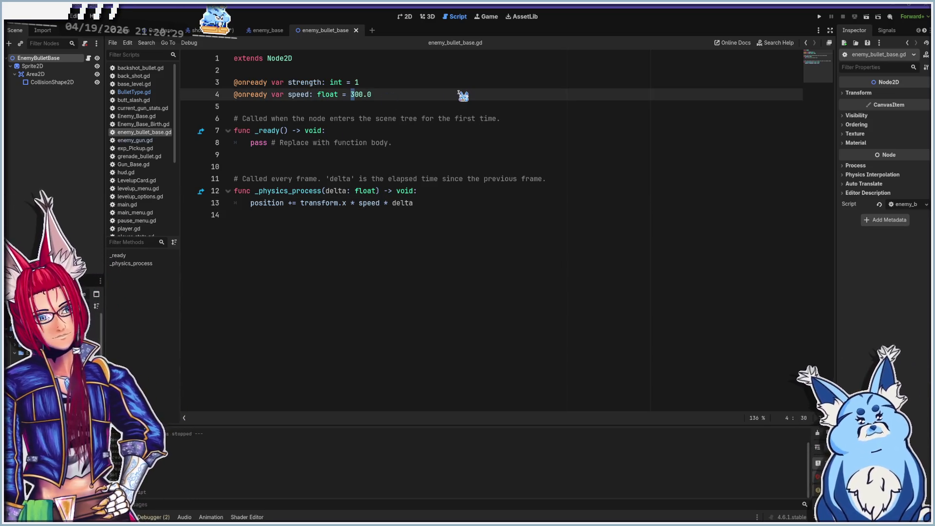
{"action": "key", "text": "ctrl+s"}
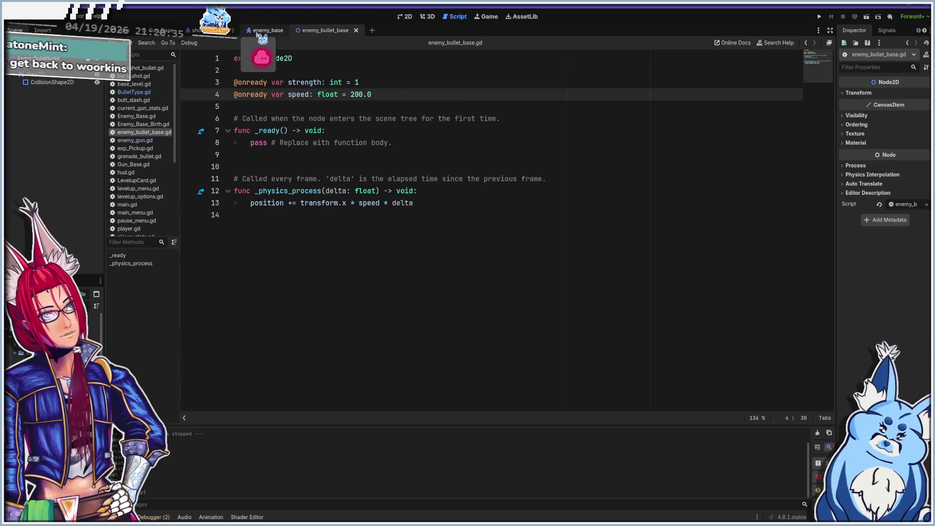
In the ShootyEnemy scene, add a Timer node under EnemyGun.
{"action": "key", "text": "ctrl+Tab"}
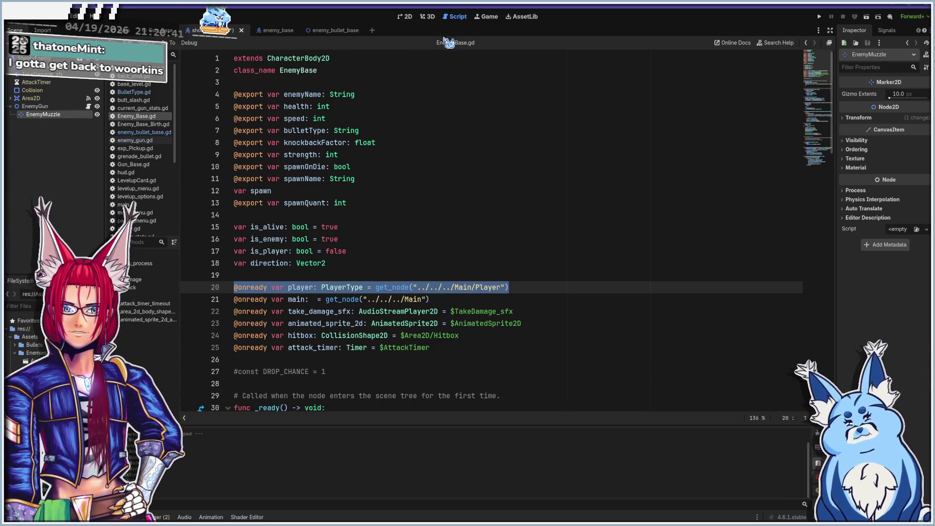
{"action": "left_click", "coordinate": [405, 17]}
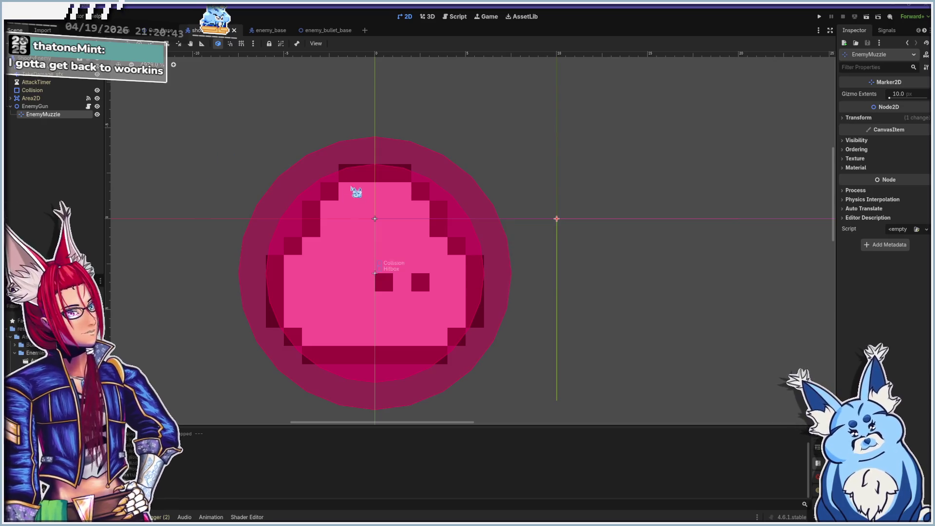
{"action": "scroll", "coordinate": [331, 188], "scroll_direction": "down", "scroll_amount": 2}
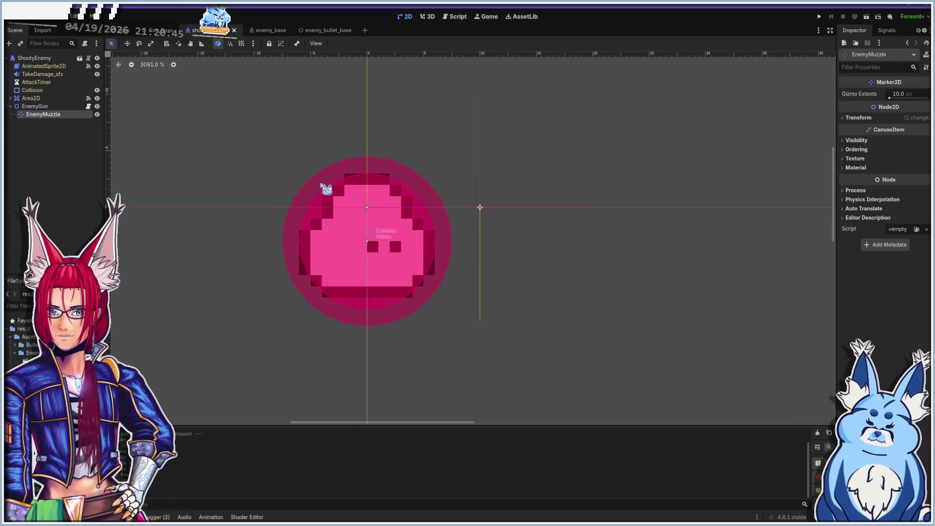
{"action": "left_click", "coordinate": [34, 106]}
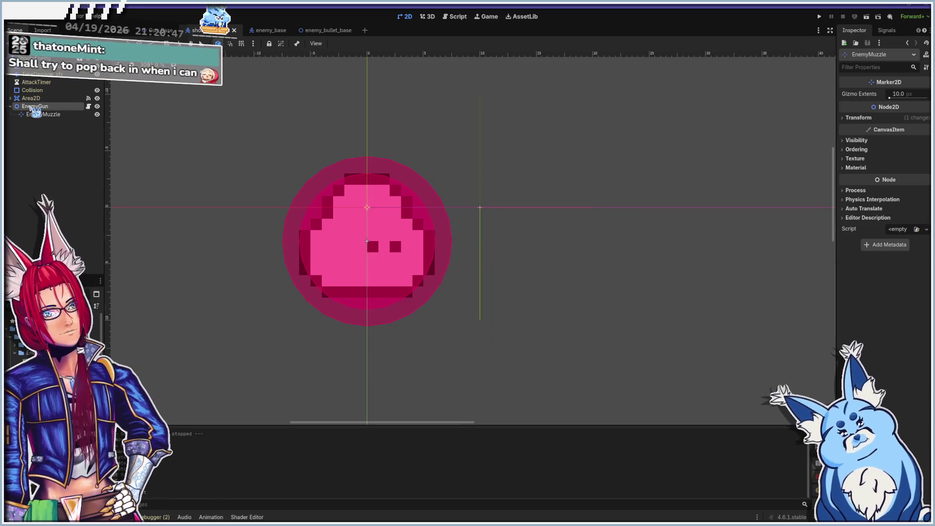
{"action": "key", "text": "ctrl+a"}
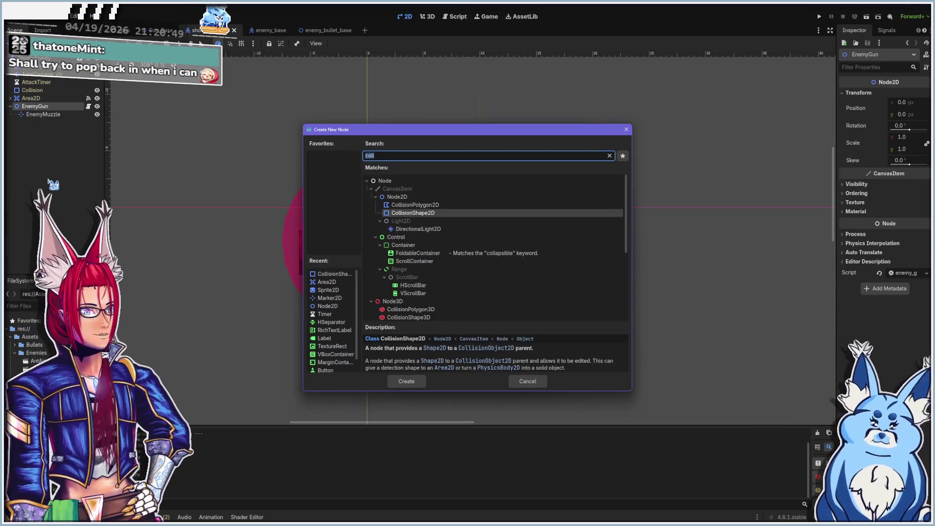
{"action": "type", "text": "timer"}
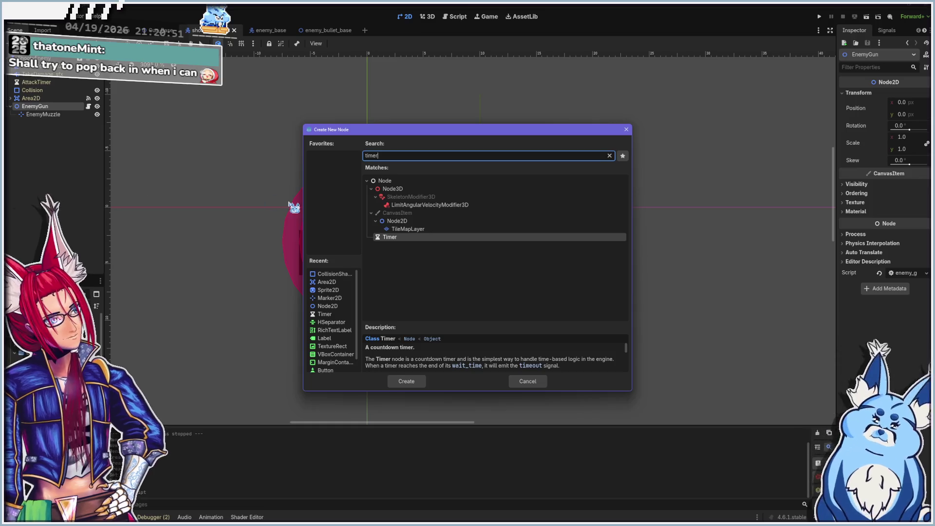
{"action": "double_click", "coordinate": [391, 237]}
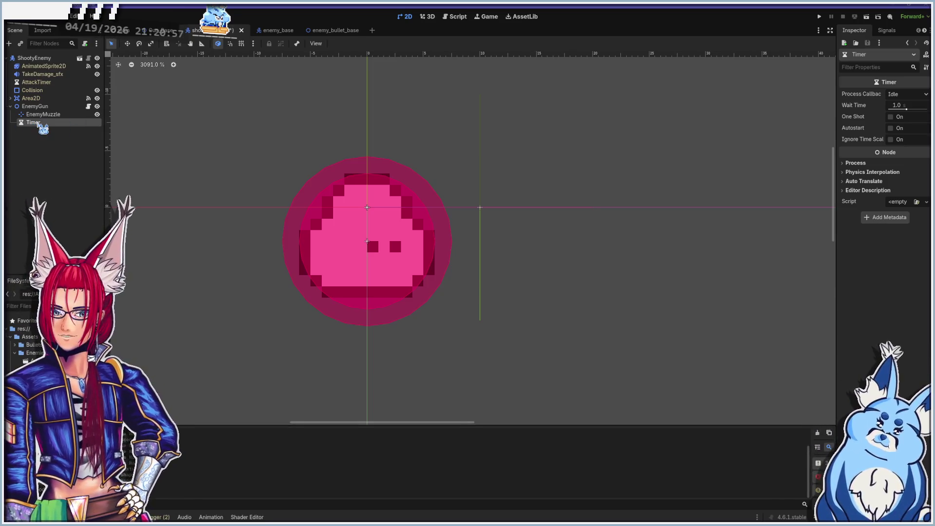
Name the timer ShootTimer, enable Autostart, and set Wait Time to 2.0.
{"action": "double_click", "coordinate": [33, 122]}
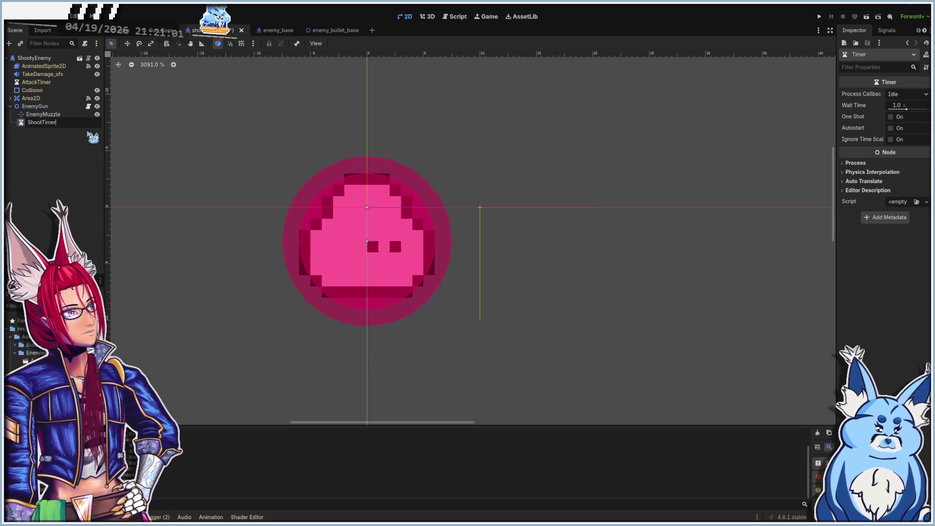
{"action": "key", "text": "Return"}
{"action": "left_click", "coordinate": [890, 128]}
{"action": "left_click", "coordinate": [900, 106]}
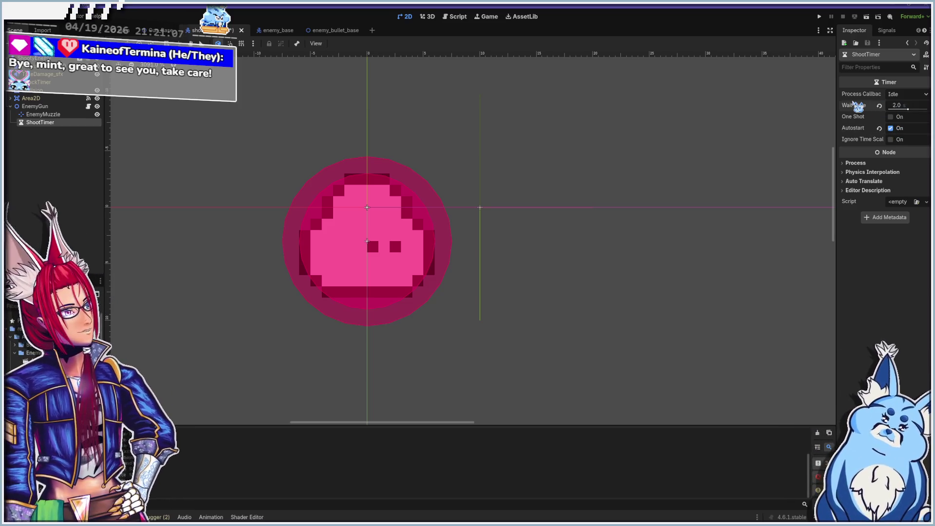
{"action": "left_click", "coordinate": [457, 17]}
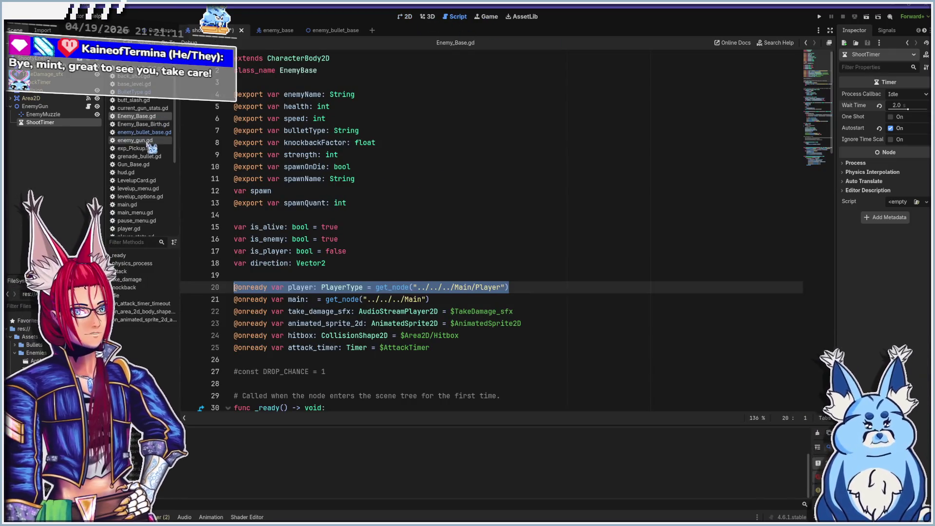
Open enemy_gun.gd and connect ShootTimer's timeout() signal to a generated _on_shoot_timer_timeout method.
{"action": "left_click", "coordinate": [30, 106]}
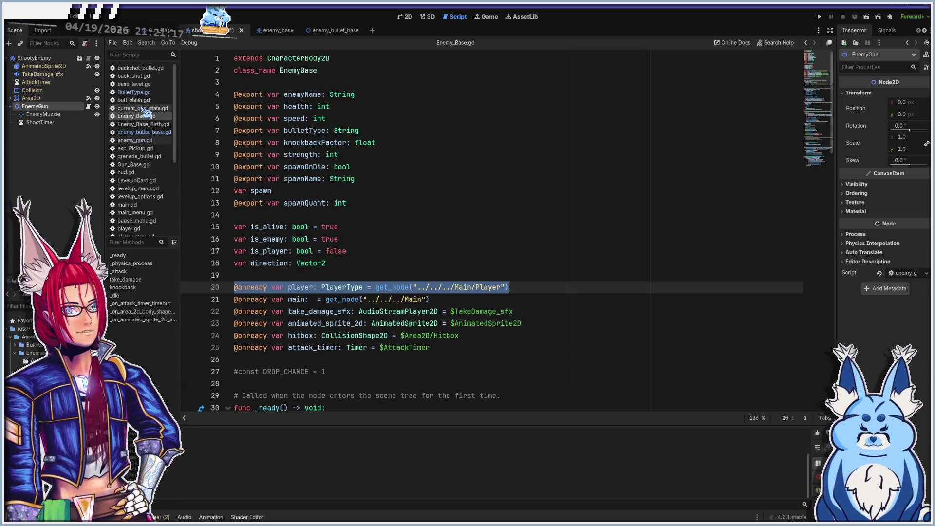
{"action": "type", "text": "gun"}
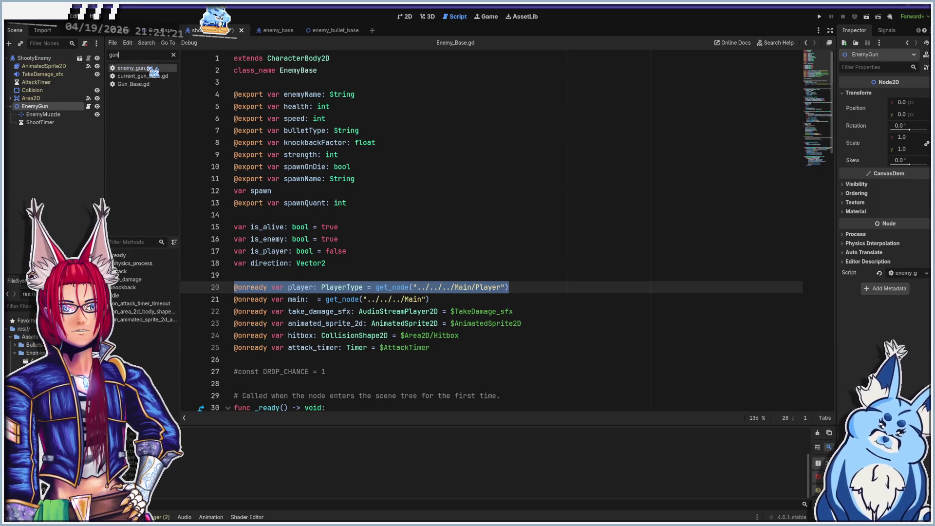
{"action": "left_click", "coordinate": [139, 68]}
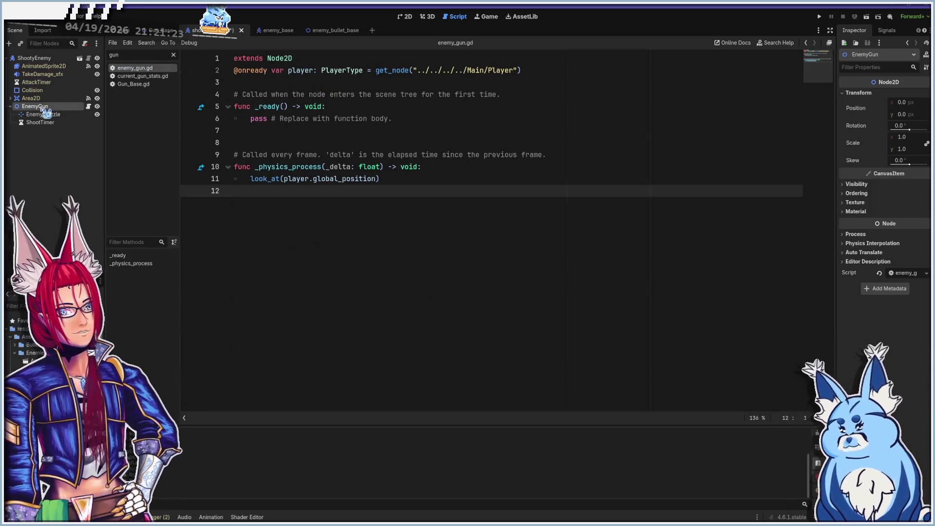
{"action": "left_click", "coordinate": [886, 30]}
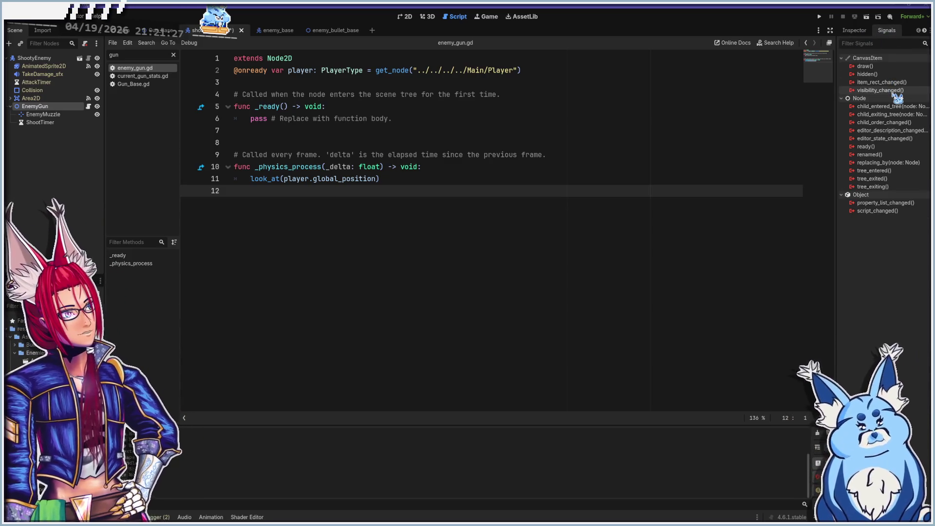
{"action": "left_click", "coordinate": [40, 122]}
{"action": "double_click", "coordinate": [872, 67]}
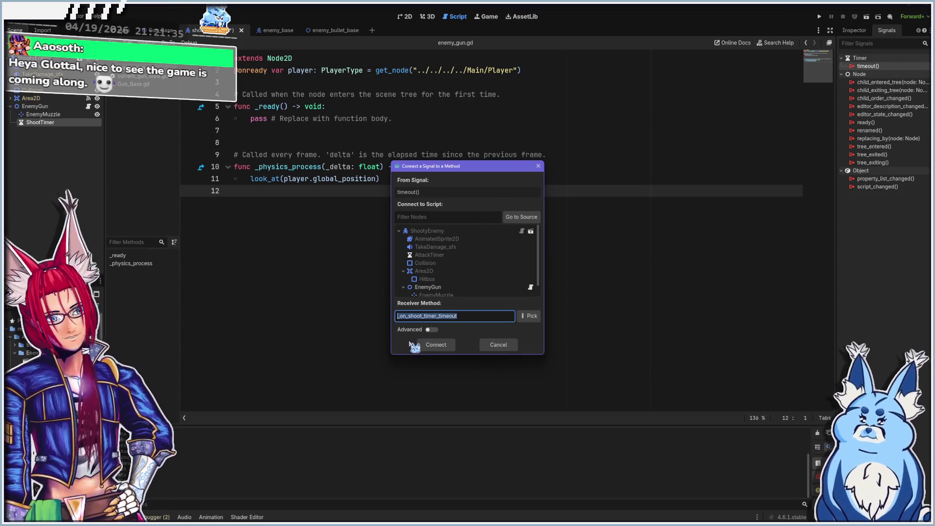
{"action": "left_click", "coordinate": [437, 344]}
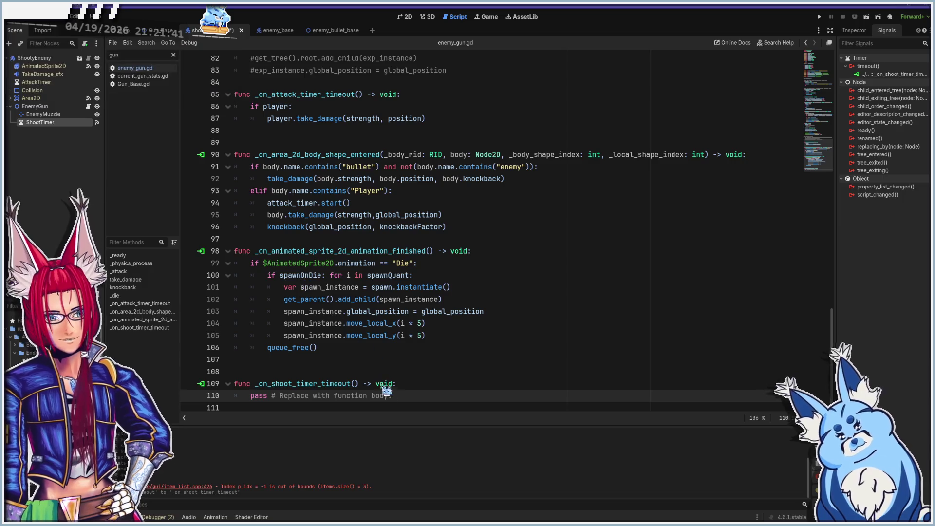
Delete the generated _on_shoot_timer_timeout function and look through the current_gun_stats and Gun_Base scripts.
{"action": "left_click_drag", "start_coordinate": [390, 397], "coordinate": [203, 388]}
{"action": "key", "text": "BackSpace"}
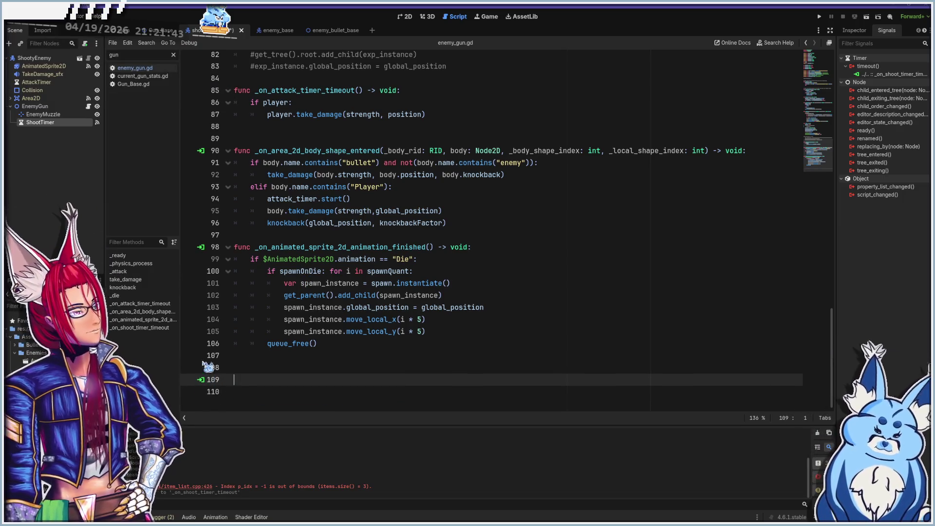
{"action": "left_click", "coordinate": [142, 76]}
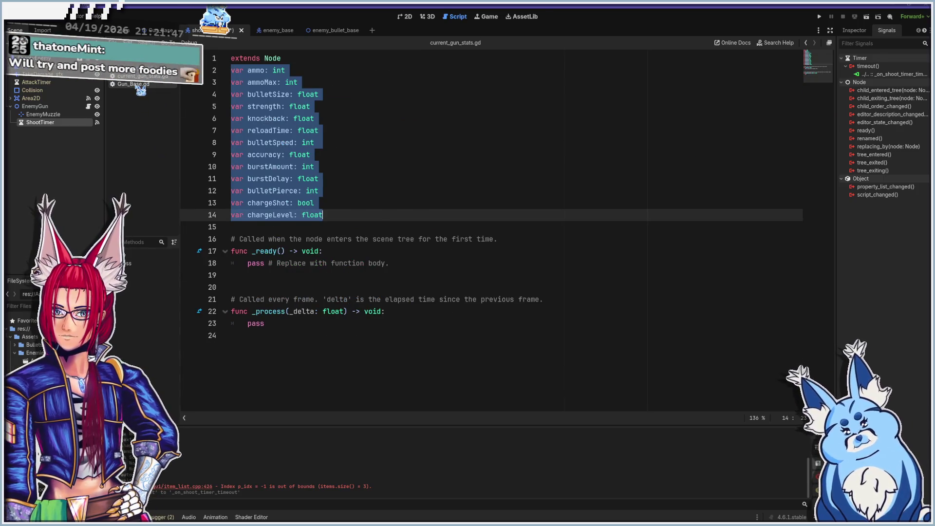
{"action": "left_click", "coordinate": [136, 85]}
{"action": "scroll", "coordinate": [373, 318], "scroll_direction": "down", "scroll_amount": 15}
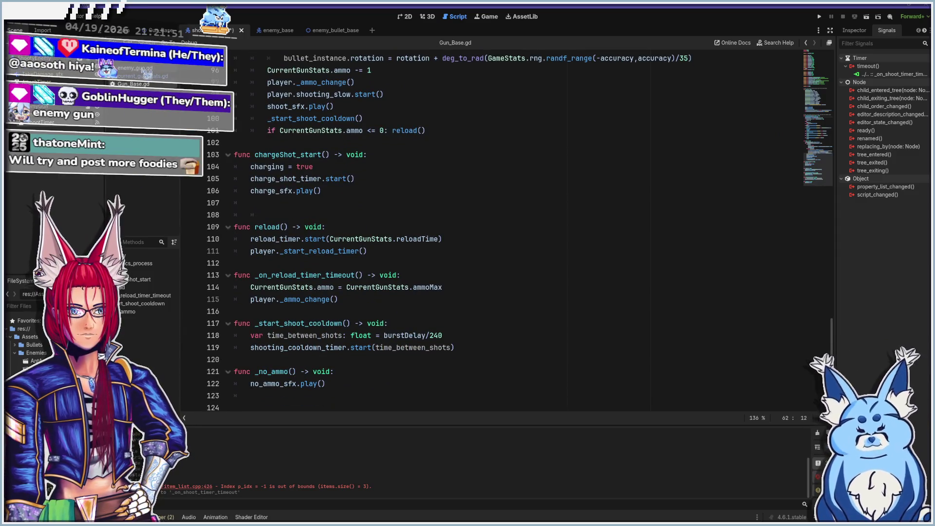
Back in enemy_gun.gd, jump to the method ShootTimer's timeout connection calls.
{"action": "left_click", "coordinate": [135, 68]}
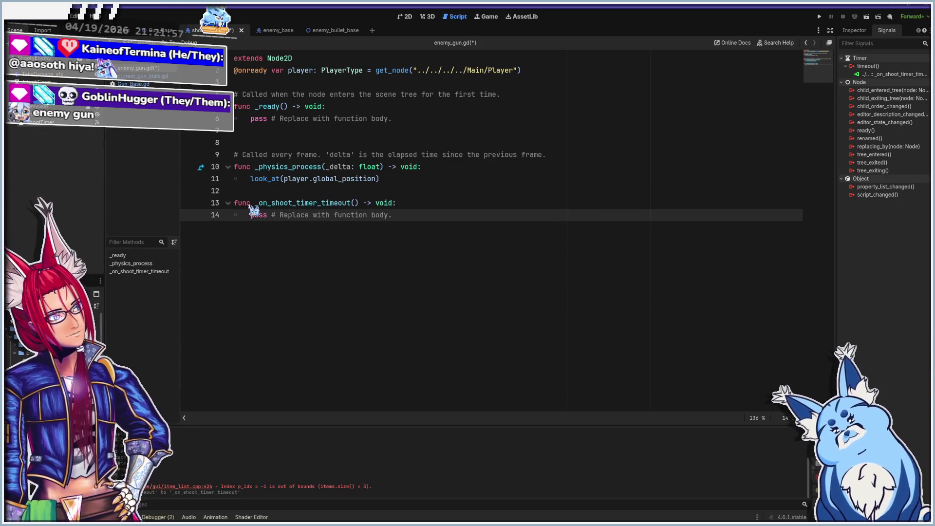
{"action": "left_click", "coordinate": [234, 203]}
{"action": "double_click", "coordinate": [871, 74]}
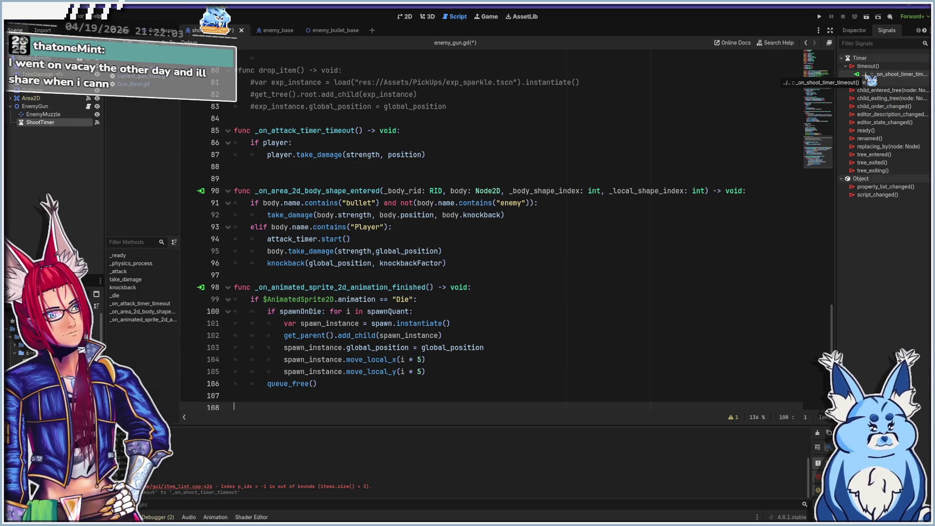
Disconnect ShootTimer's old timeout connection and reconnect it to _on_shoot_timer_timeout on EnemyGun.
{"action": "right_click", "coordinate": [865, 76]}
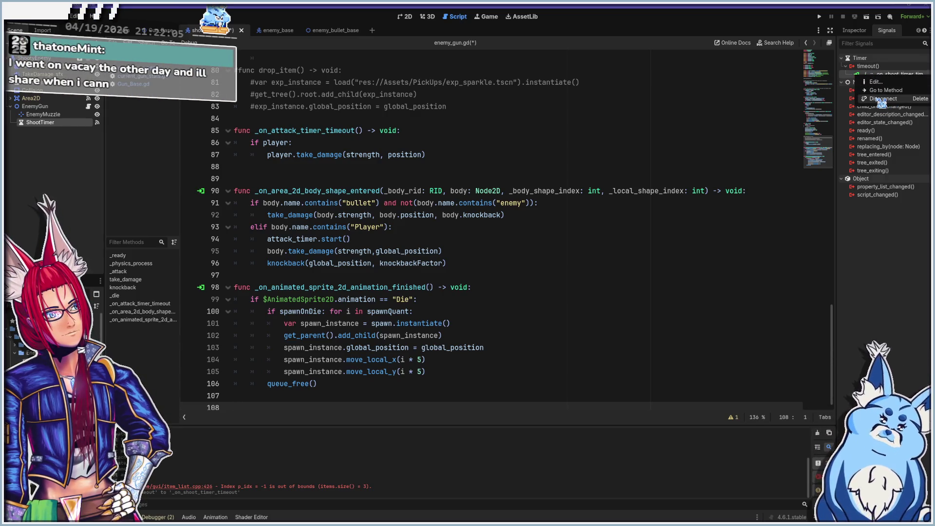
{"action": "left_click", "coordinate": [882, 99]}
{"action": "double_click", "coordinate": [868, 65]}
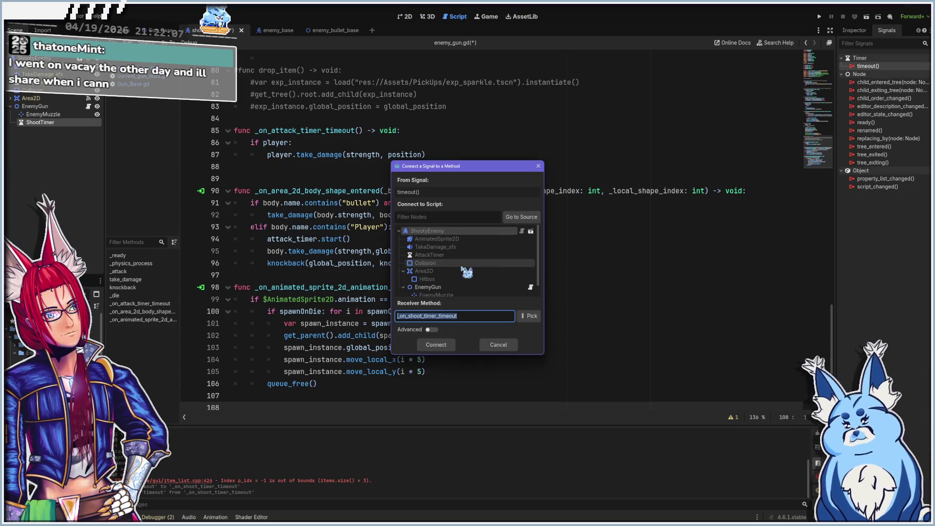
{"action": "scroll", "coordinate": [470, 272], "scroll_direction": "down", "scroll_amount": 2}
{"action": "left_click", "coordinate": [433, 275]}
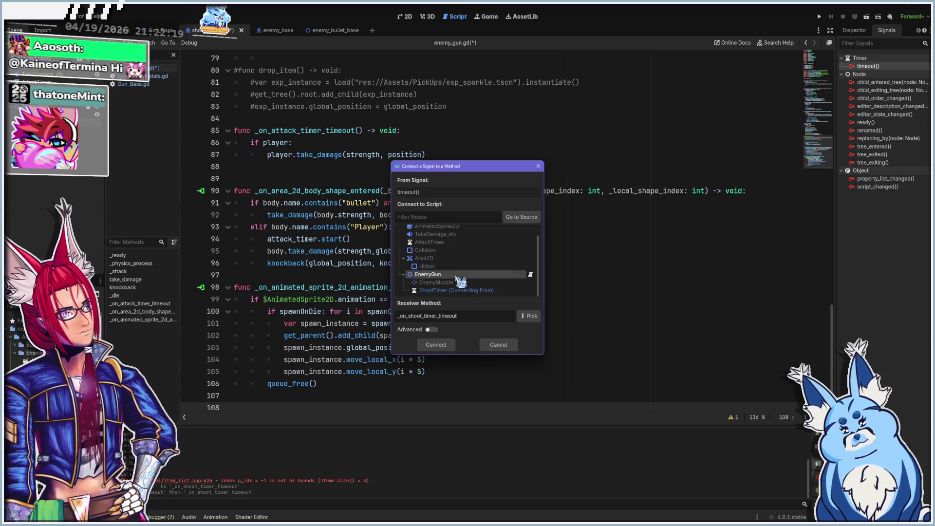
{"action": "left_click", "coordinate": [431, 345]}
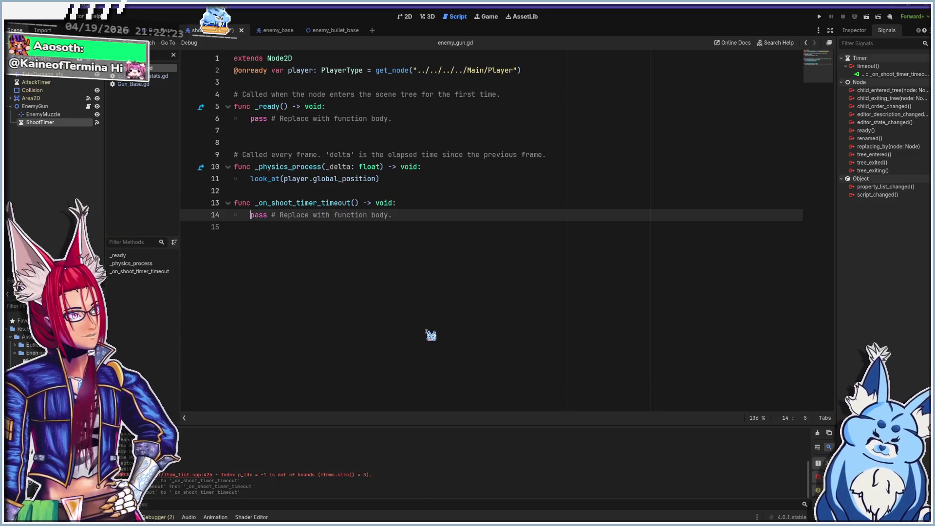
Delete the placeholder pass line from the shoot timer timeout handler.
{"action": "left_click", "coordinate": [480, 179]}
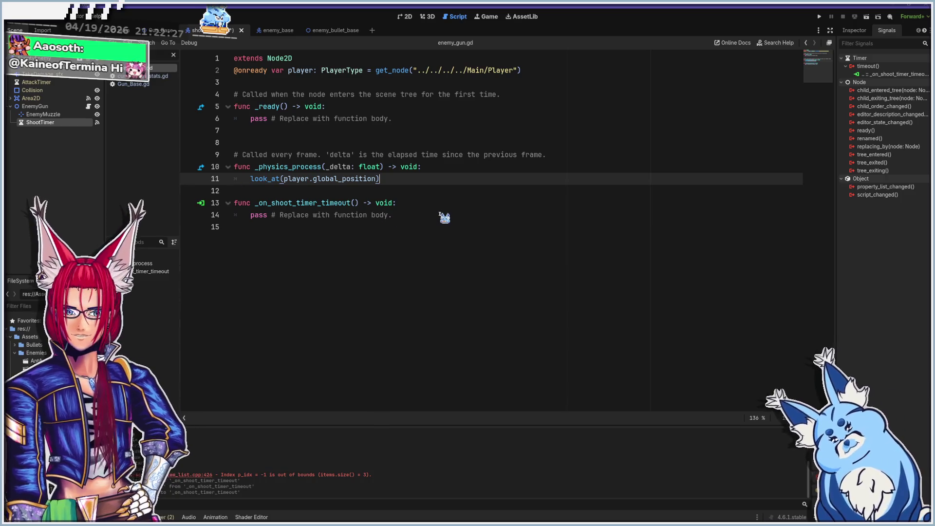
{"action": "left_click", "coordinate": [440, 216]}
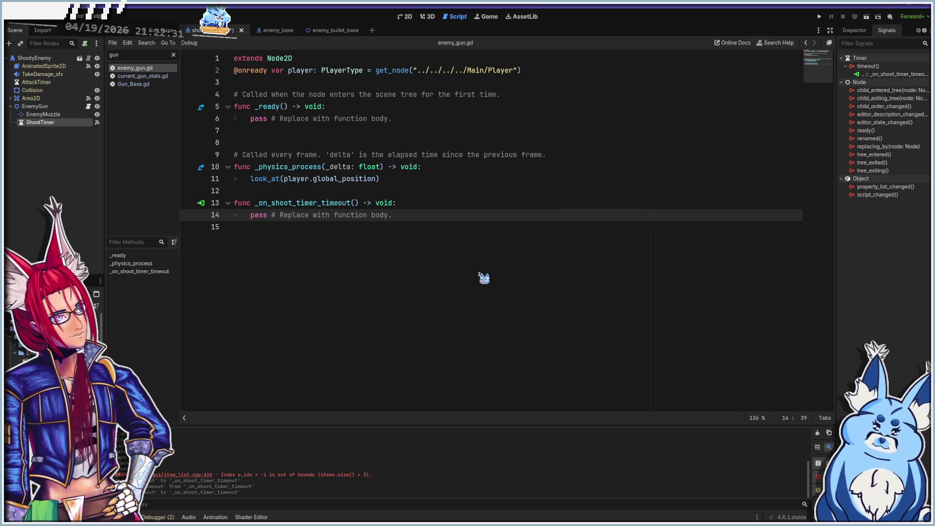
{"action": "key", "text": "shift+Home"}
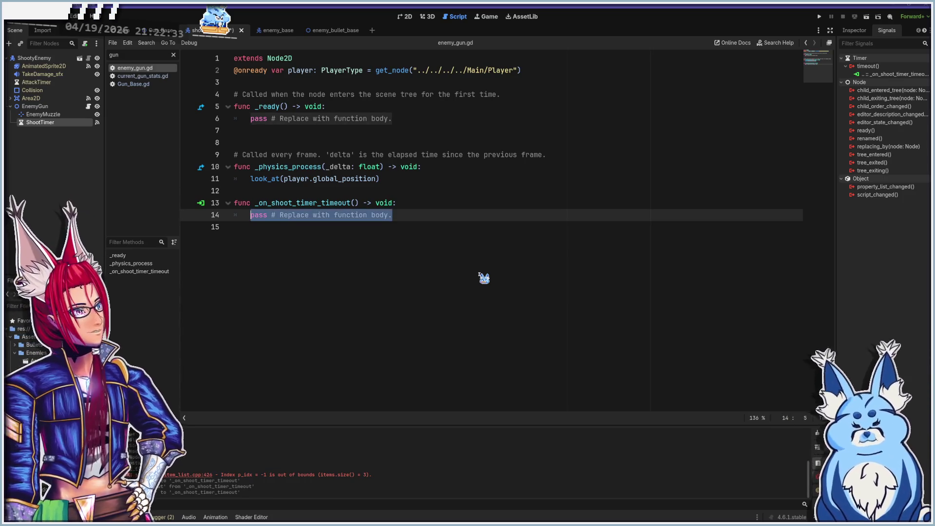
{"action": "key", "text": "BackSpace"}
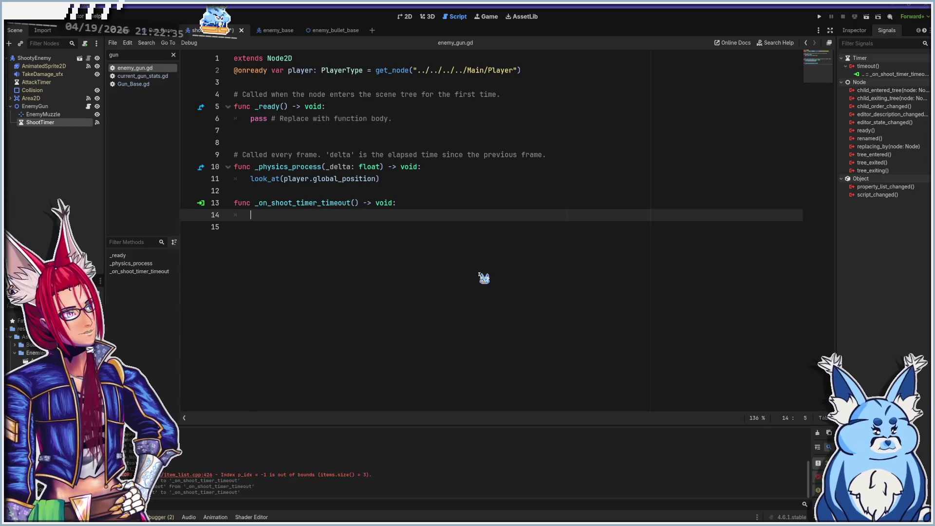
Copy Gun_Base.gd's fire function and paste it below a new fire() call in enemy_gun.gd.
{"action": "left_click", "coordinate": [133, 85]}
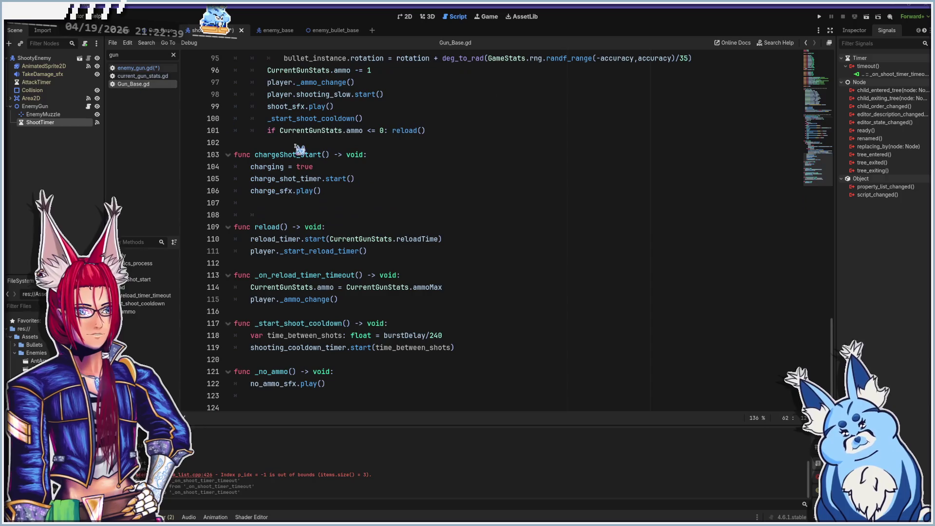
{"action": "scroll", "coordinate": [336, 263], "scroll_direction": "up", "scroll_amount": 6}
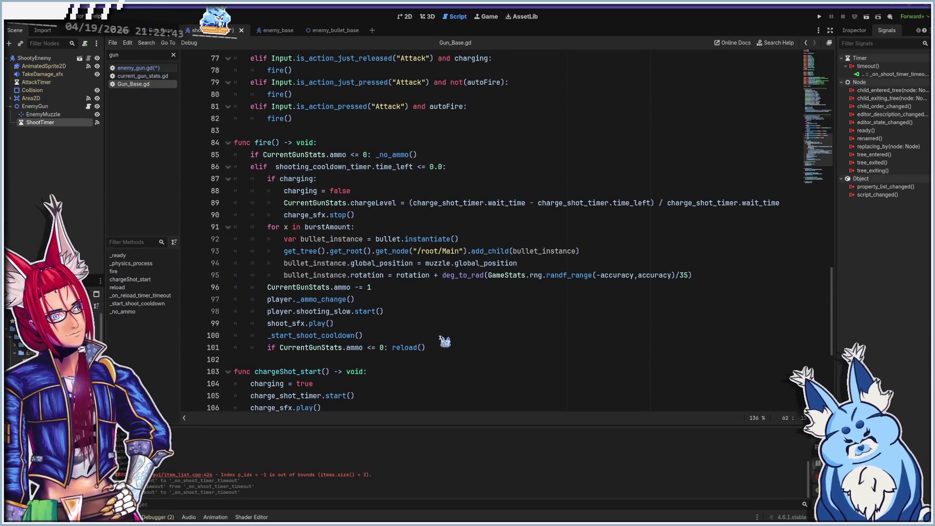
{"action": "mouse_move", "coordinate": [448, 348]}
{"action": "left_mouse_down"}
{"action": "mouse_move", "coordinate": [237, 298]}
{"action": "mouse_move", "coordinate": [201, 144]}
{"action": "left_mouse_up"}
{"action": "key", "text": "ctrl+c"}
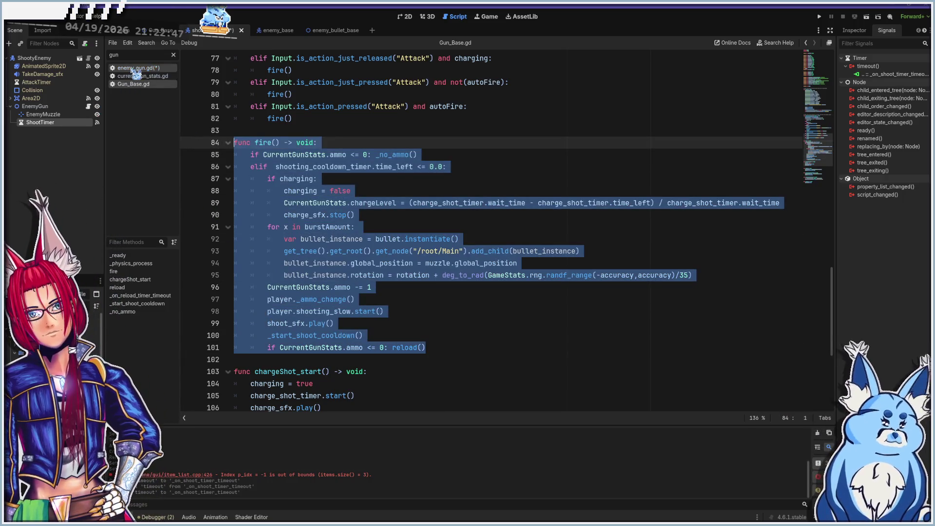
{"action": "left_click", "coordinate": [132, 68]}
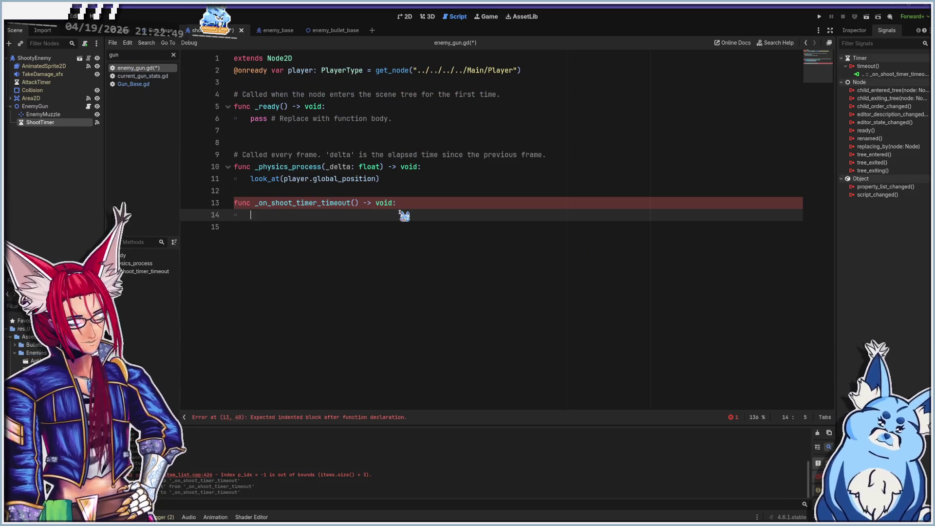
{"action": "type", "text": "()"}
{"action": "key", "text": "Return"}
{"action": "key", "text": "Return"}
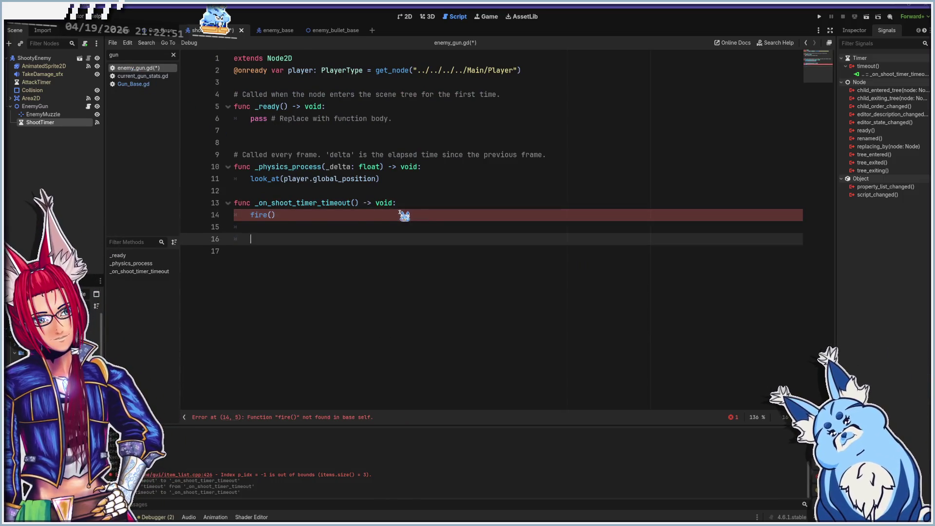
{"action": "key", "text": "ctrl+v"}
{"action": "left_click", "coordinate": [251, 197]}
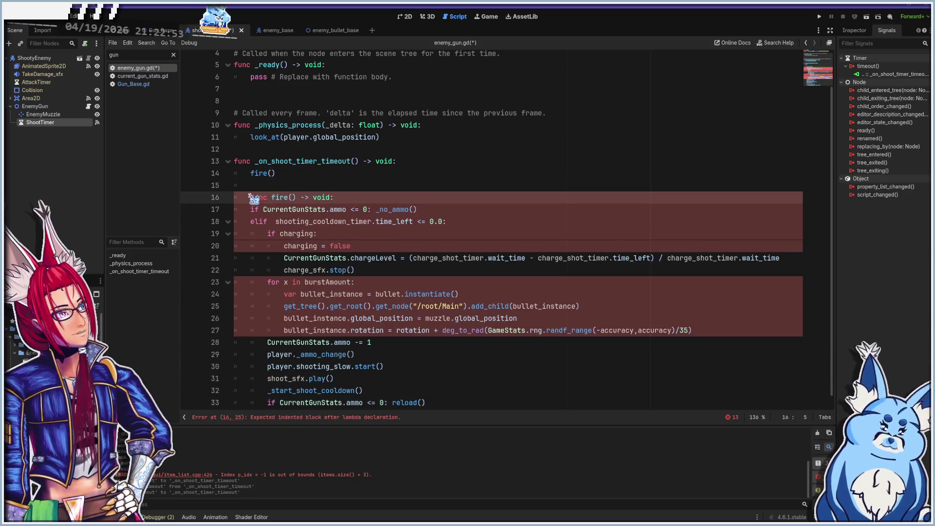
Unindent the pasted function and rename both it and its call to enemy_fire.
{"action": "key", "text": "BackSpace"}
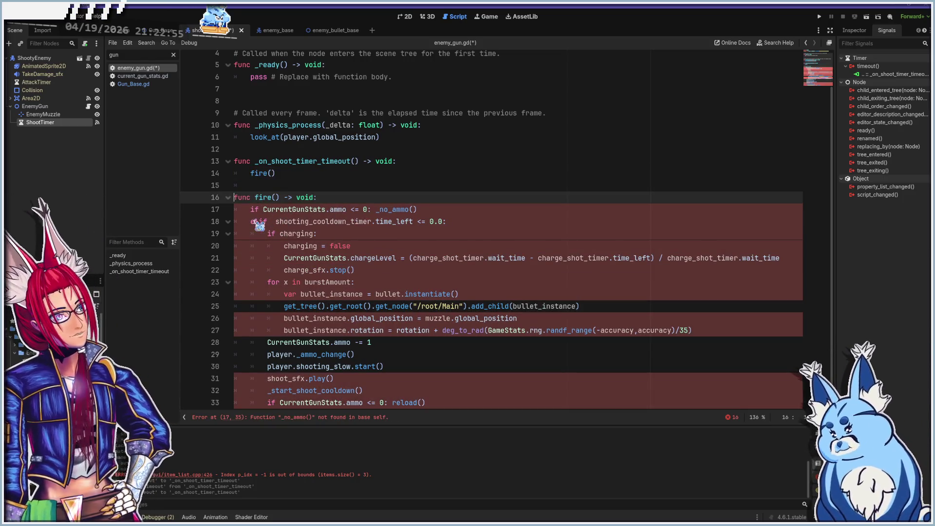
{"action": "key", "text": "Up"}
{"action": "key", "text": "Up"}
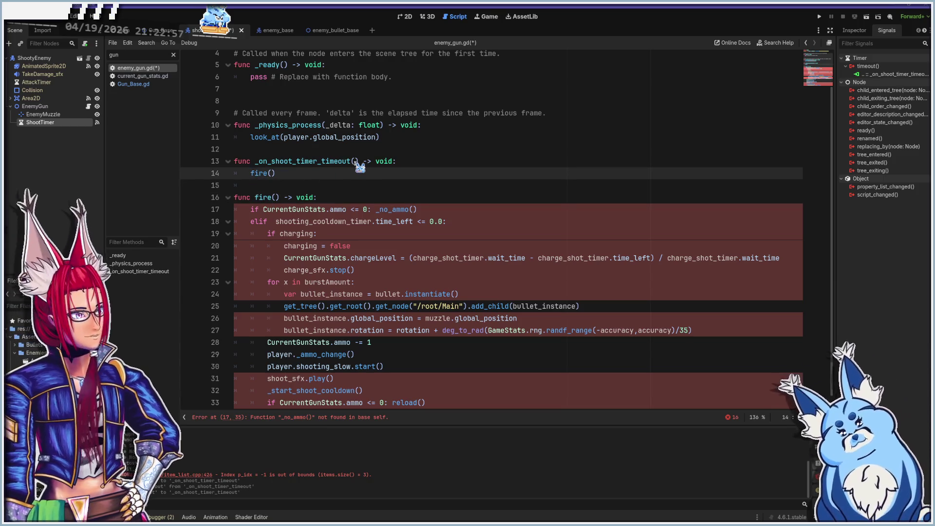
{"action": "type", "text": "y_"}
{"action": "key", "text": "Escape"}
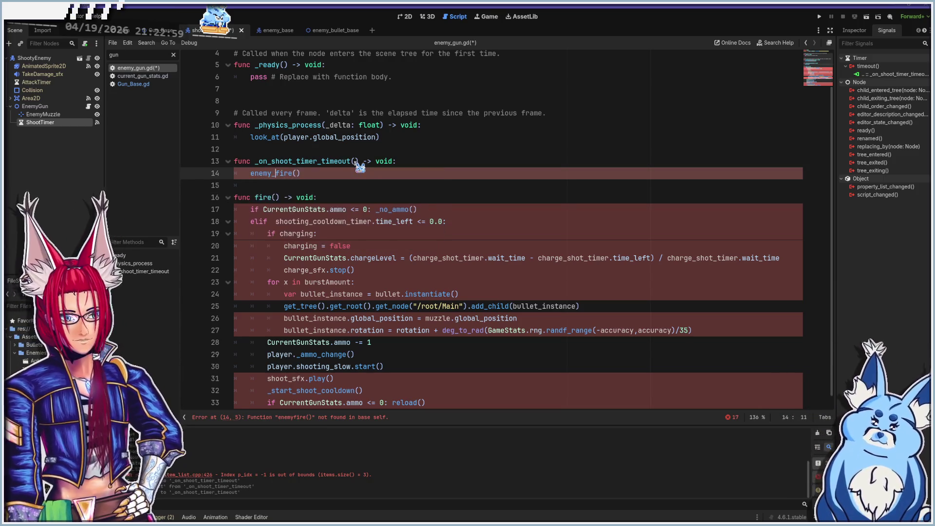
{"action": "left_click", "coordinate": [262, 198]}
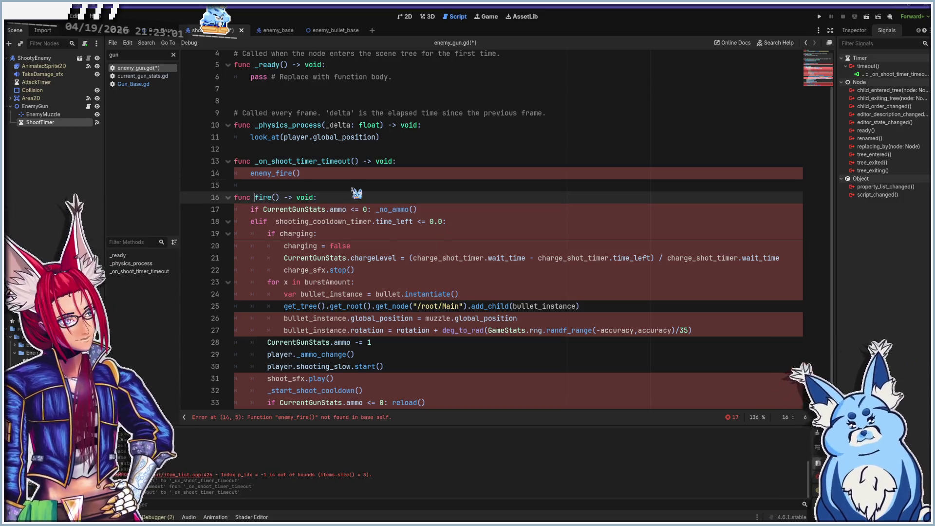
{"action": "type", "text": "enemy_"}
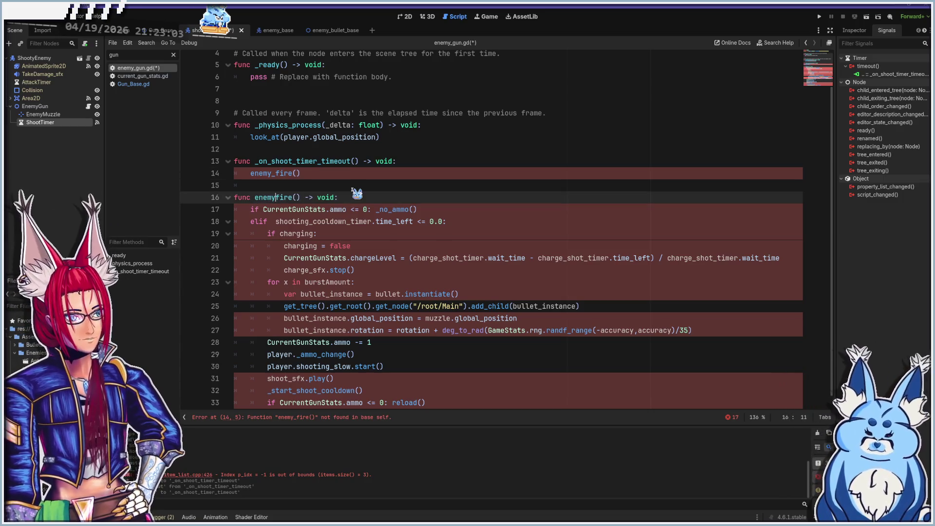
Delete the ammo check, cooldown elif line and charging block from enemy_fire.
{"action": "left_click", "coordinate": [308, 209]}
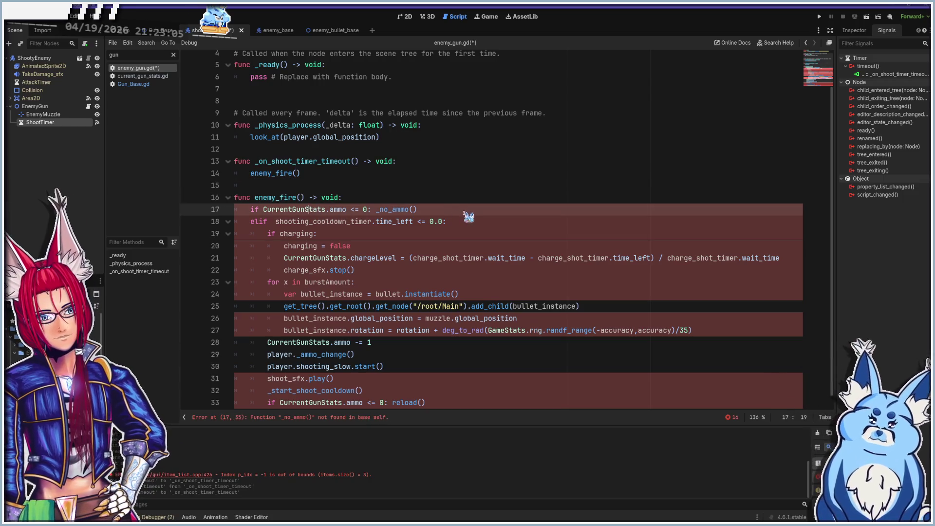
{"action": "key", "text": "shift+Home"}
{"action": "key", "text": "BackSpace"}
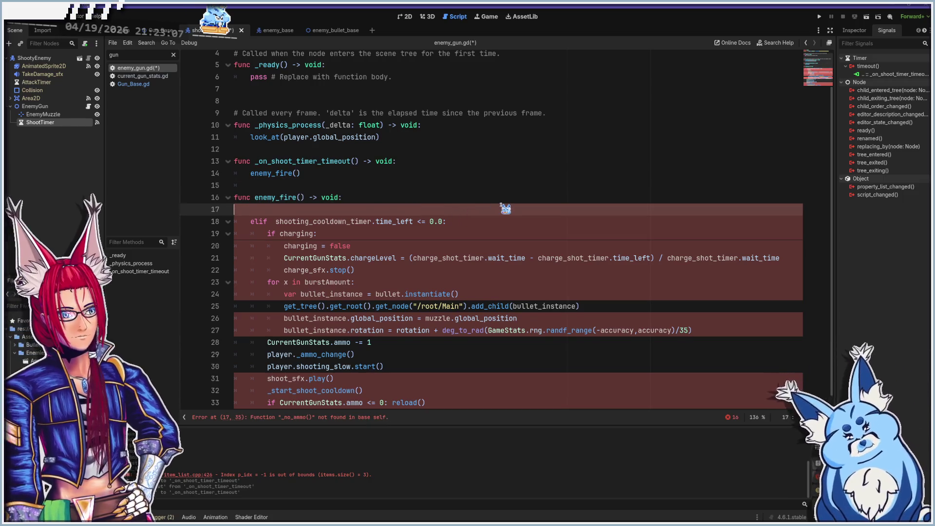
{"action": "key", "text": "Delete"}
{"action": "left_click", "coordinate": [458, 213]}
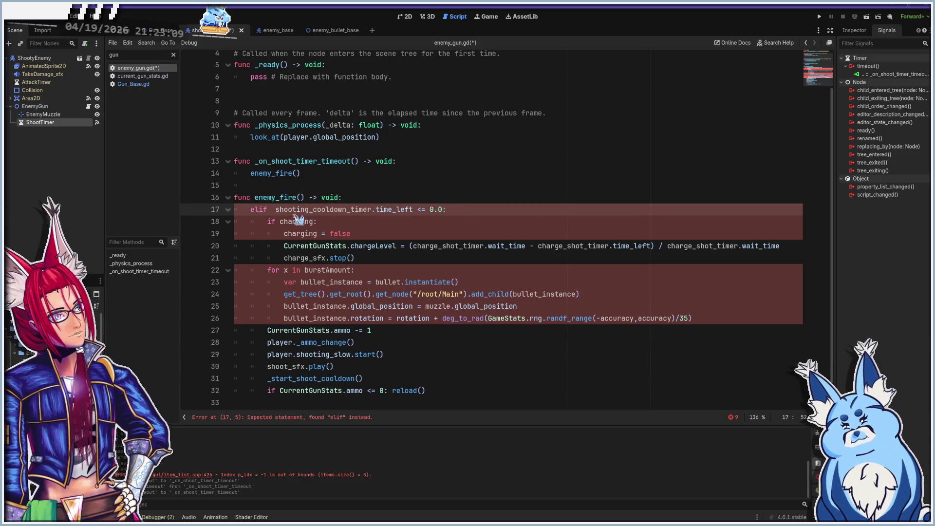
{"action": "key", "text": "shift+Home"}
{"action": "key", "text": "BackSpace"}
{"action": "key", "text": "BackSpace"}
{"action": "key", "text": "BackSpace"}
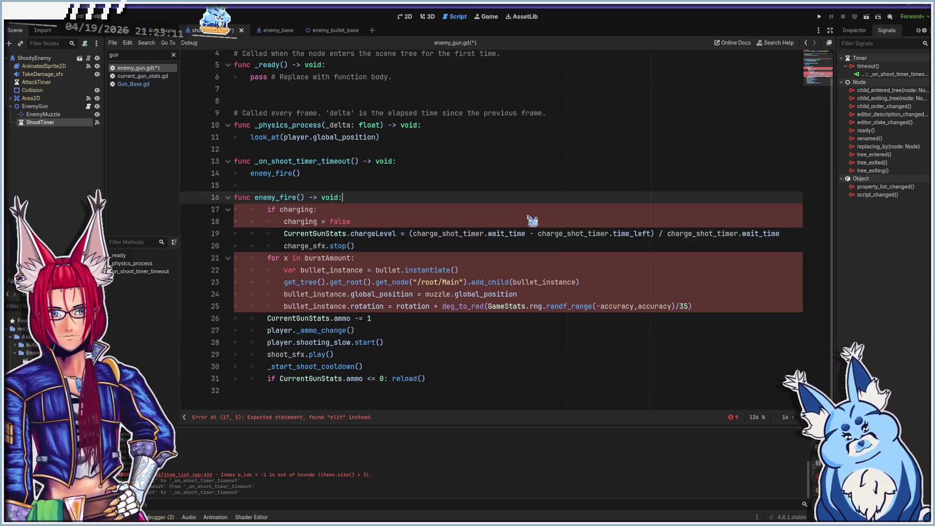
{"action": "left_click_drag", "start_coordinate": [375, 248], "coordinate": [190, 207]}
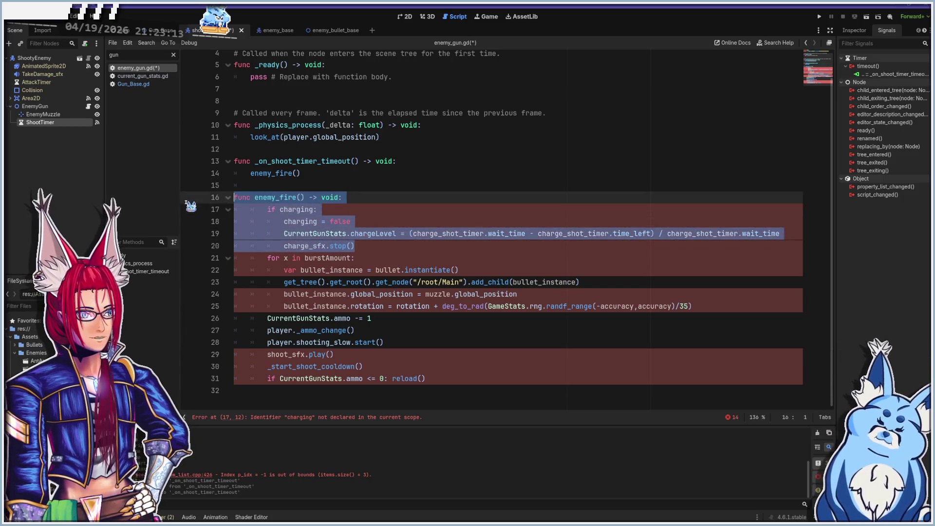
{"action": "left_click", "coordinate": [361, 247]}
{"action": "mouse_move", "coordinate": [375, 252]}
{"action": "left_mouse_down"}
{"action": "mouse_move", "coordinate": [208, 234]}
{"action": "mouse_move", "coordinate": [202, 217]}
{"action": "left_mouse_up"}
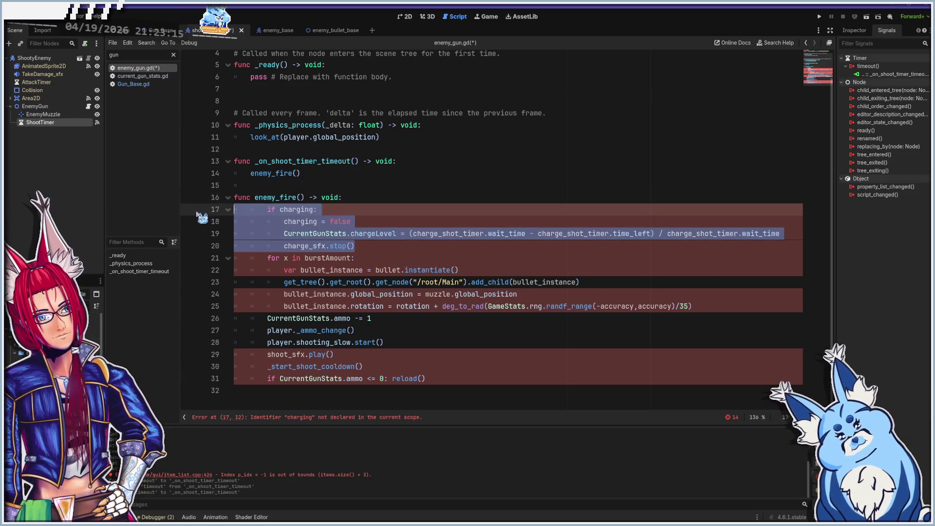
{"action": "key", "text": "BackSpace"}
{"action": "key", "text": "BackSpace"}
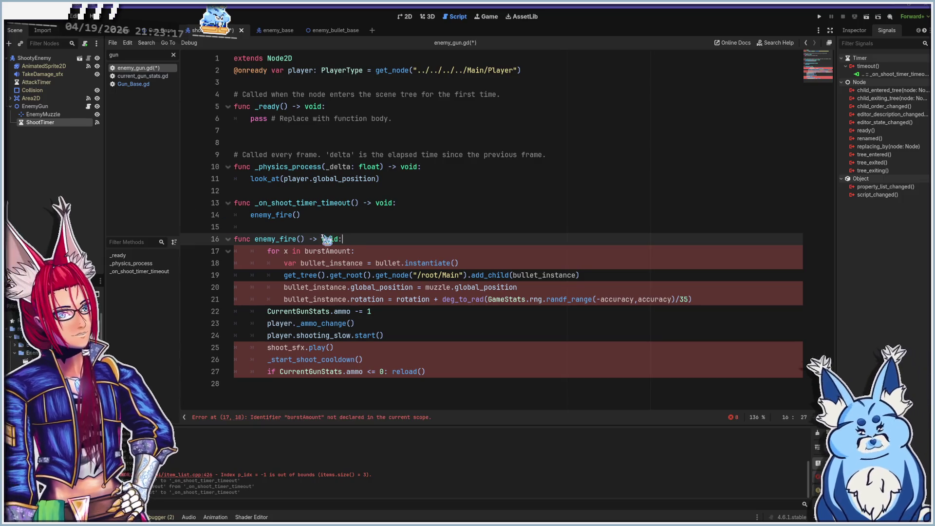
{"action": "left_click", "coordinate": [325, 252]}
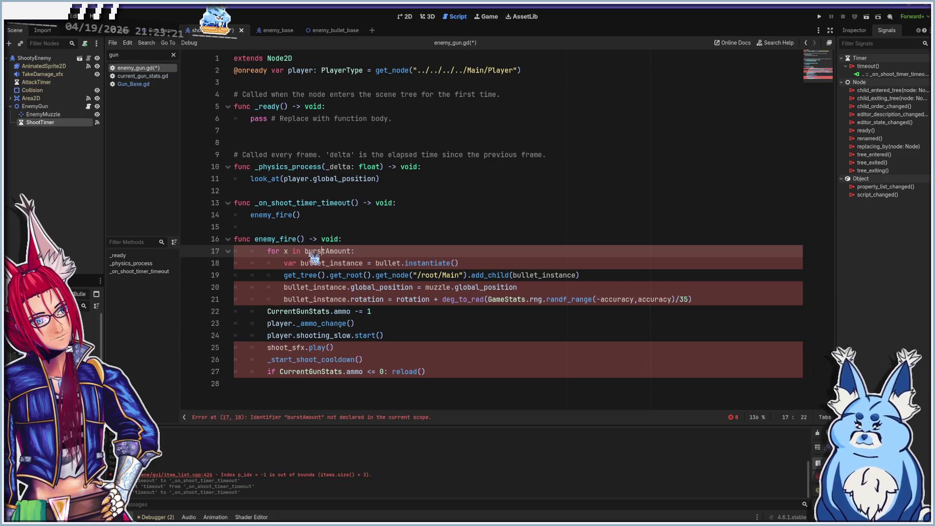
{"action": "double_click", "coordinate": [349, 252]}
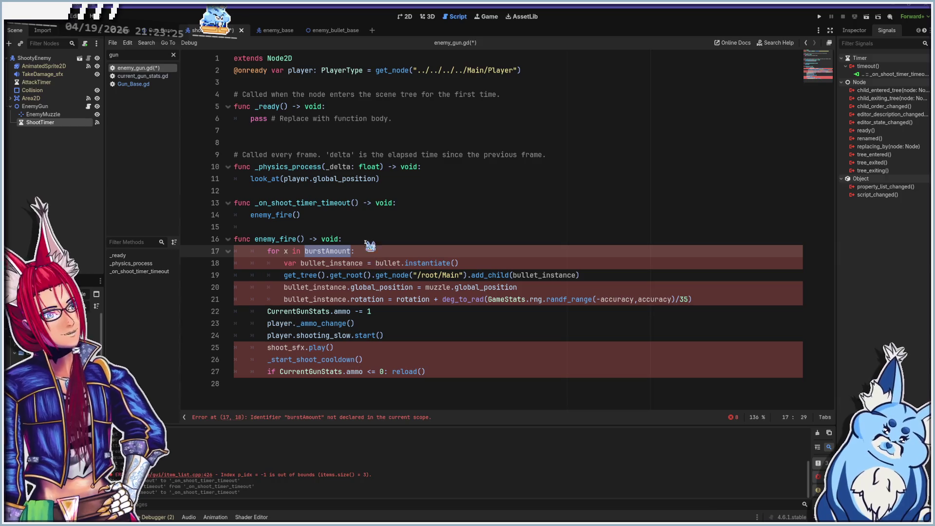
{"action": "left_click", "coordinate": [545, 70]}
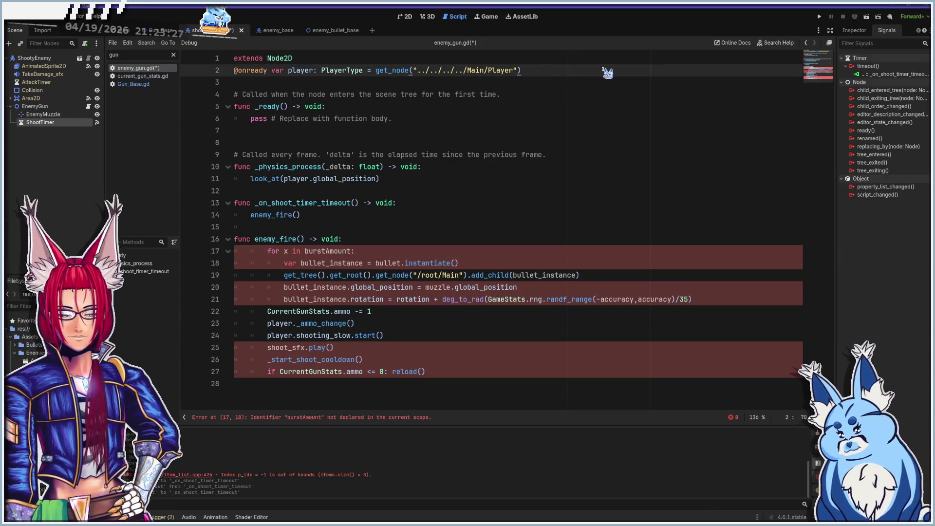
{"action": "key", "text": "Return"}
{"action": "type", "text": "@onrea"}
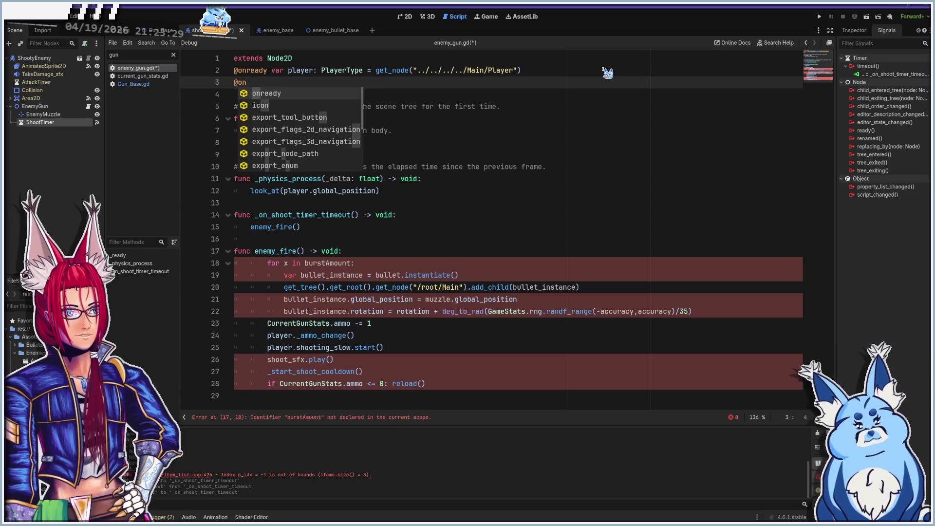
{"action": "key", "text": "Return"}
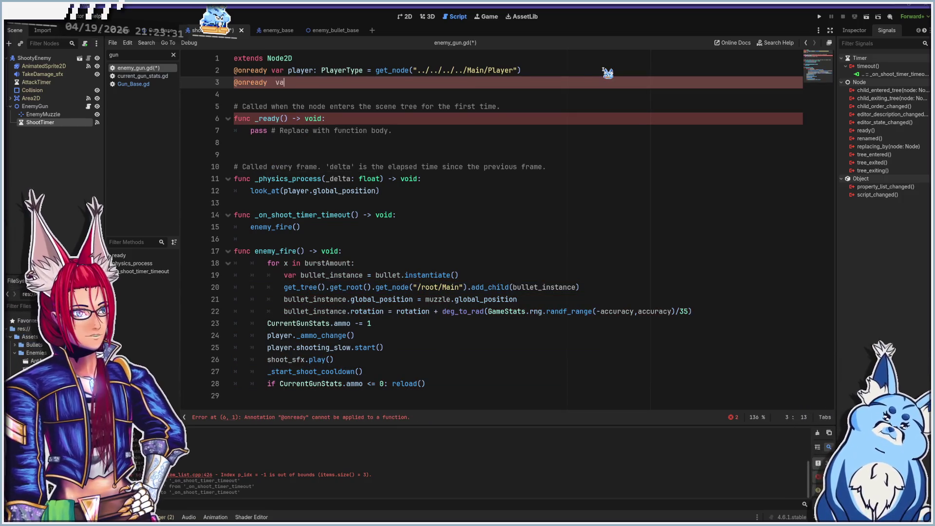
{"action": "type", "text": "r"}
{"action": "key", "text": "BackSpace"}
{"action": "key", "text": "BackSpace"}
{"action": "key", "text": "BackSpace"}
{"action": "type", "text": "var"}
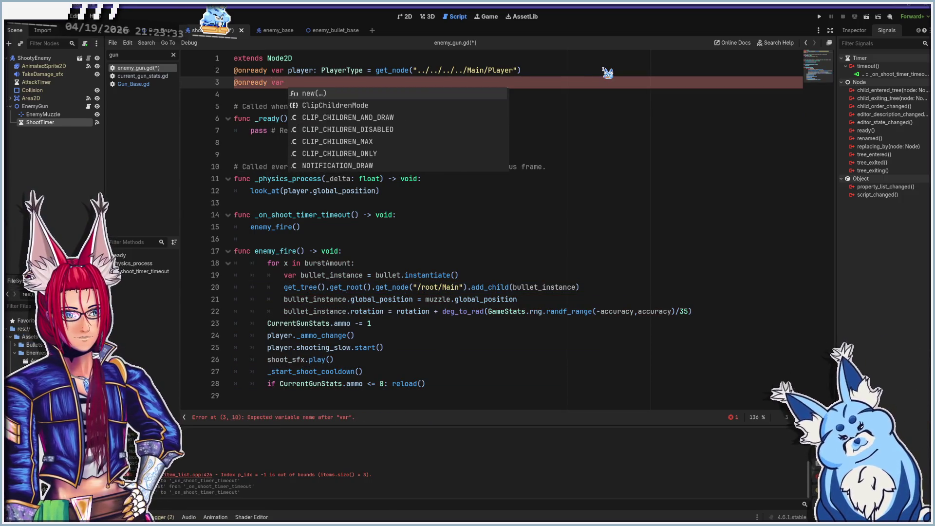
{"action": "type", "text": " burstAmount: int = "}
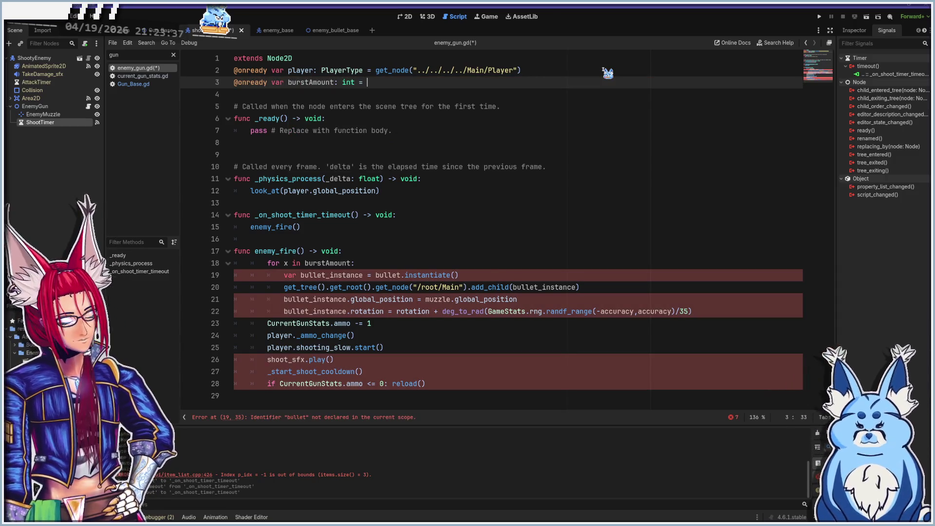
{"action": "type", "text": "1"}
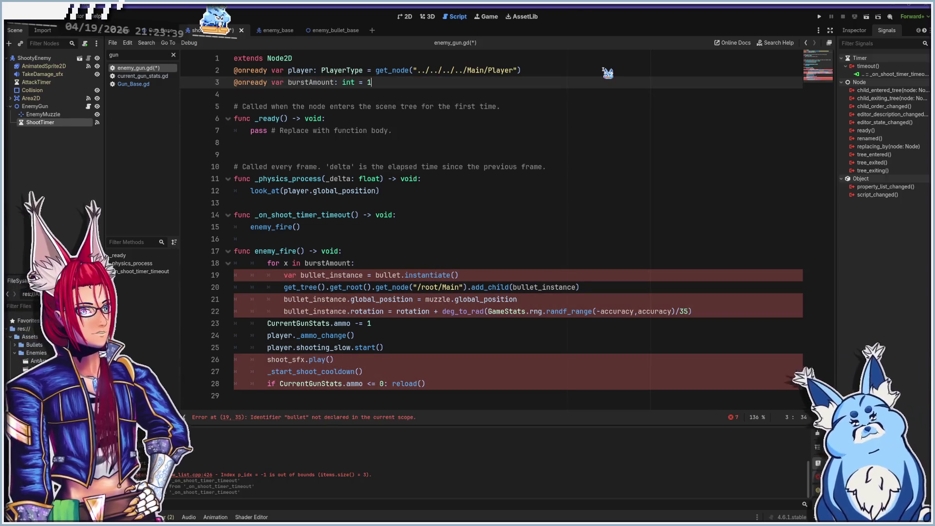
Add an onready bullet PackedScene that loads res://Assets/Scripts/enemy_bullet_base.gd.
{"action": "left_click", "coordinate": [465, 276]}
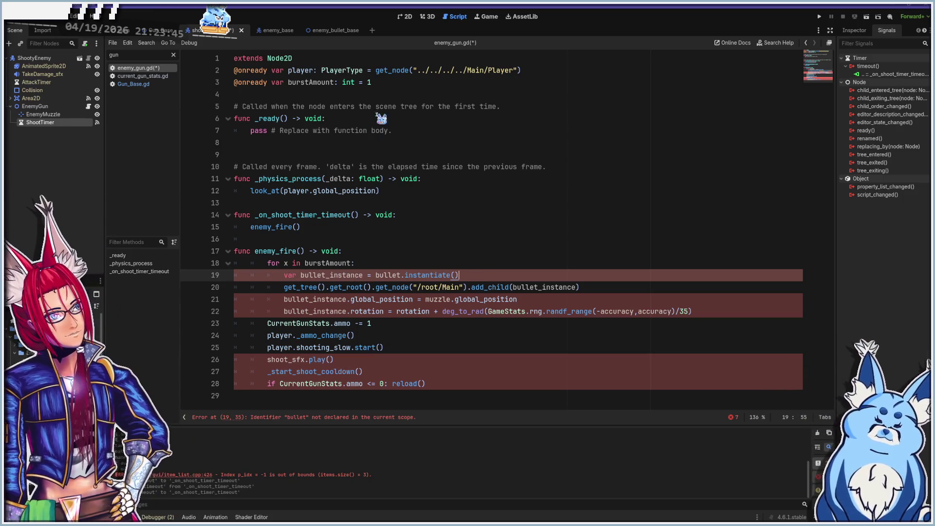
{"action": "left_click", "coordinate": [386, 81]}
{"action": "key", "text": "Return"}
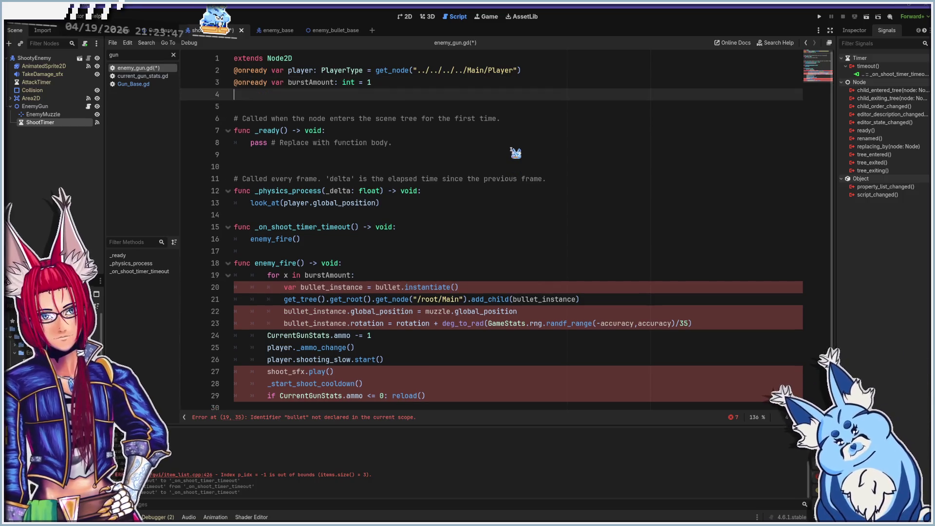
{"action": "type", "text": "ready var bullet:"}
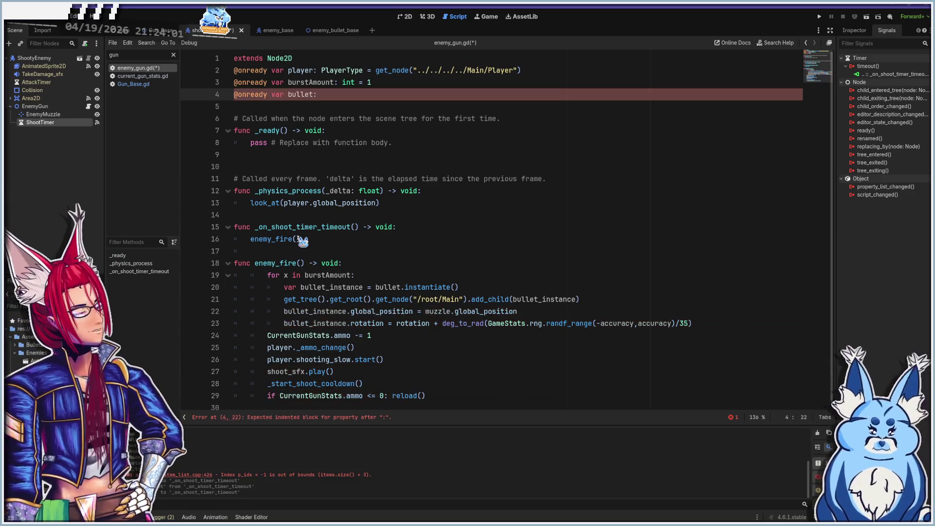
{"action": "type", "text": "pack"}
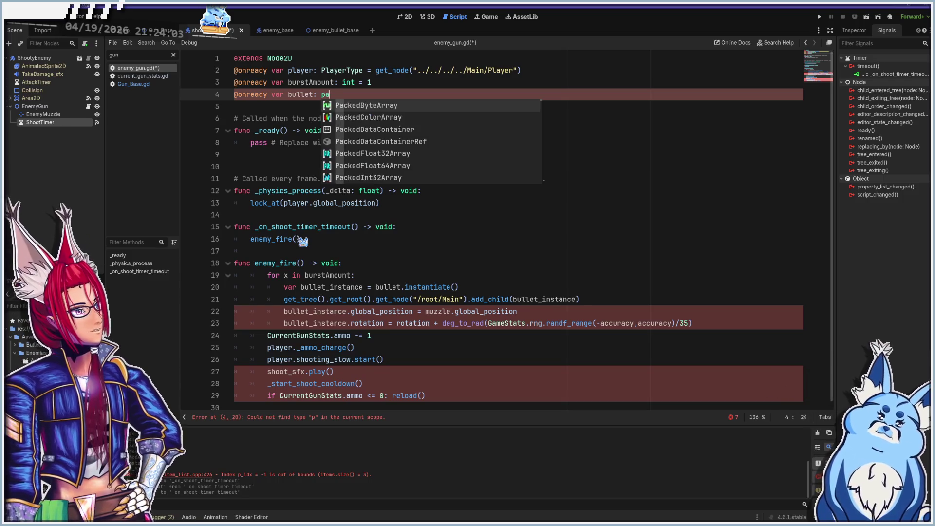
{"action": "type", "text": "edsc"}
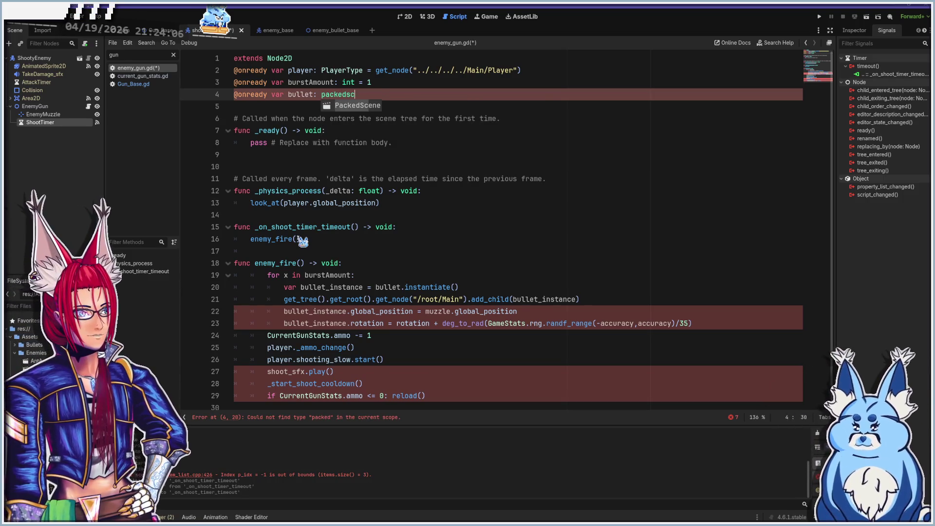
{"action": "key", "text": "Return"}
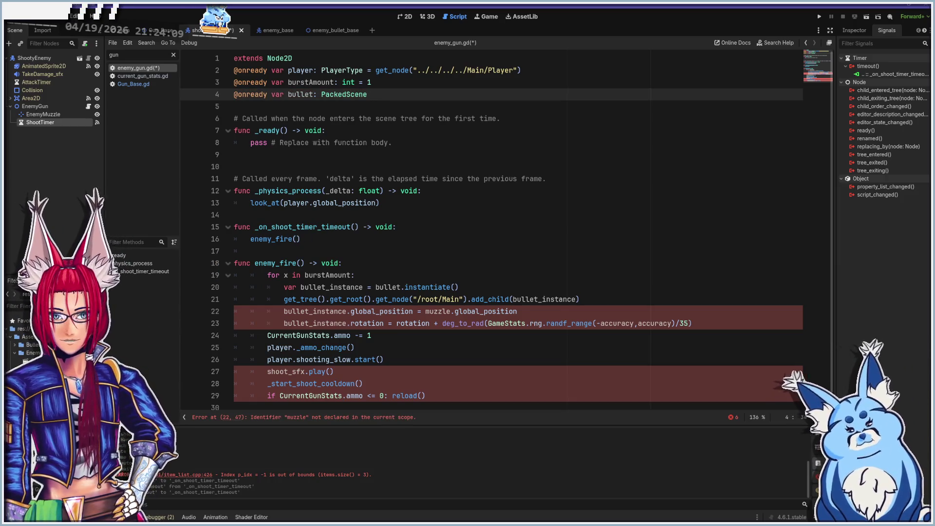
{"action": "type", "text": "d"}
{"action": "key", "text": "Return"}
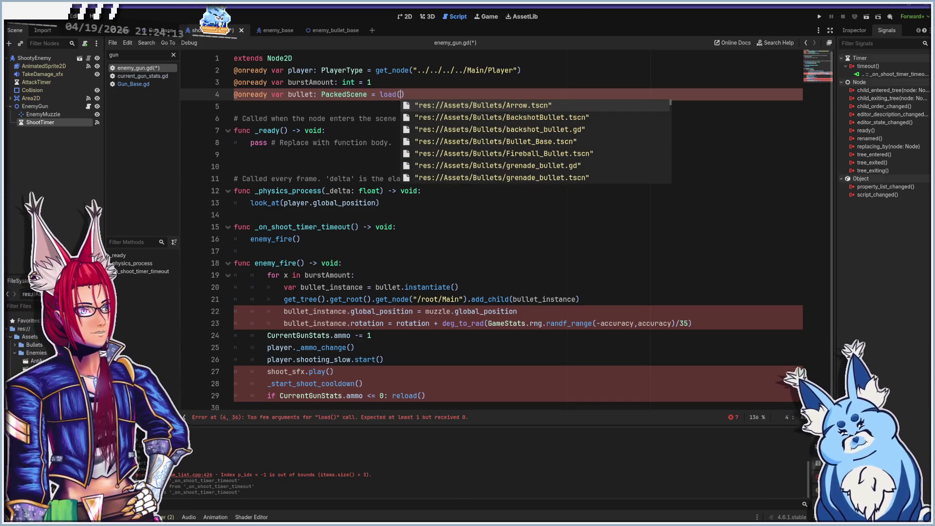
{"action": "type", "text": "enem"}
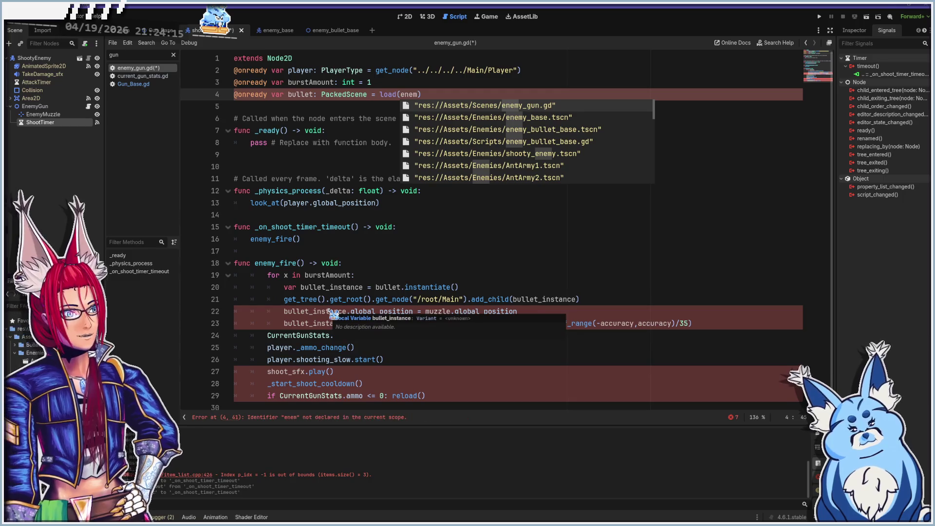
{"action": "key", "text": "Down"}
{"action": "key", "text": "Down"}
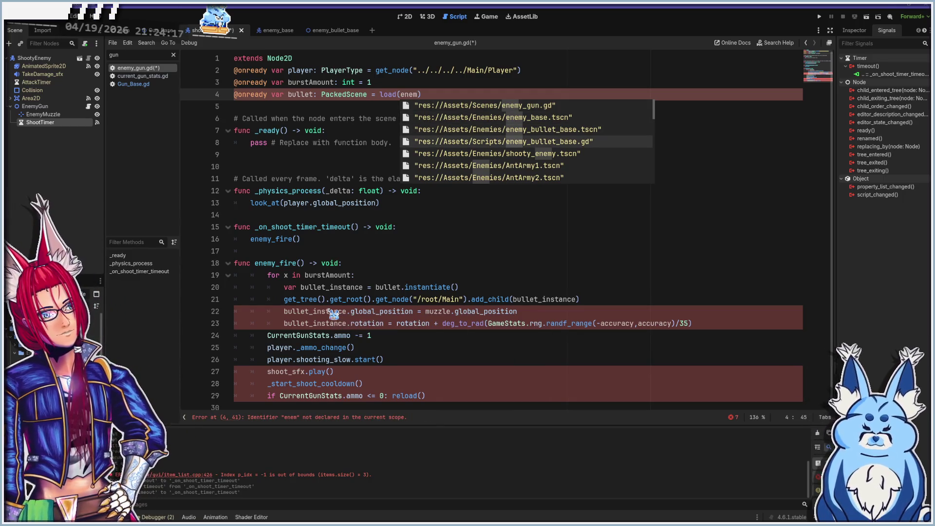
{"action": "key", "text": "Return"}
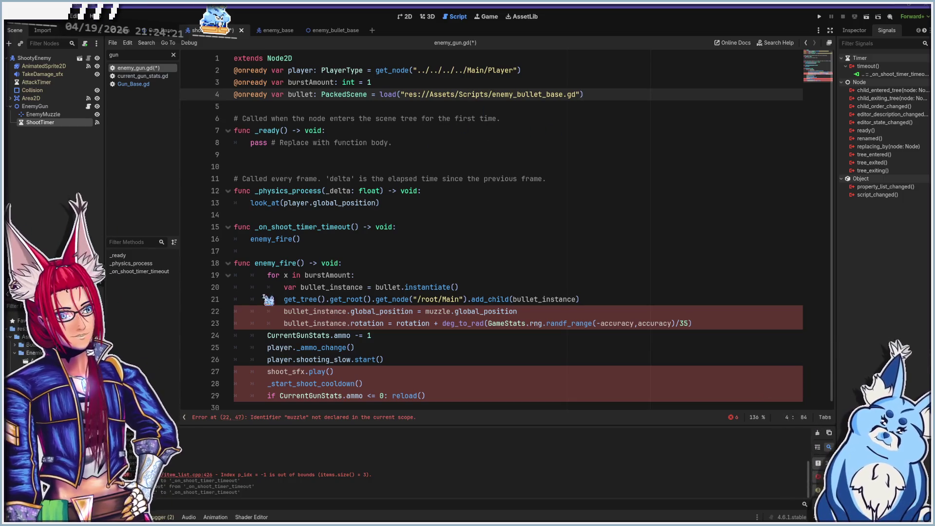
{"action": "left_click", "coordinate": [536, 313]}
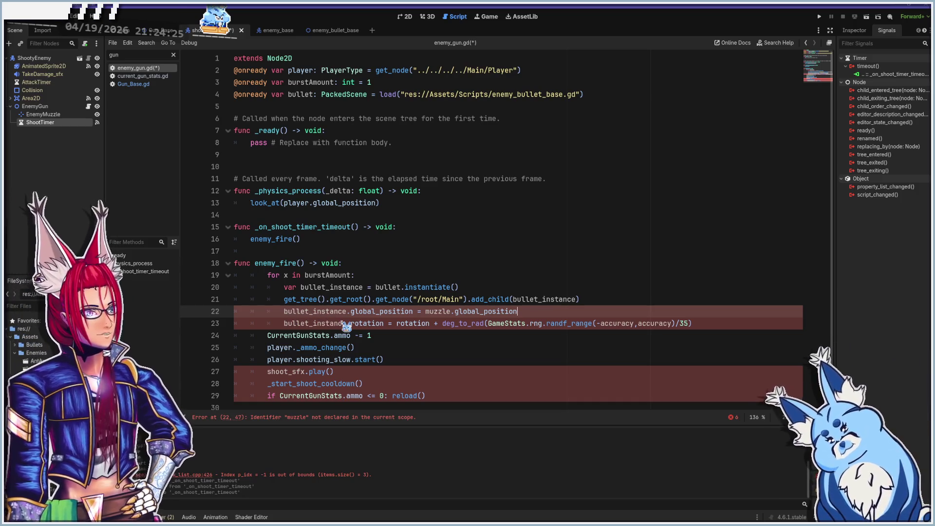
Add an enemy_muzzle reference to $EnemyMuzzle and spawn bullets at enemy_muzzle's global position.
{"action": "left_click_drag", "start_coordinate": [41, 115], "coordinate": [300, 112]}
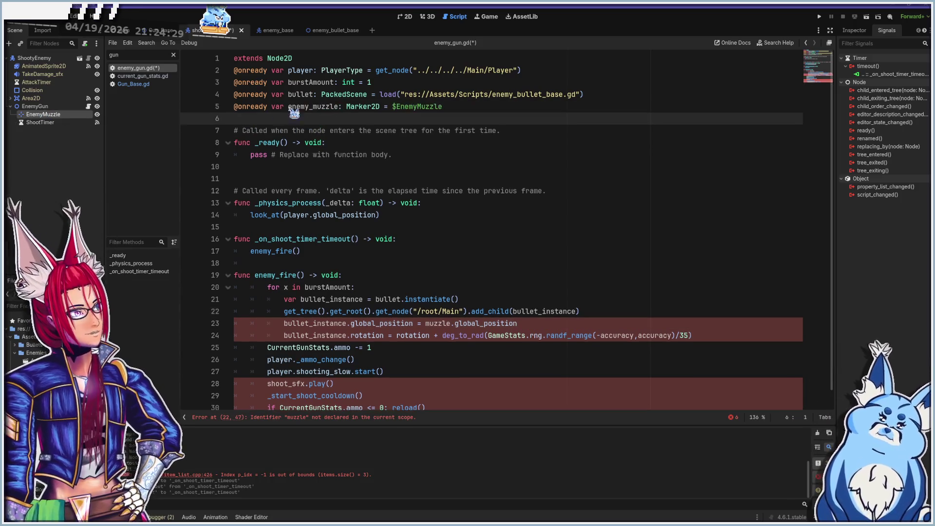
{"action": "scroll", "coordinate": [423, 303], "scroll_direction": "down", "scroll_amount": 1}
{"action": "left_click", "coordinate": [526, 312]}
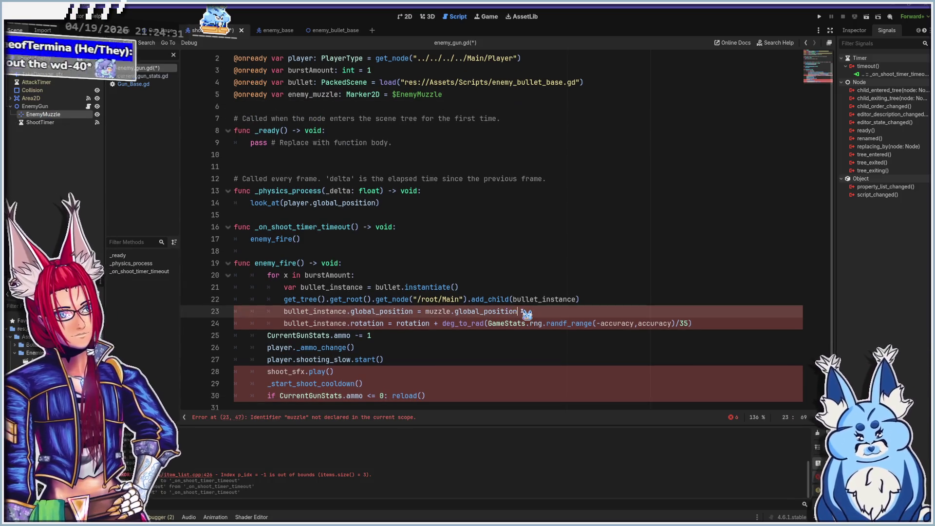
{"action": "left_click", "coordinate": [425, 311]}
{"action": "type", "text": "enemy_"}
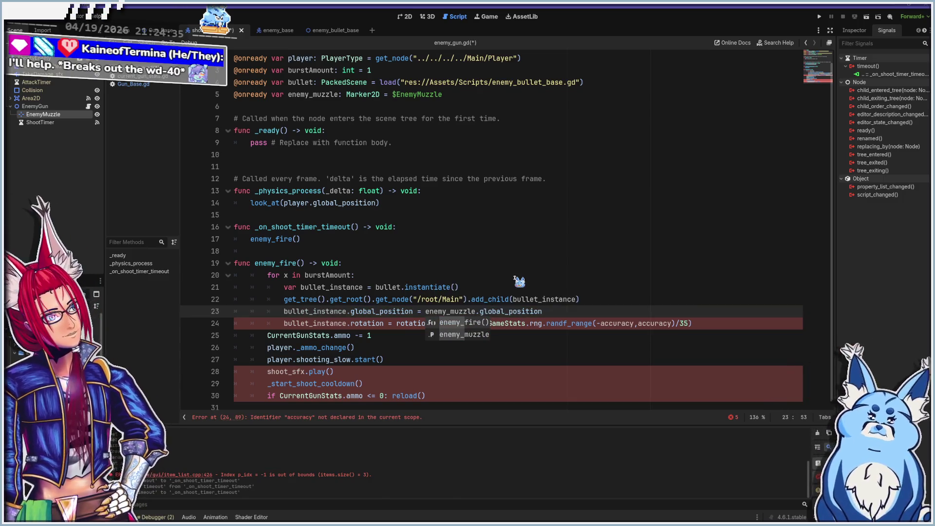
{"action": "key", "text": "Escape"}
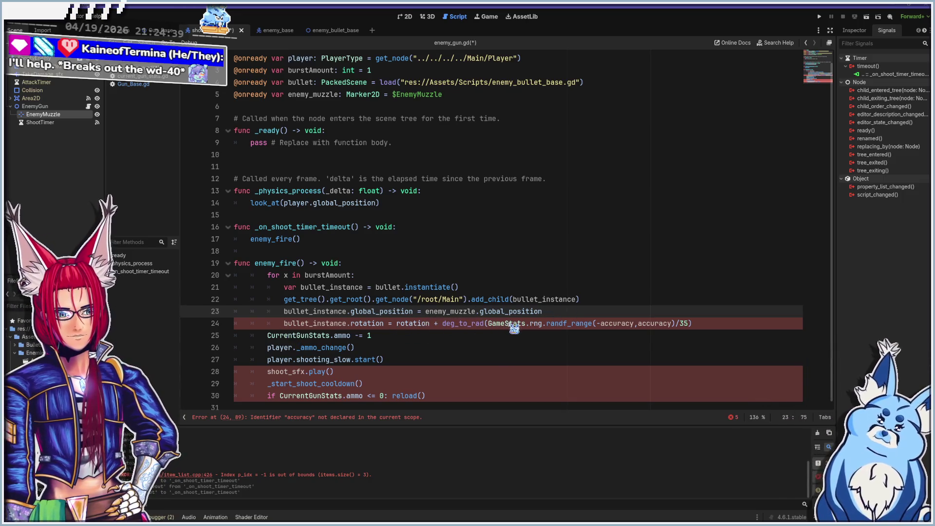
Delete the random accuracy-based bullet rotation line.
{"action": "left_click", "coordinate": [284, 323]}
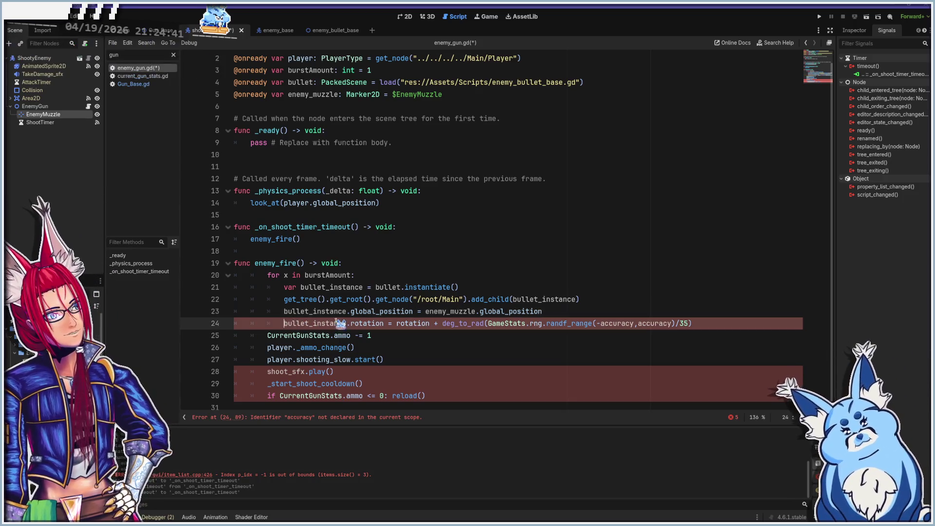
{"action": "left_click", "coordinate": [744, 314]}
{"action": "left_click", "coordinate": [745, 323]}
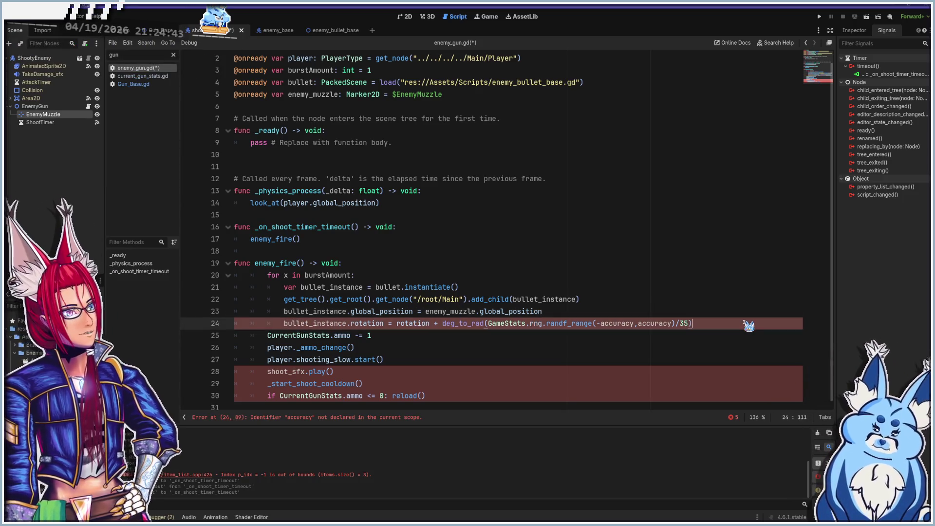
{"action": "key", "text": "shift+Home"}
{"action": "key", "text": "BackSpace"}
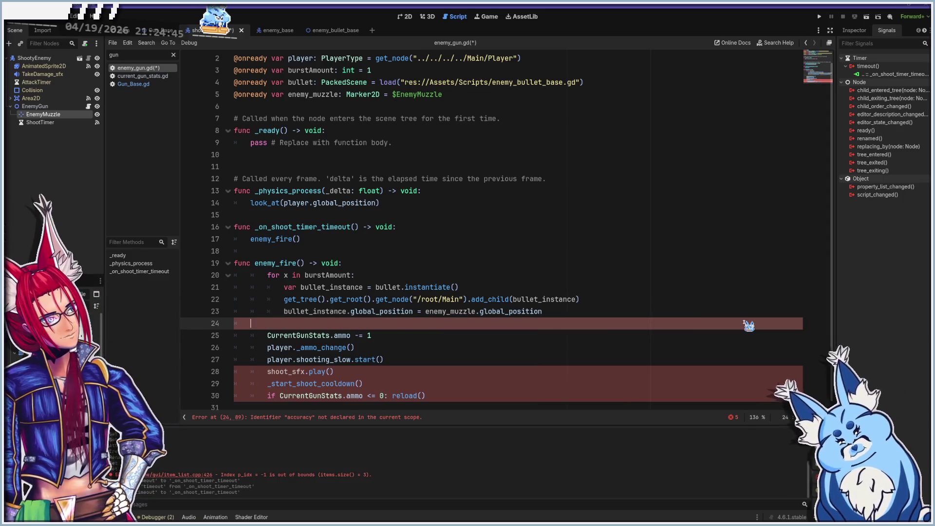
Remove the shoot_sfx.play() call and leftover empty lines from enemy_fire.
{"action": "key", "text": "BackSpace"}
{"action": "key", "text": "BackSpace"}
{"action": "left_click", "coordinate": [416, 353]}
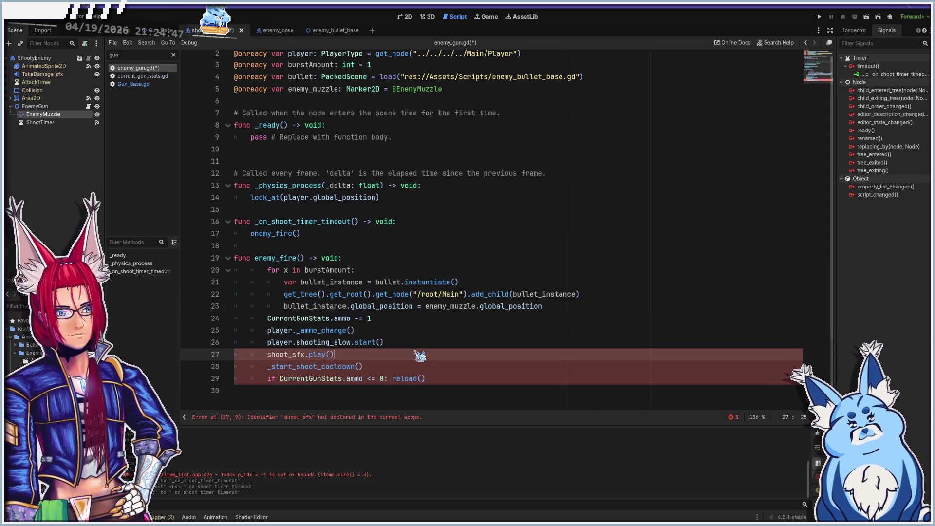
{"action": "key", "text": "shift+Home"}
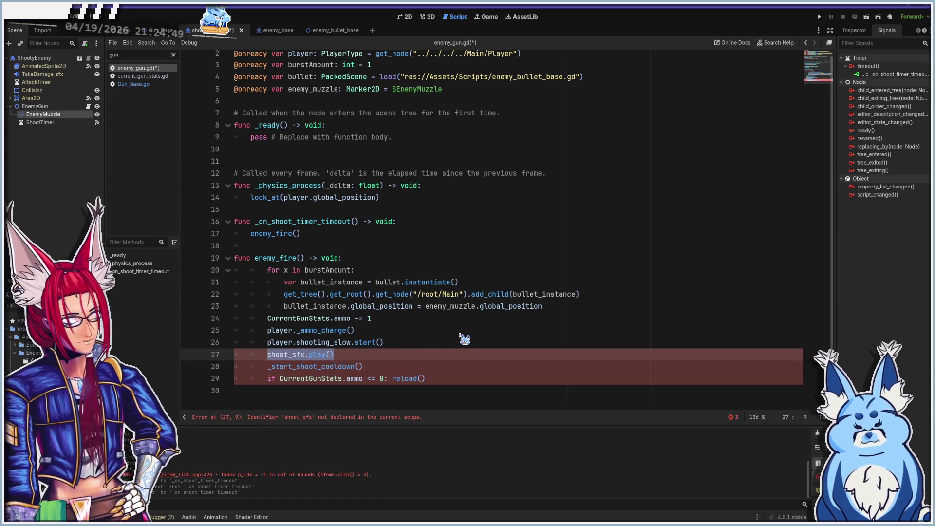
{"action": "key", "text": "BackSpace"}
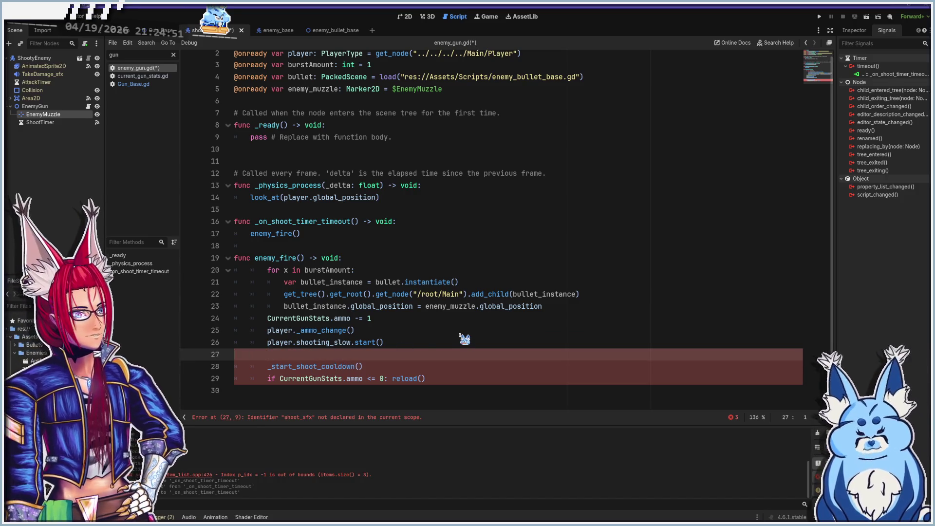
{"action": "key", "text": "BackSpace"}
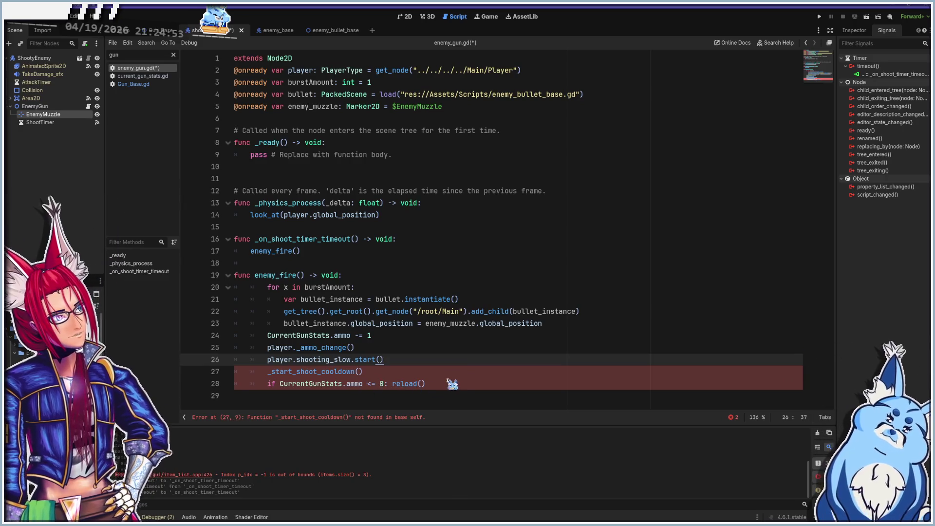
Delete the cooldown and reload lines, save the script, and run the game with F5.
{"action": "key", "text": "Down"}
{"action": "left_click_drag", "start_coordinate": [461, 388], "coordinate": [212, 371]}
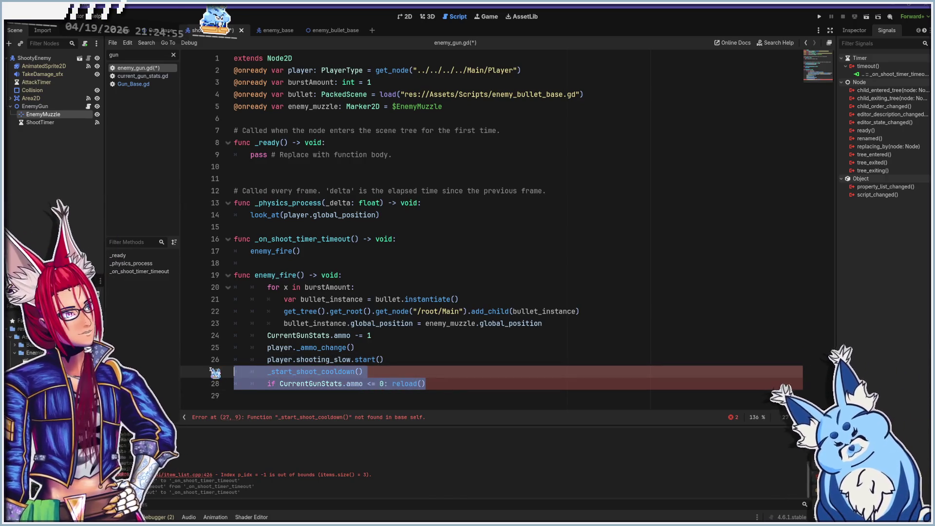
{"action": "key", "text": "BackSpace"}
{"action": "key", "text": "BackSpace"}
{"action": "key", "text": "ctrl+s"}
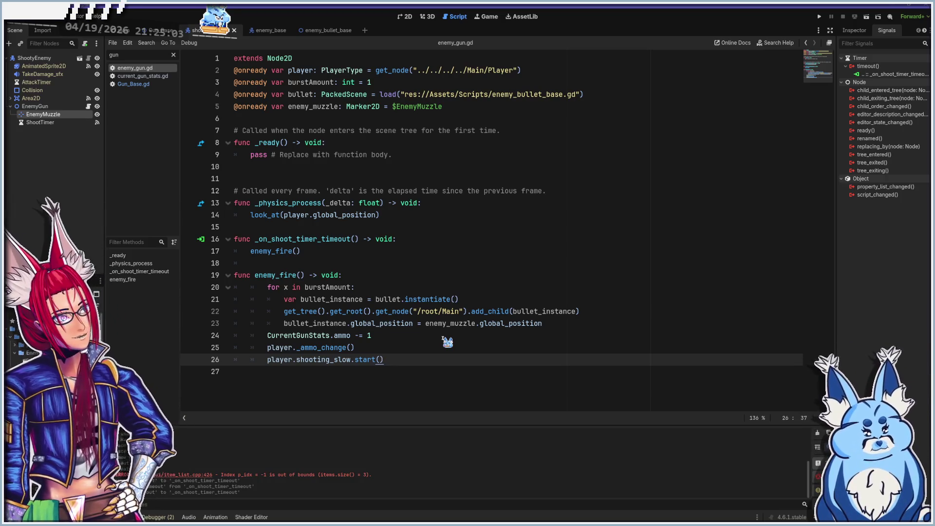
{"action": "key", "text": "F5"}
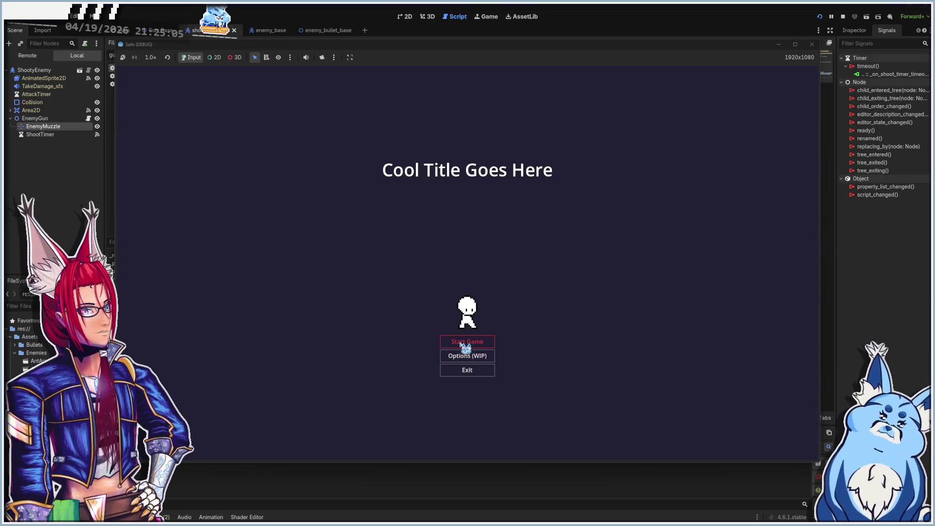
Start a new game and pick a weapon, hitting the PackedScene error on line 4.
{"action": "left_click", "coordinate": [465, 343]}
{"action": "left_click", "coordinate": [468, 292]}
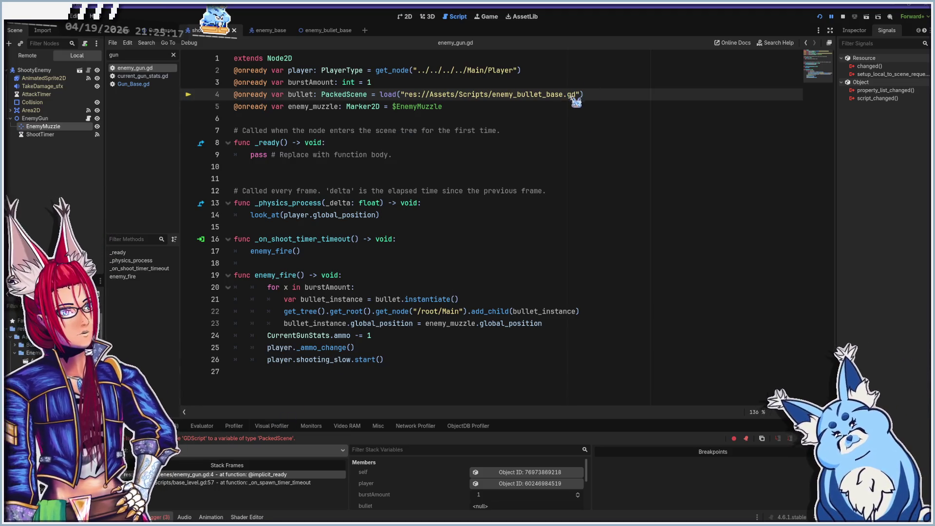
Point line 4's load at res://Assets/Enemies/enemy_bullet_base.tscn, rerun the game and start a new game.
{"action": "left_click_drag", "start_coordinate": [572, 97], "coordinate": [405, 96]}
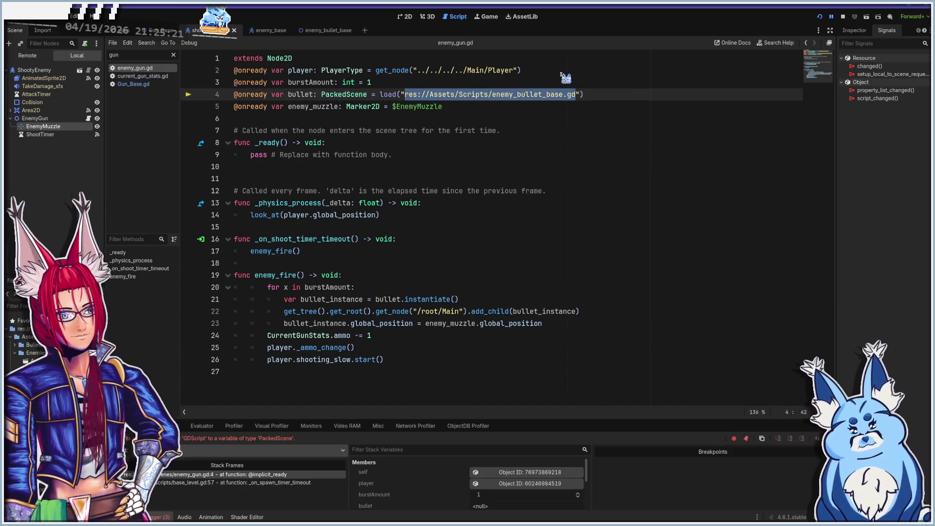
{"action": "key", "text": "BackSpace"}
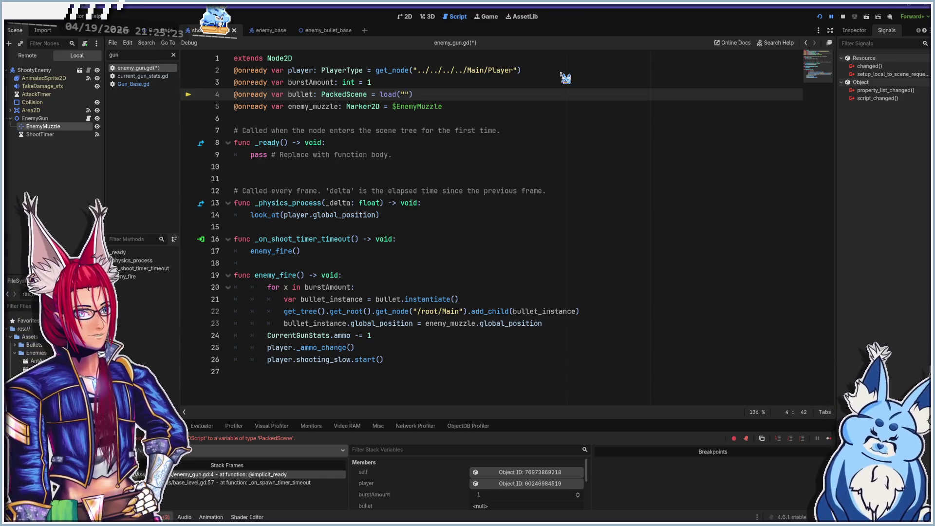
{"action": "type", "text": "bullet"}
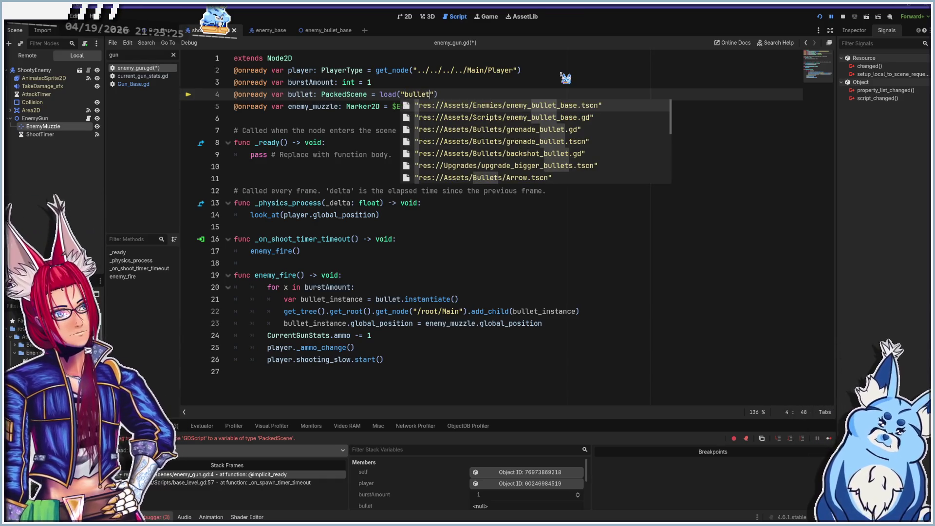
{"action": "left_click", "coordinate": [597, 106]}
{"action": "key", "text": "F5"}
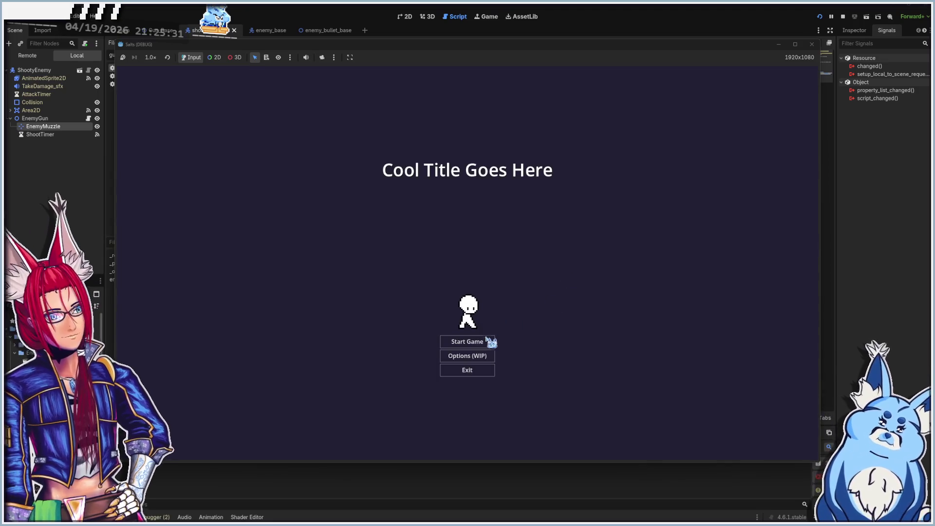
{"action": "left_click", "coordinate": [486, 341]}
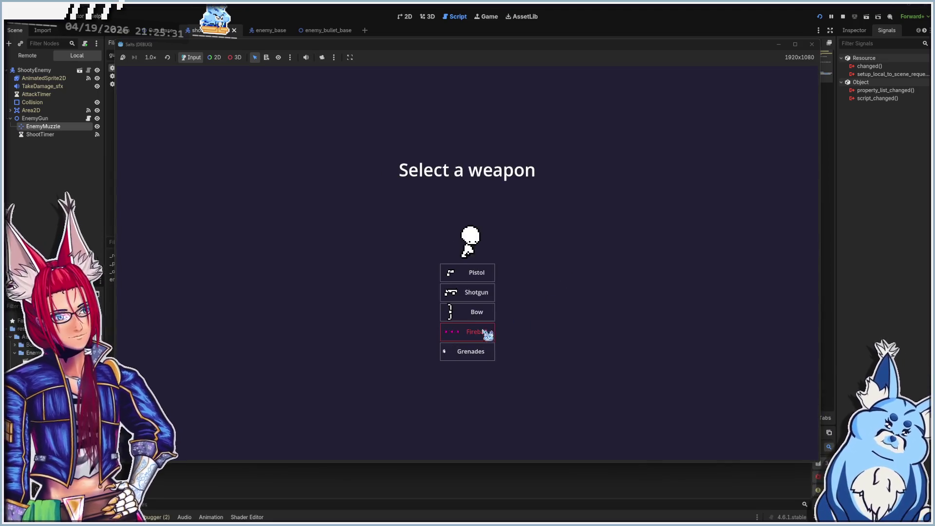
Choose a weapon and shoot at enemies while moving with WASD.
{"action": "left_click", "coordinate": [485, 294]}
{"action": "key", "text": "w"}
{"action": "key", "text": "a"}
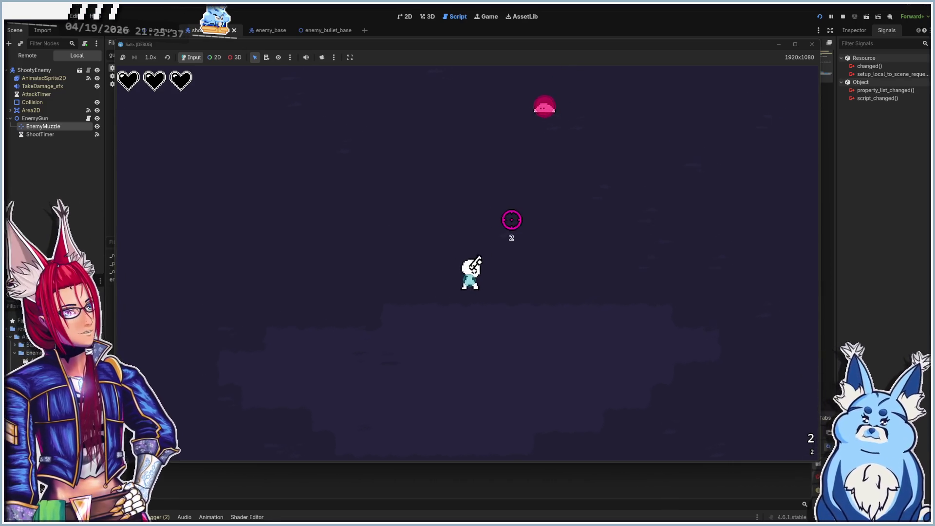
{"action": "left_click", "coordinate": [489, 213]}
{"action": "key", "text": "d"}
{"action": "left_click", "coordinate": [321, 295]}
{"action": "key", "text": "a"}
{"action": "left_click", "coordinate": [424, 385]}
{"action": "left_click", "coordinate": [489, 378]}
Keep dodging around the level until the player dies, then close the game window.
{"action": "key", "text": "a"}
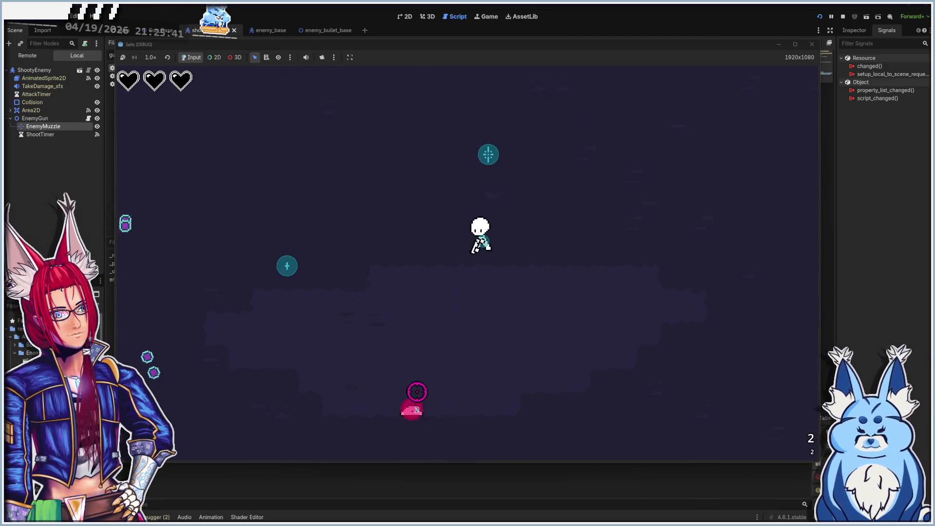
{"action": "key", "text": "a"}
{"action": "key", "text": "s"}
{"action": "key", "text": "d"}
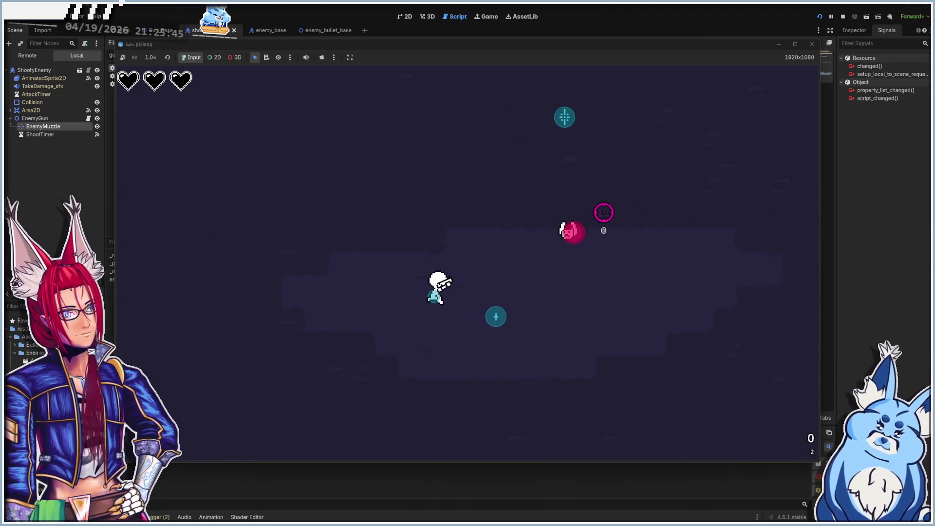
{"action": "key", "text": "s"}
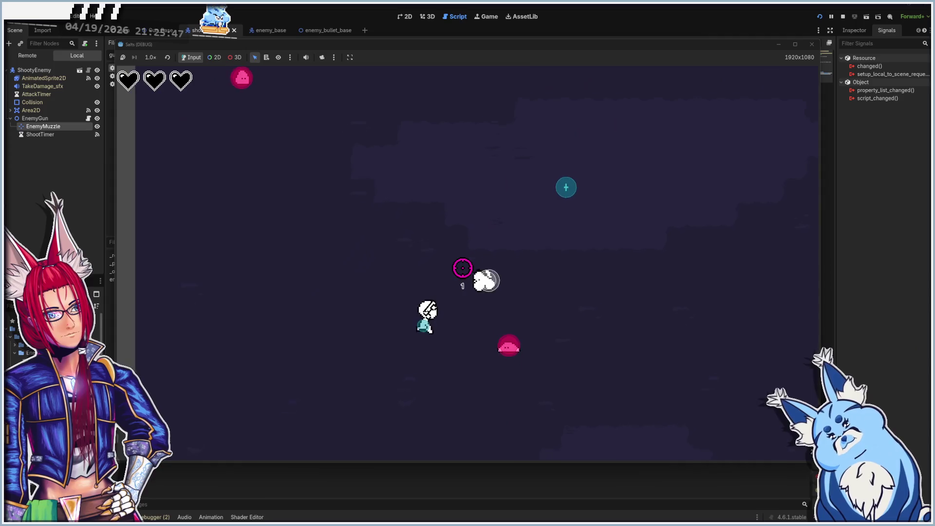
{"action": "key", "text": "a"}
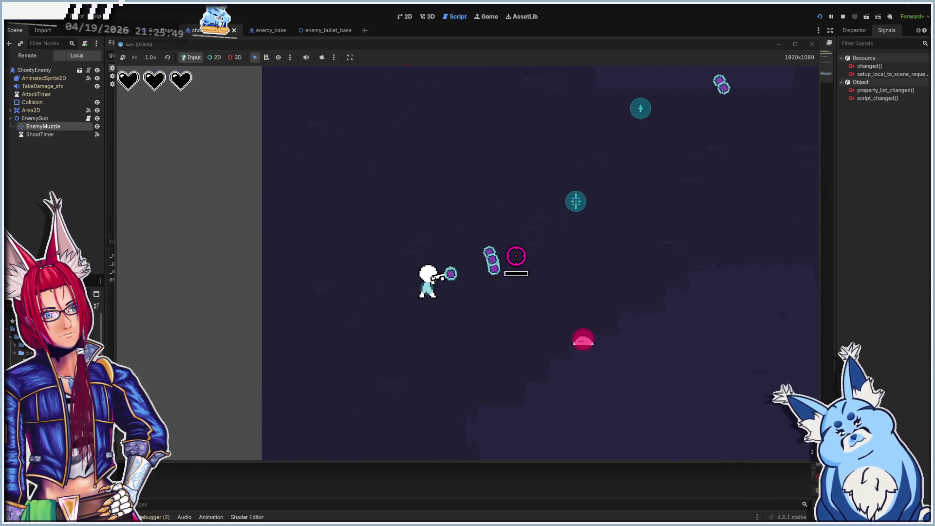
{"action": "key", "text": "a"}
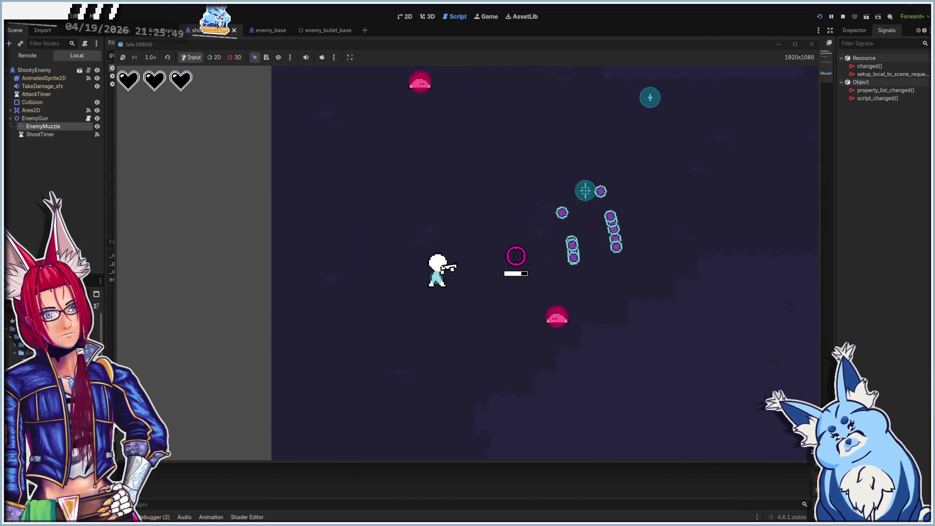
{"action": "key", "text": "a"}
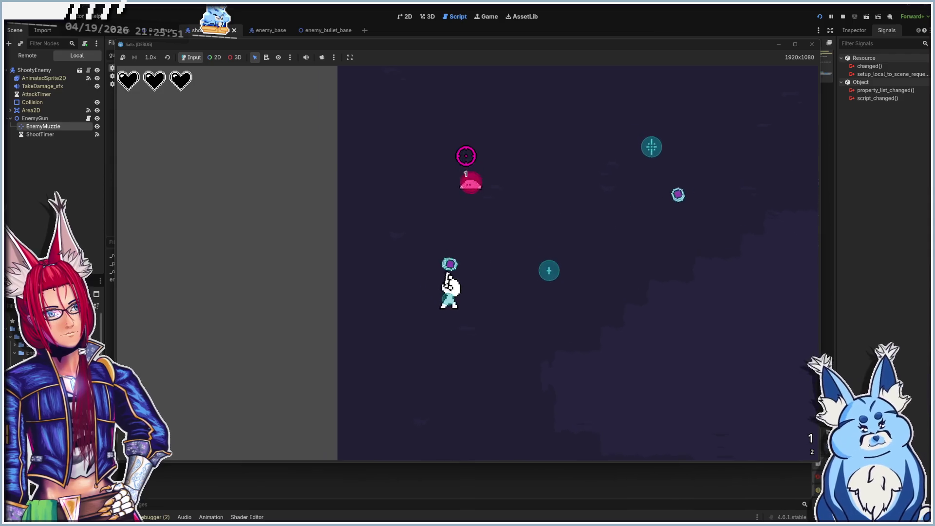
{"action": "key", "text": "d"}
{"action": "key", "text": "w"}
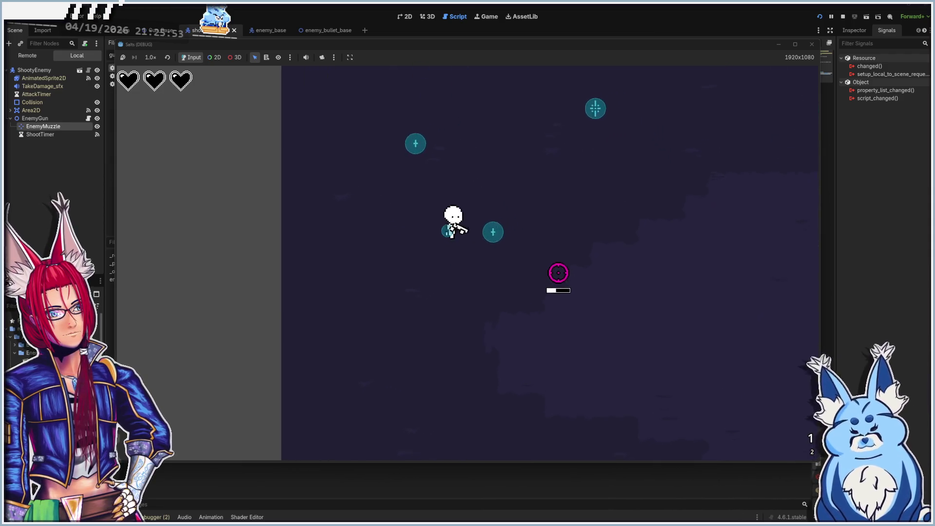
{"action": "key", "text": "d"}
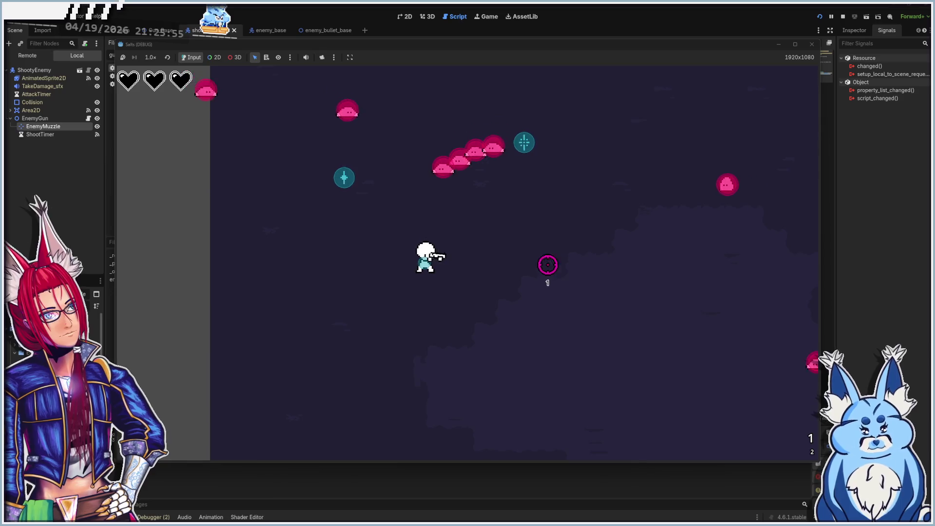
{"action": "key", "text": "a"}
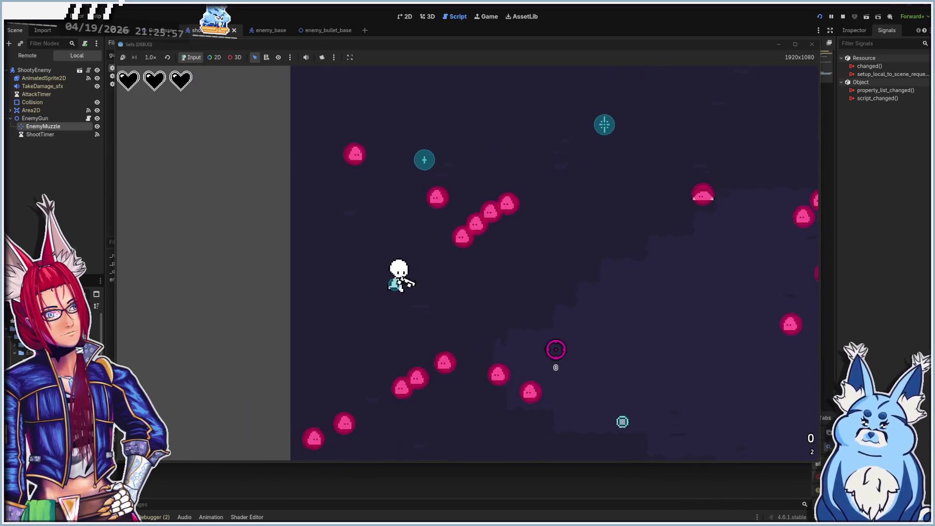
{"action": "key", "text": "a"}
{"action": "key", "text": "w"}
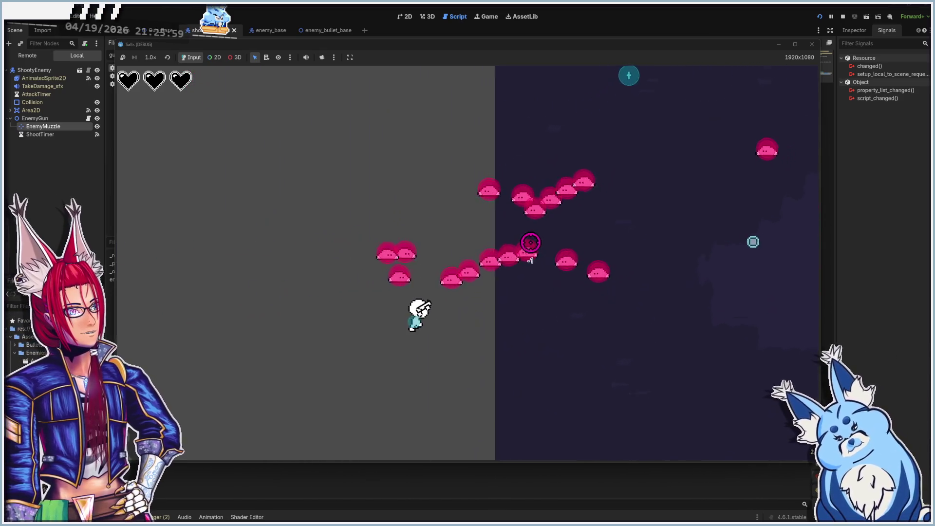
{"action": "key", "text": "s"}
{"action": "key", "text": "d"}
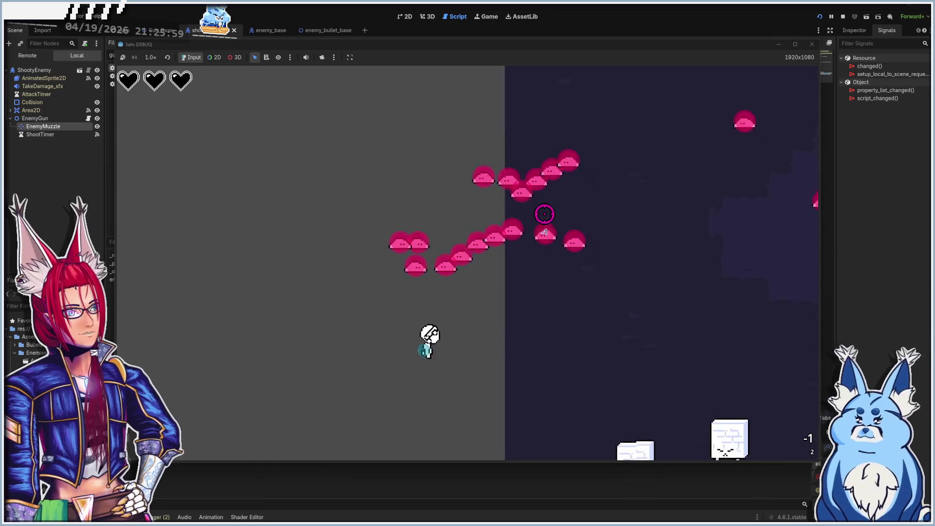
{"action": "key", "text": "s"}
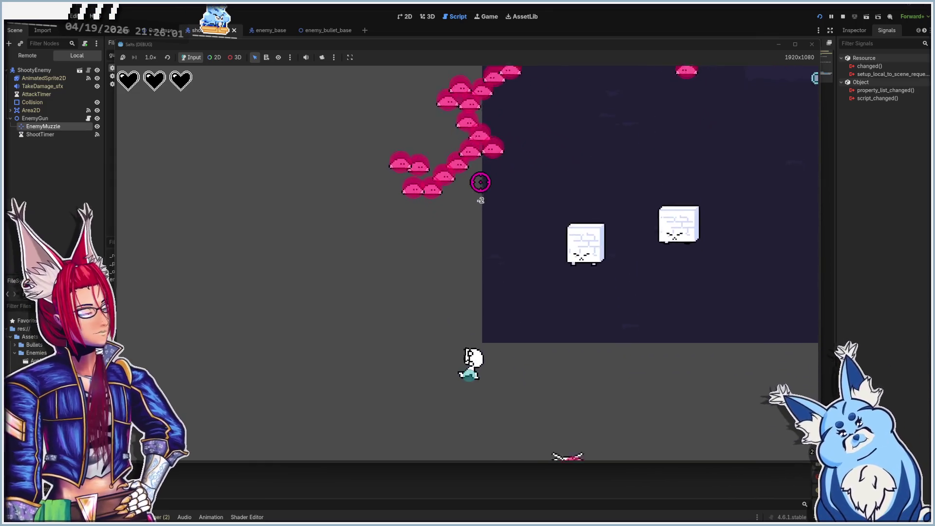
{"action": "key", "text": "s"}
{"action": "key", "text": "d"}
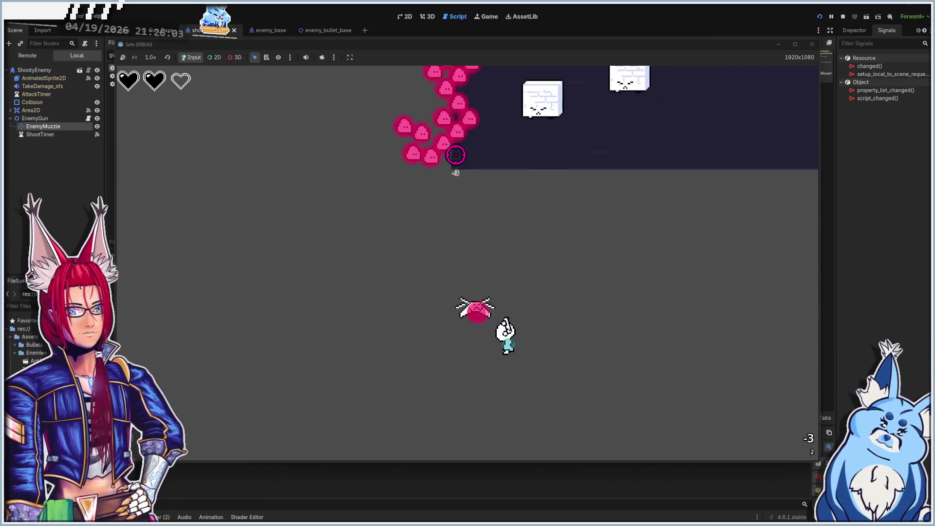
{"action": "key", "text": "w"}
{"action": "key", "text": "a"}
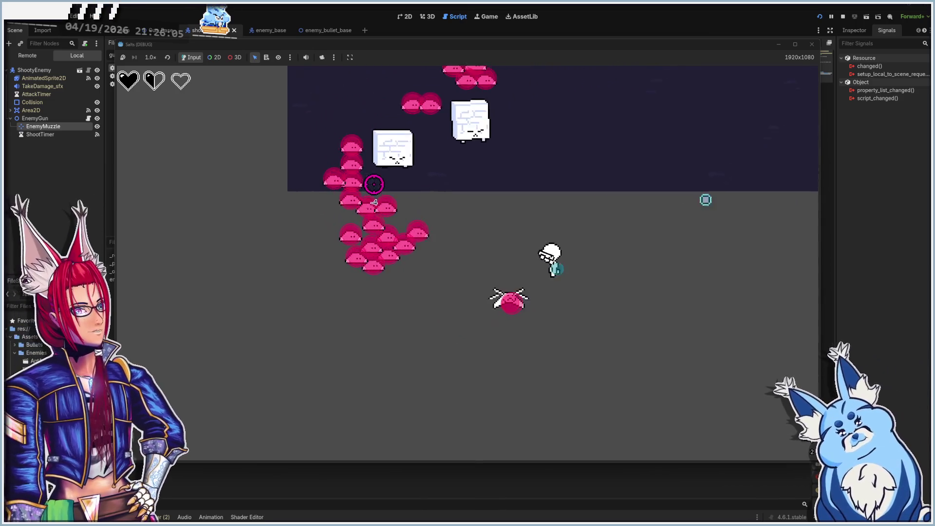
{"action": "key", "text": "s"}
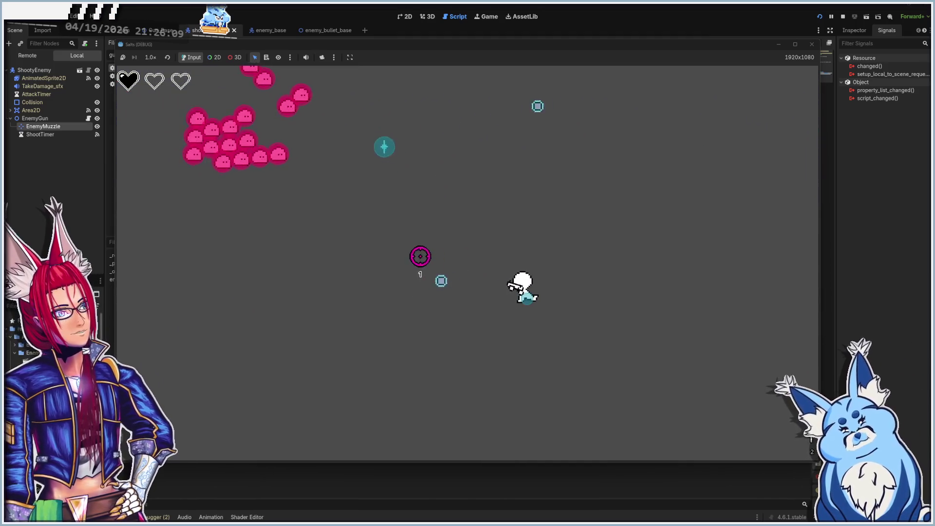
{"action": "key", "text": "w"}
{"action": "key", "text": "a"}
{"action": "key", "text": "a"}
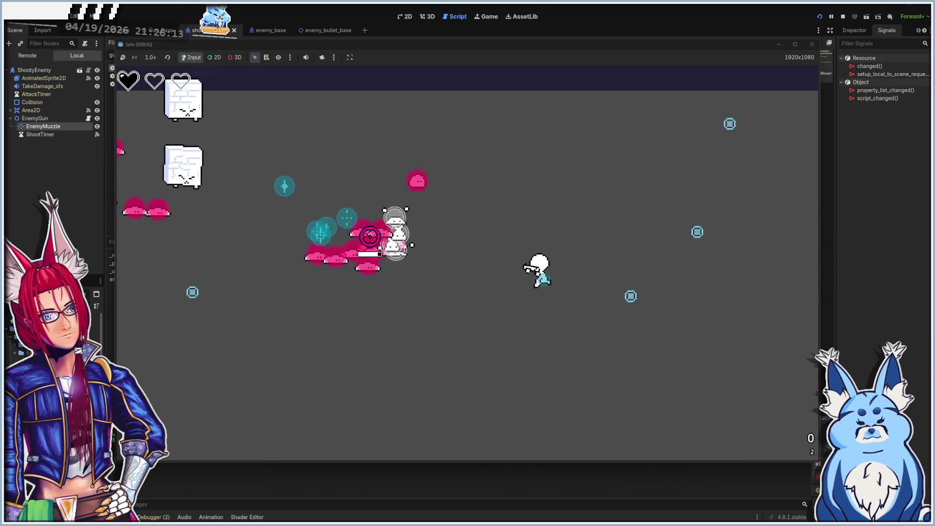
{"action": "key", "text": "a"}
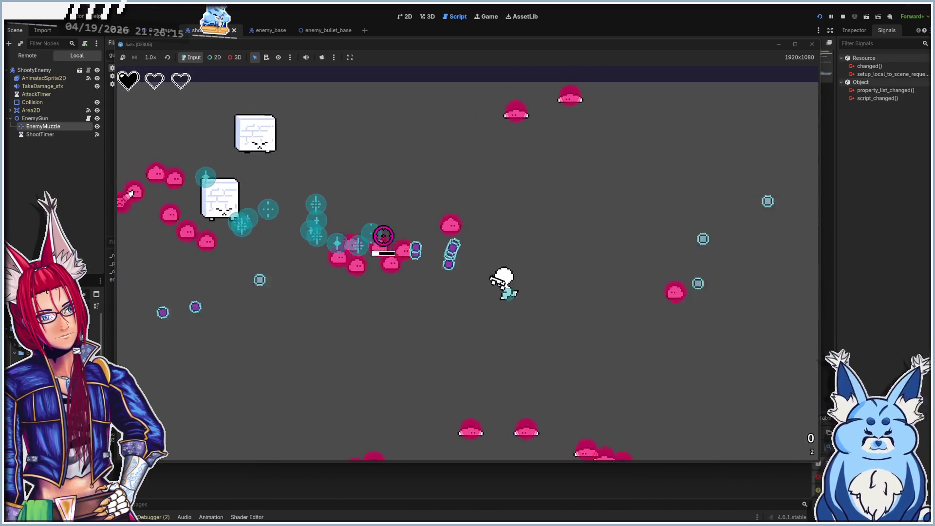
{"action": "key", "text": "a"}
{"action": "key", "text": "w"}
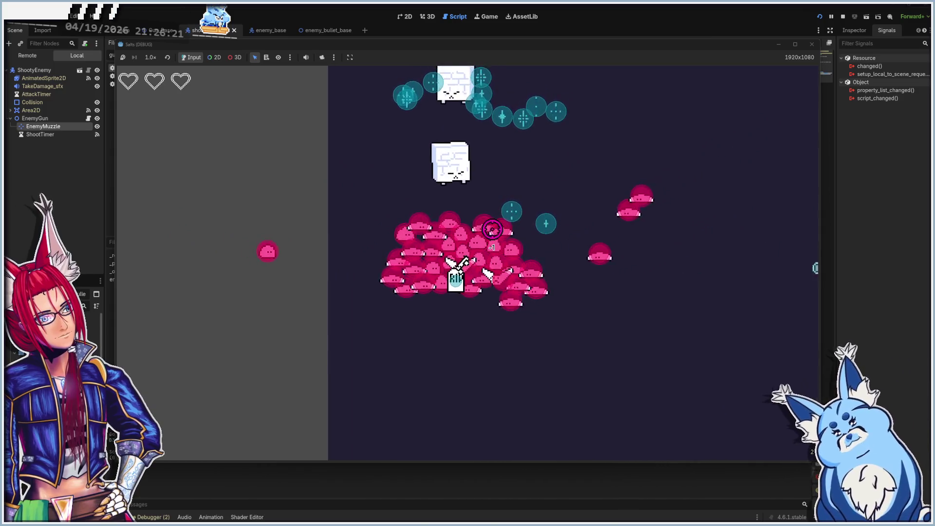
{"action": "left_click", "coordinate": [812, 44]}
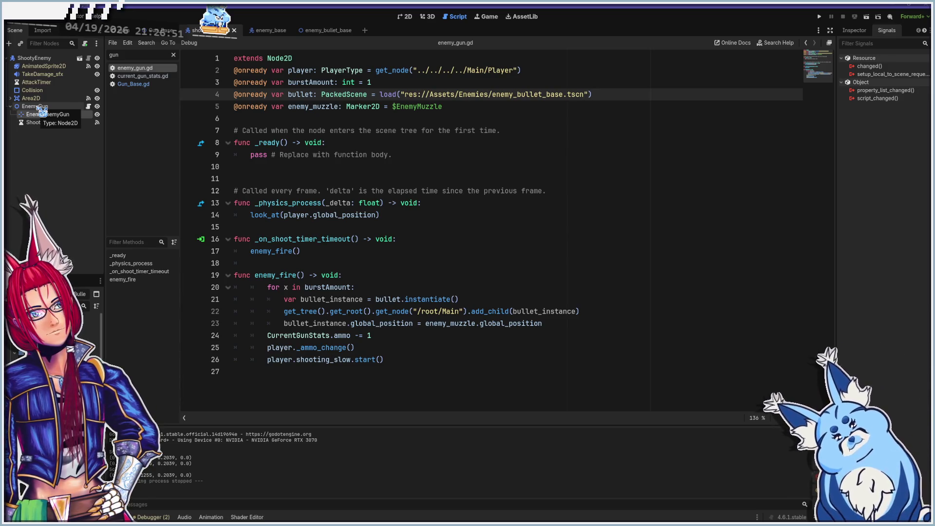
{"action": "left_click", "coordinate": [160, 32]}
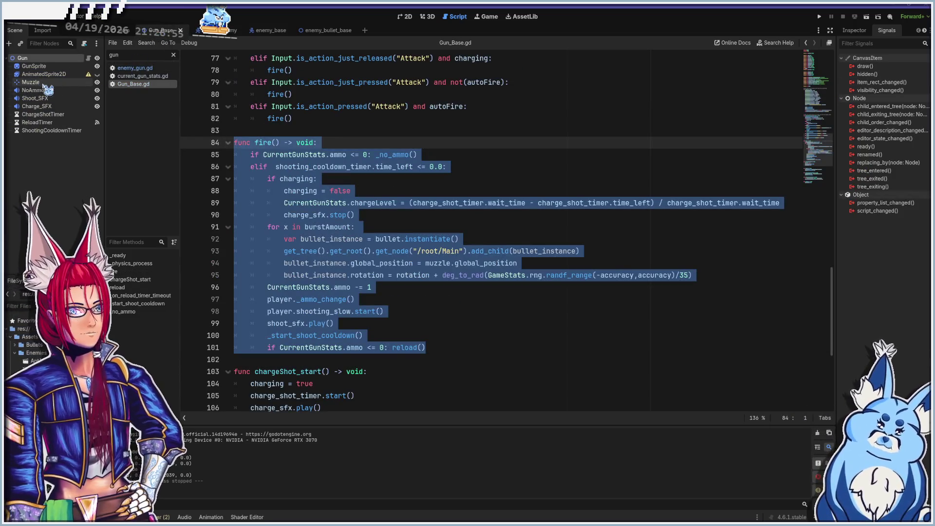
{"action": "left_click", "coordinate": [356, 215]}
{"action": "scroll", "coordinate": [354, 288], "scroll_direction": "up", "scroll_amount": 1}
{"action": "scroll", "coordinate": [351, 286], "scroll_direction": "up", "scroll_amount": 12}
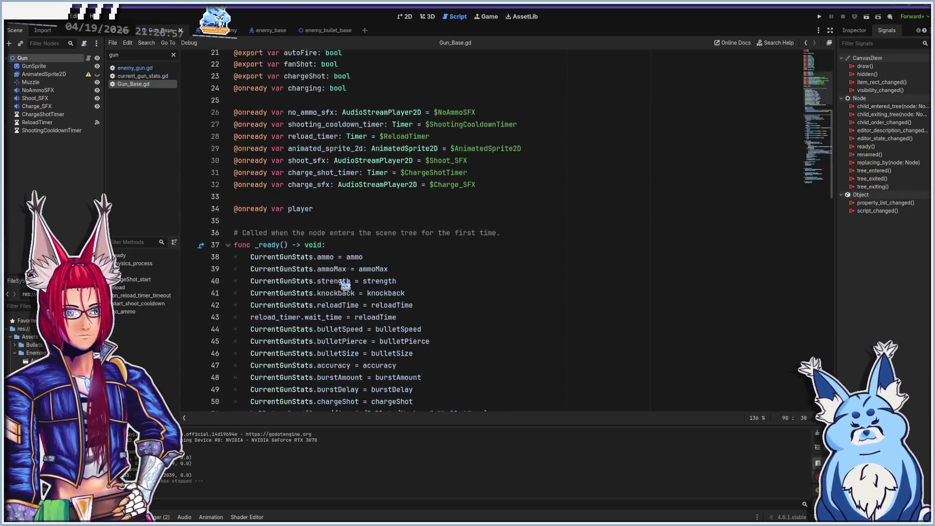
{"action": "scroll", "coordinate": [345, 284], "scroll_direction": "down", "scroll_amount": 4}
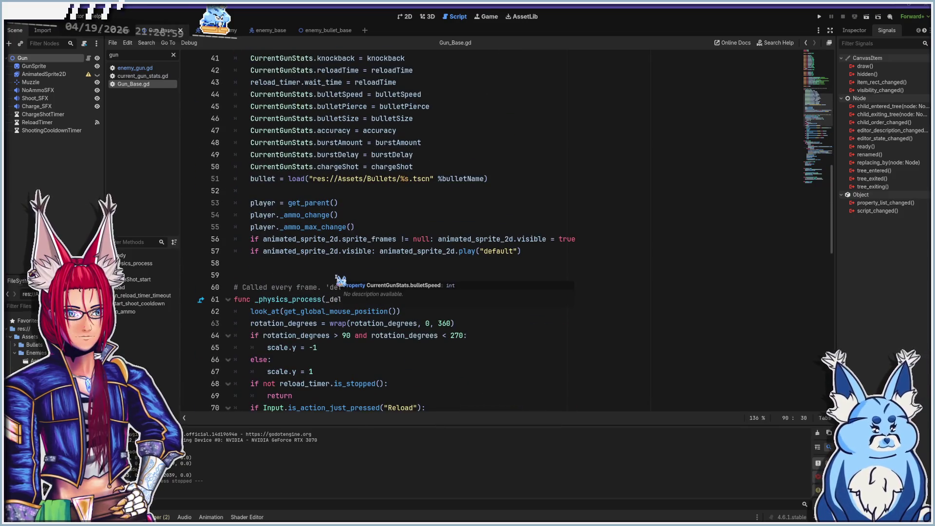
{"action": "scroll", "coordinate": [341, 281], "scroll_direction": "down", "scroll_amount": 3}
{"action": "scroll", "coordinate": [341, 281], "scroll_direction": "down", "scroll_amount": 1}
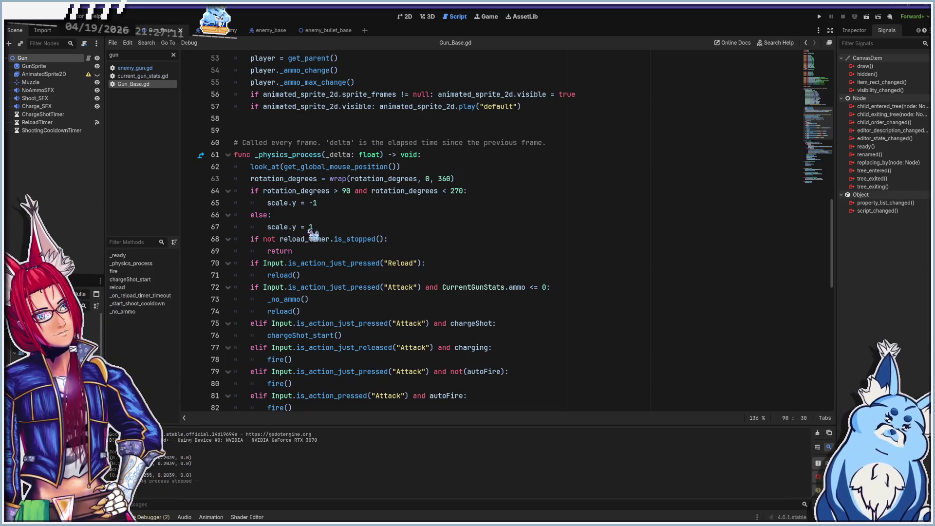
{"action": "scroll", "coordinate": [291, 296], "scroll_direction": "up", "scroll_amount": 5}
{"action": "scroll", "coordinate": [291, 296], "scroll_direction": "up", "scroll_amount": 12}
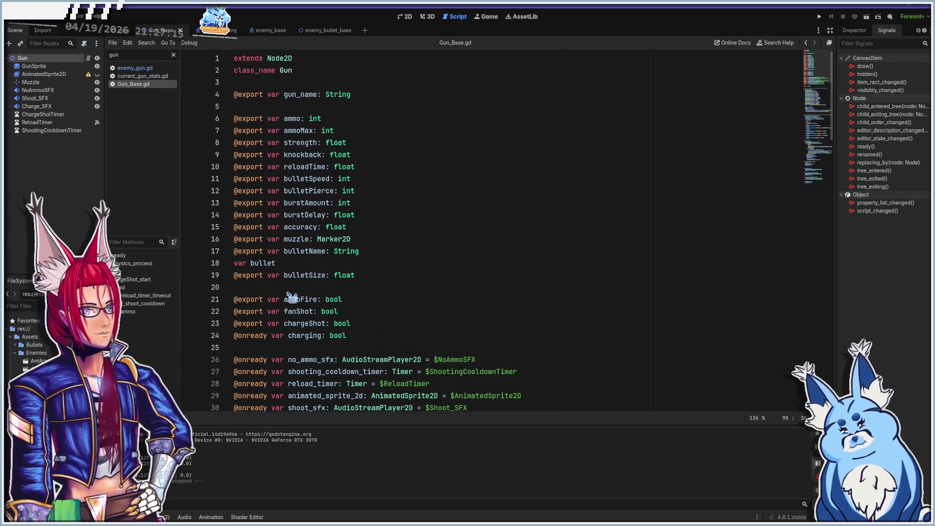
{"action": "scroll", "coordinate": [291, 292], "scroll_direction": "down", "scroll_amount": 19}
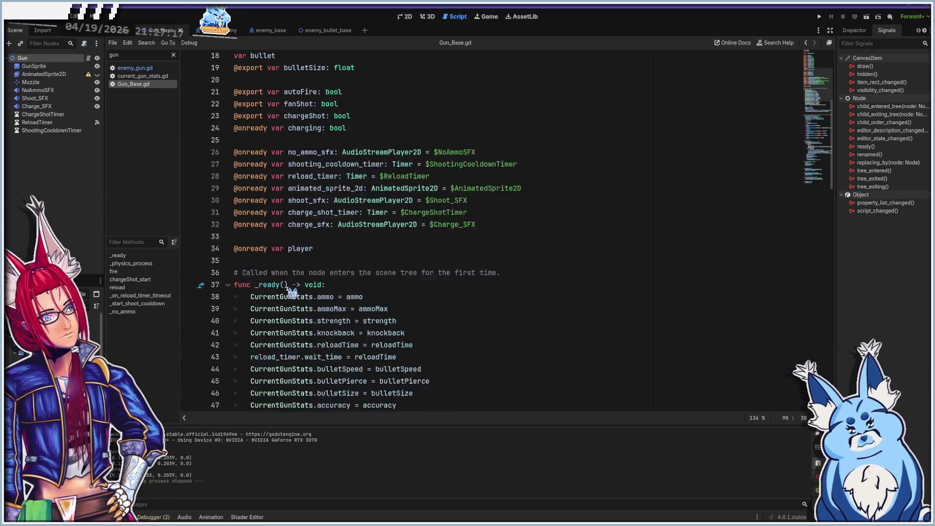
{"action": "scroll", "coordinate": [292, 292], "scroll_direction": "down", "scroll_amount": 11}
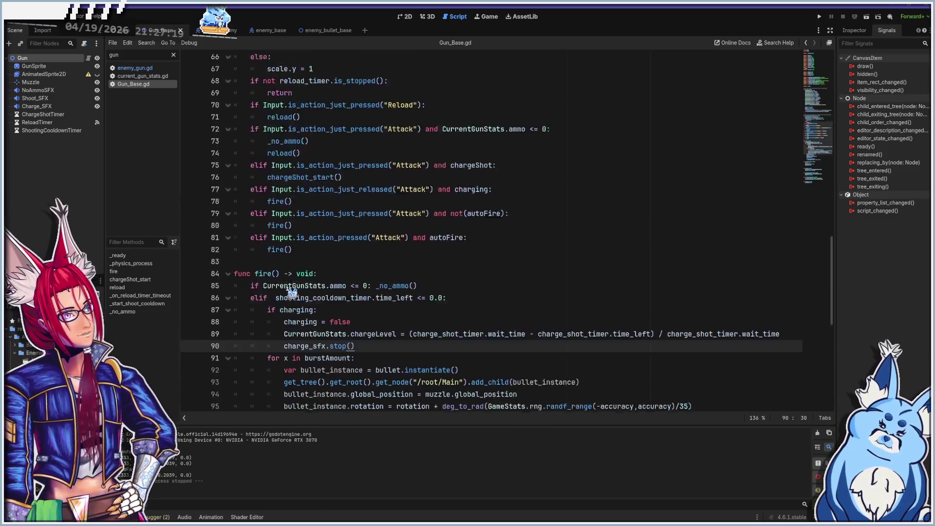
{"action": "scroll", "coordinate": [292, 293], "scroll_direction": "up", "scroll_amount": 3}
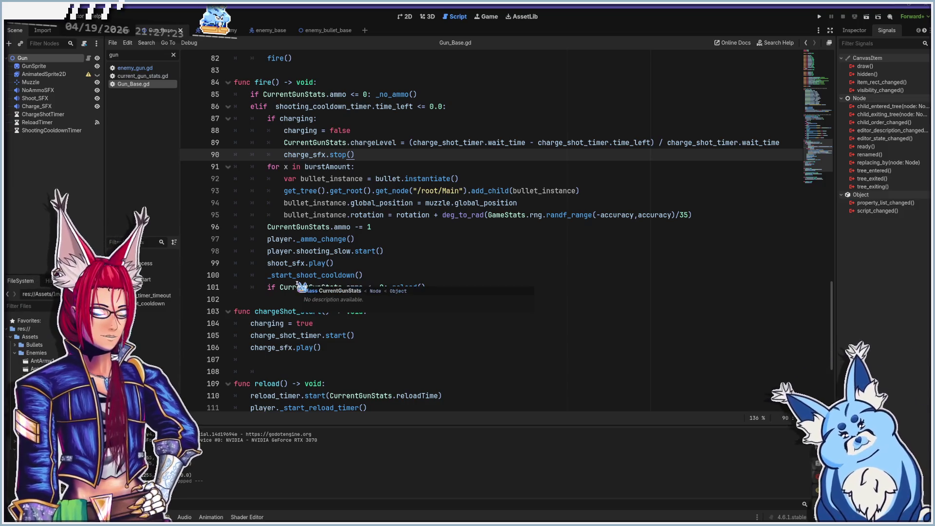
{"action": "left_click", "coordinate": [324, 31]}
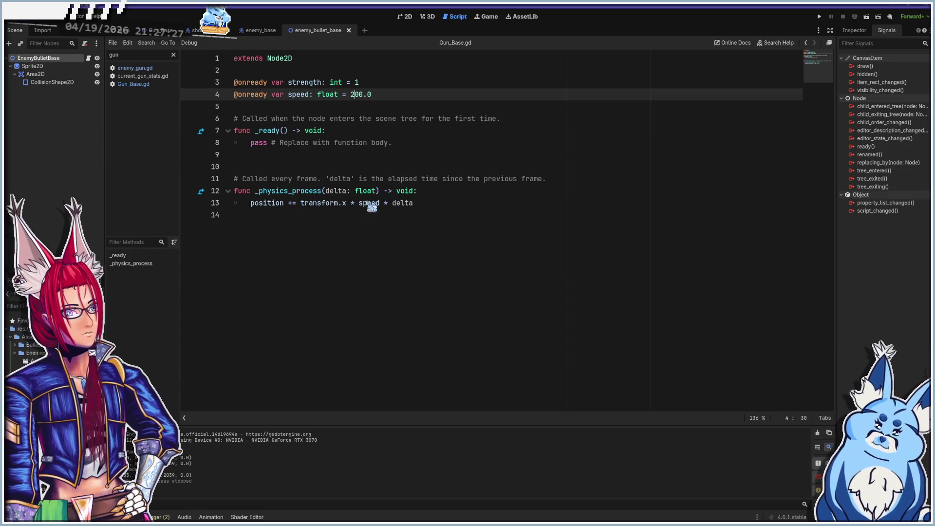
Check speed in the bullet script, then scroll through Gun_Base.gd's fire code.
{"action": "mouse_move", "coordinate": [364, 211]}
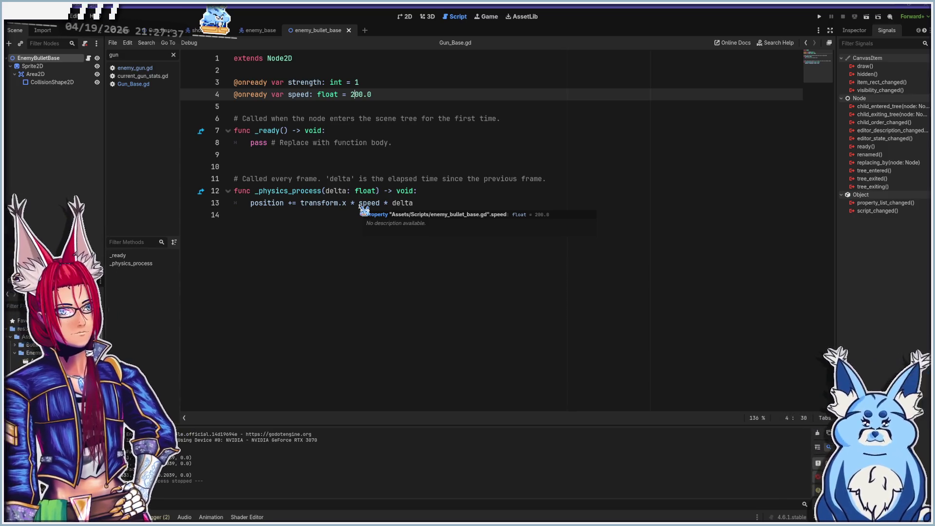
{"action": "left_click", "coordinate": [130, 84]}
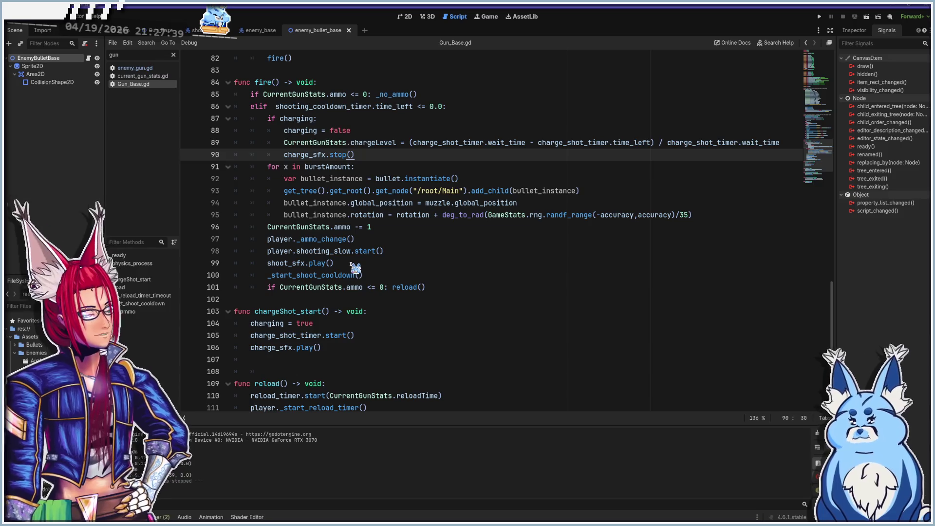
{"action": "scroll", "coordinate": [359, 276], "scroll_direction": "up", "scroll_amount": 3}
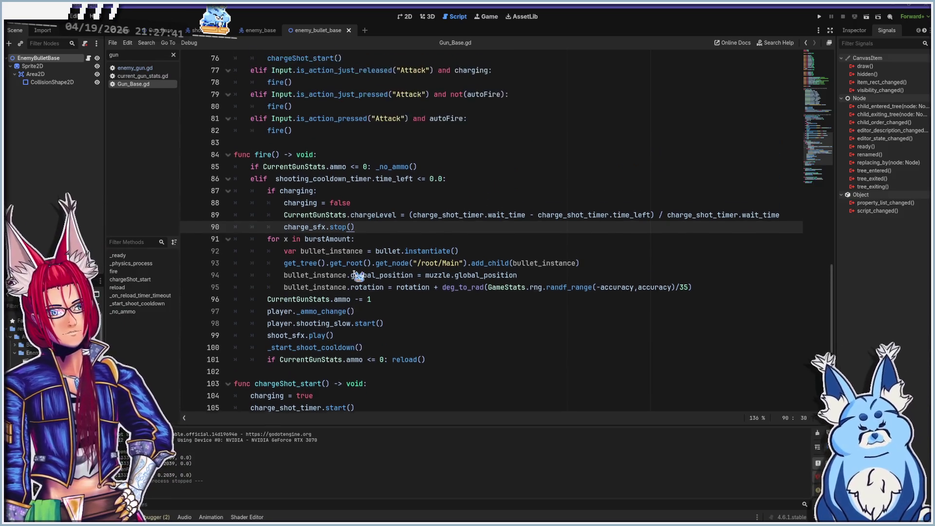
{"action": "scroll", "coordinate": [288, 247], "scroll_direction": "up", "scroll_amount": 5}
{"action": "scroll", "coordinate": [289, 251], "scroll_direction": "down", "scroll_amount": 3}
{"action": "scroll", "coordinate": [289, 251], "scroll_direction": "down", "scroll_amount": 3}
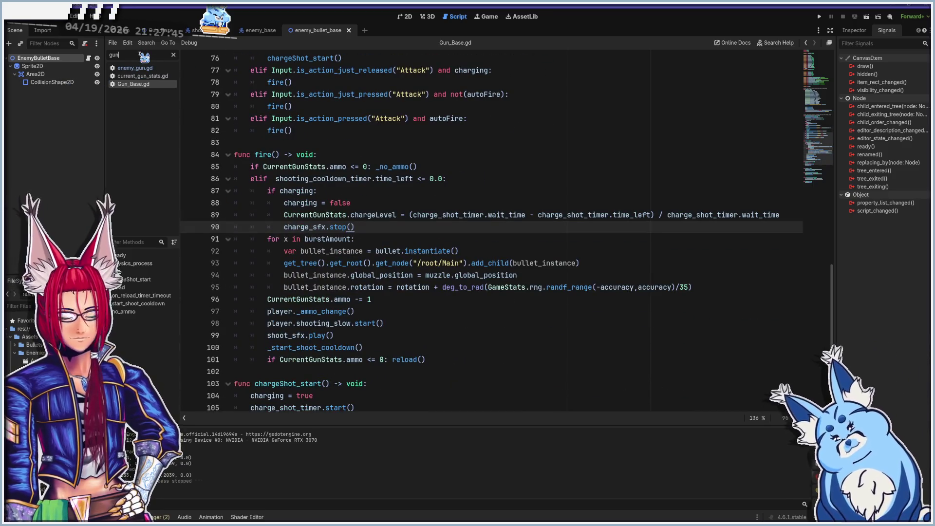
Filter the script list to 'bullet', then open BulletType.gd to compare its transform.x * speed movement.
{"action": "key", "text": "ctrl+a"}
{"action": "type", "text": "bullet"}
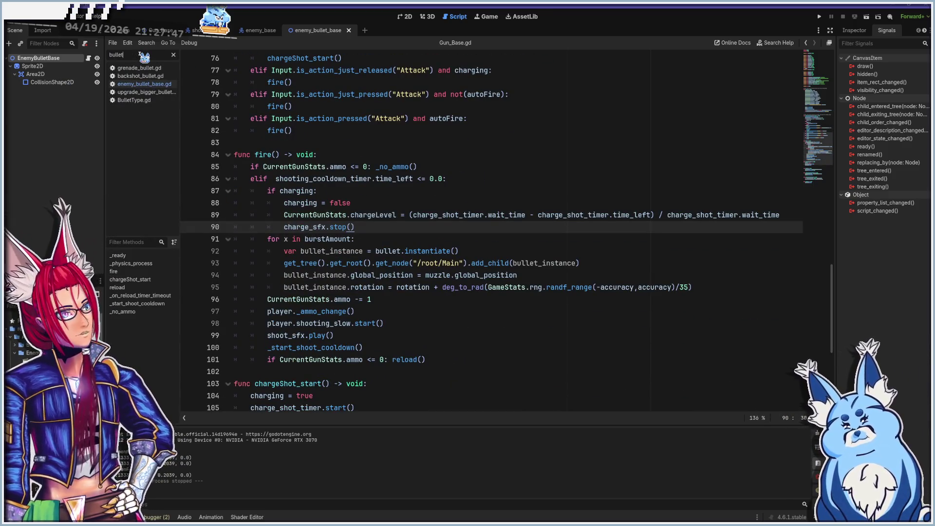
{"action": "left_click", "coordinate": [144, 84]}
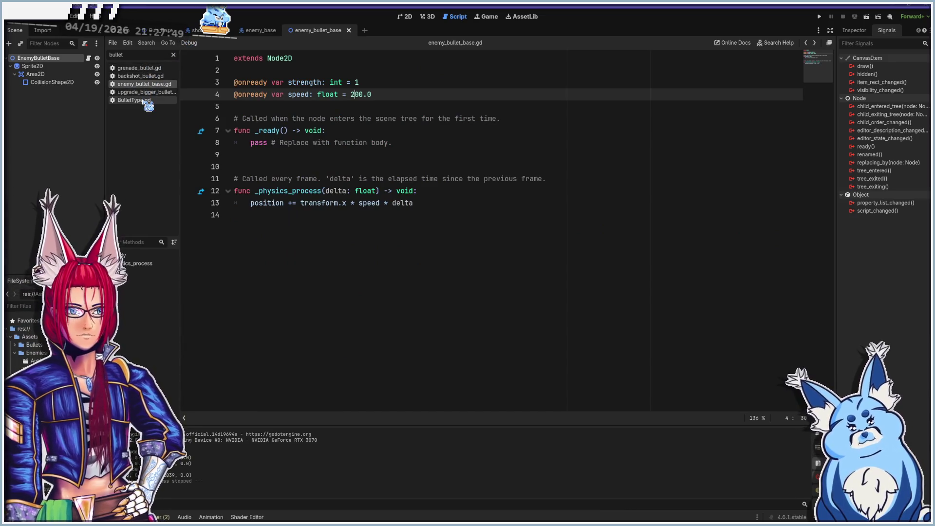
{"action": "left_click", "coordinate": [141, 100]}
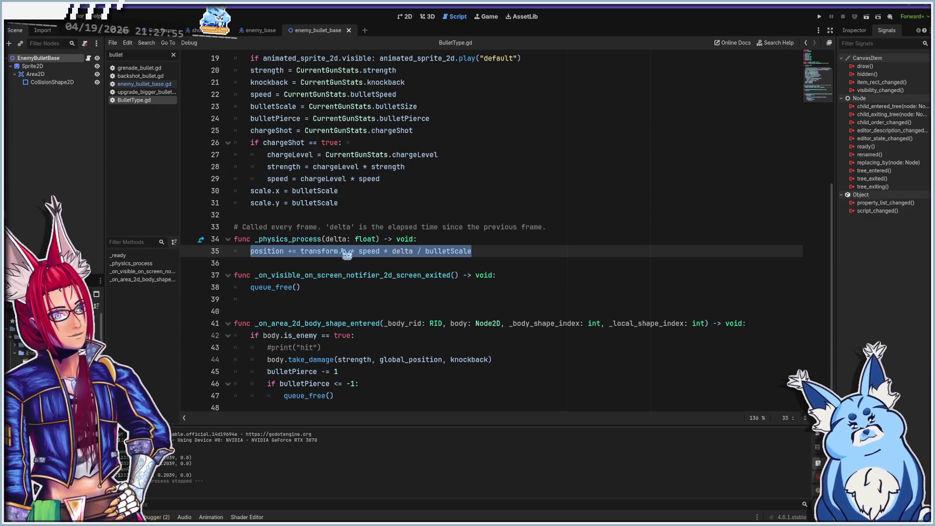
{"action": "mouse_move", "coordinate": [345, 255]}
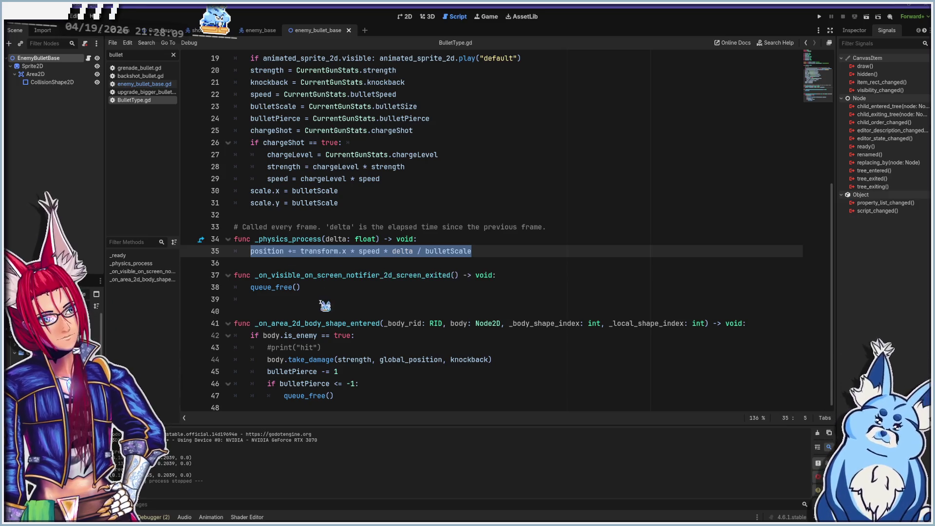
{"action": "scroll", "coordinate": [318, 305], "scroll_direction": "up", "scroll_amount": 6}
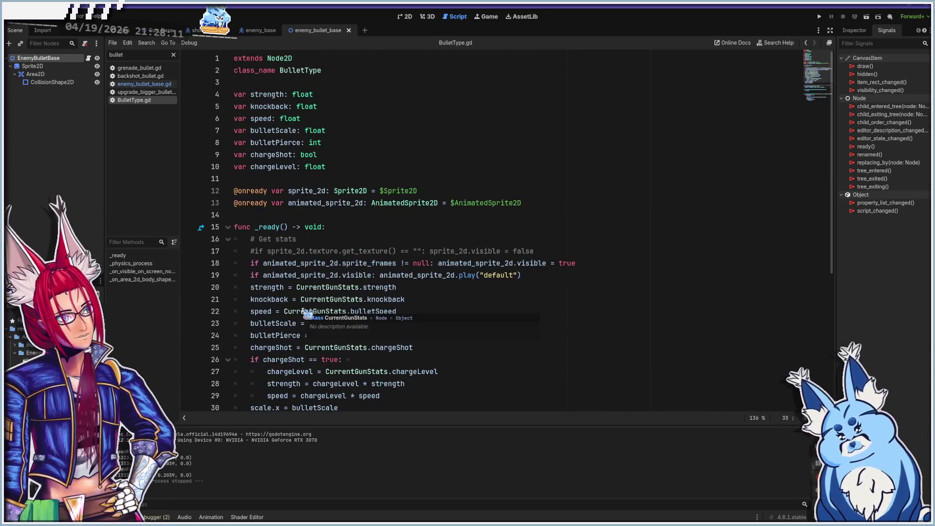
{"action": "scroll", "coordinate": [307, 313], "scroll_direction": "down", "scroll_amount": 6}
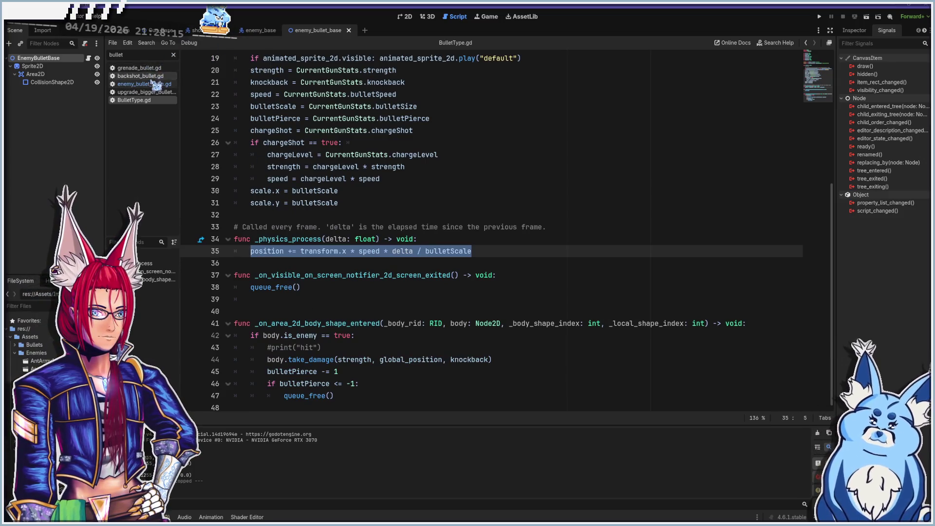
Change the script filter text to 'ene'.
{"action": "double_click", "coordinate": [142, 55]}
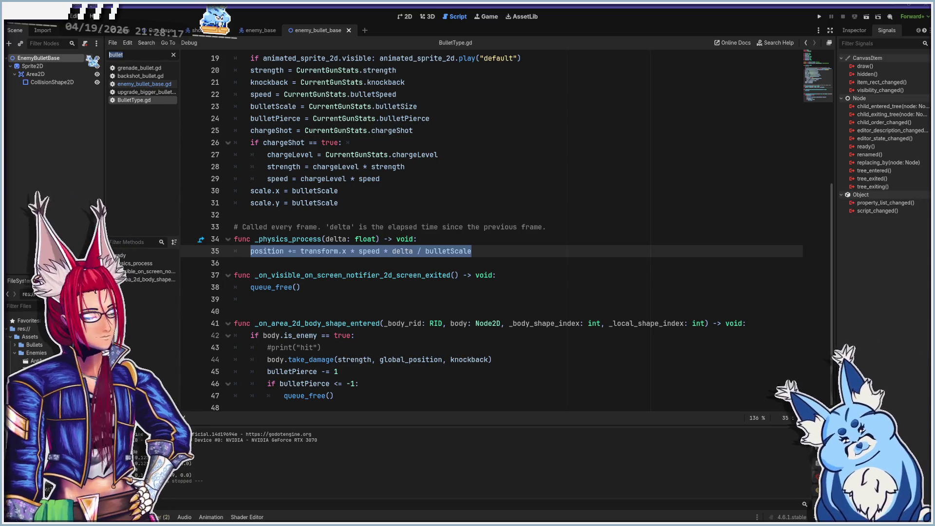
{"action": "type", "text": "shooty"}
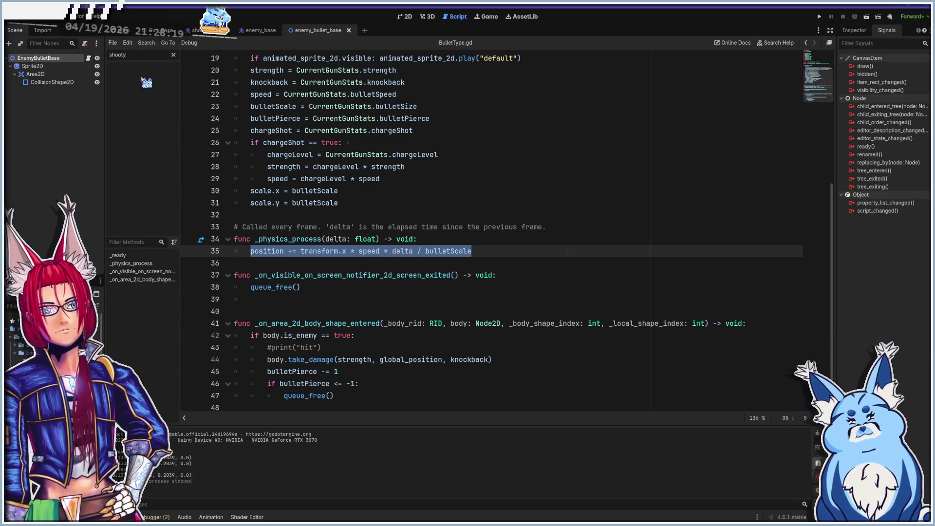
{"action": "key", "text": "BackSpace"}
{"action": "key", "text": "BackSpace"}
{"action": "key", "text": "BackSpace"}
{"action": "key", "text": "BackSpace"}
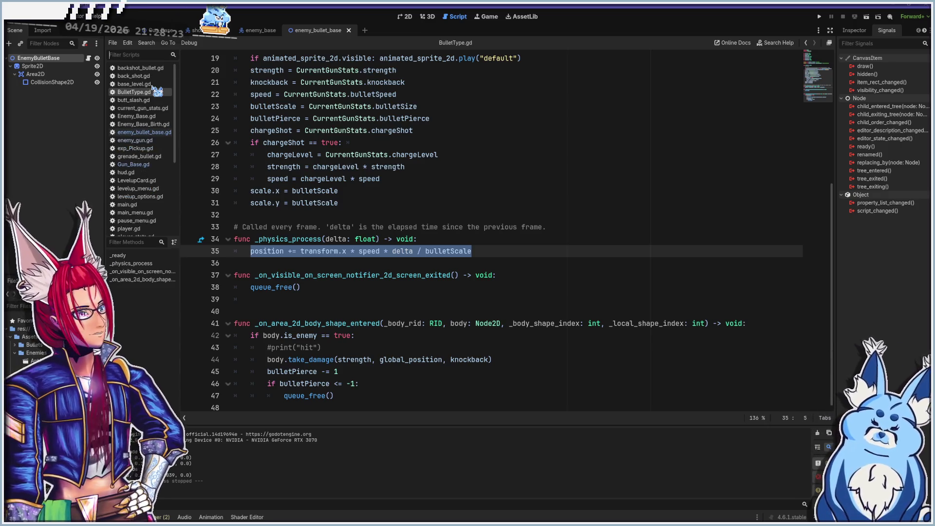
{"action": "type", "text": "ene"}
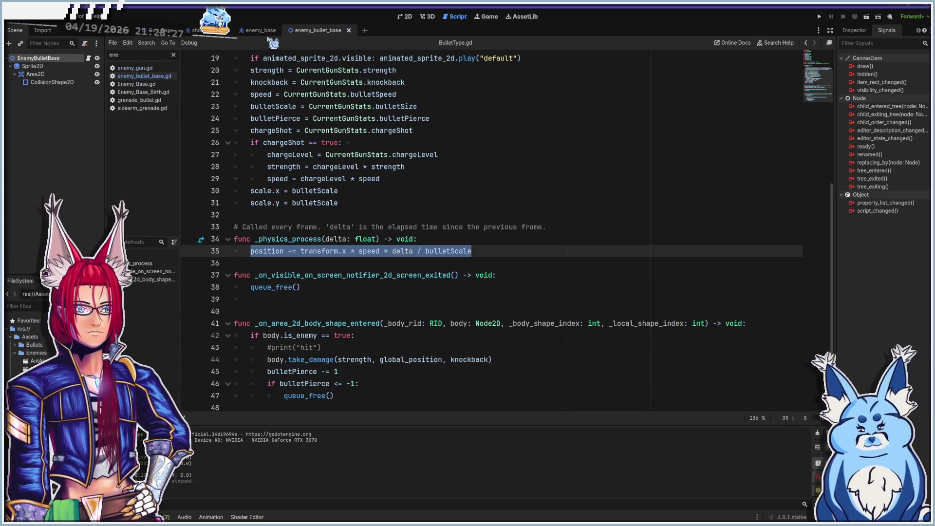
In the ShootyEnemy scene, open enemy_gun.gd from the EnemyGun node.
{"action": "left_click", "coordinate": [205, 32]}
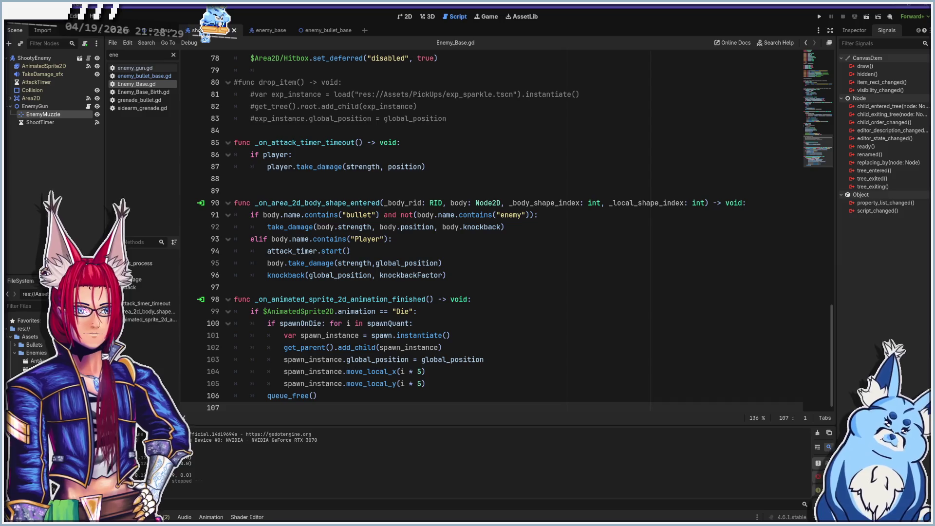
{"action": "left_click", "coordinate": [34, 106]}
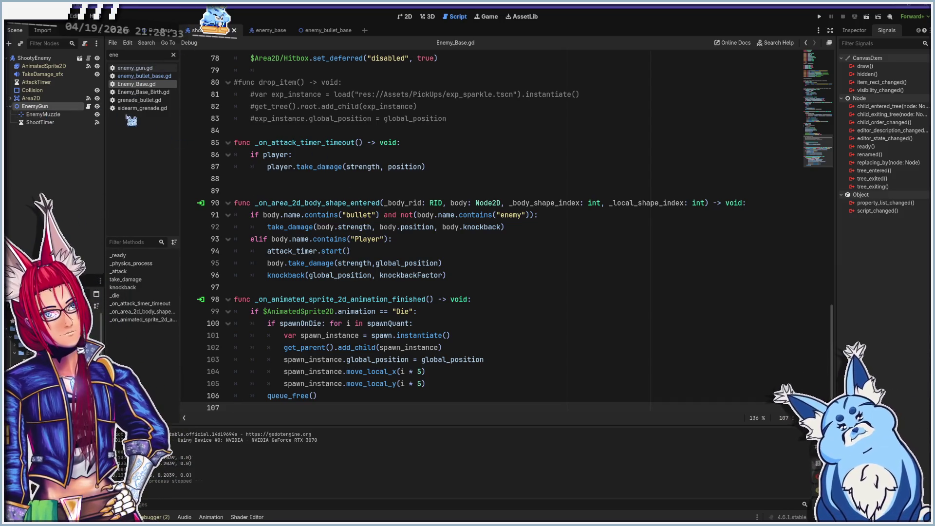
{"action": "left_click", "coordinate": [135, 69]}
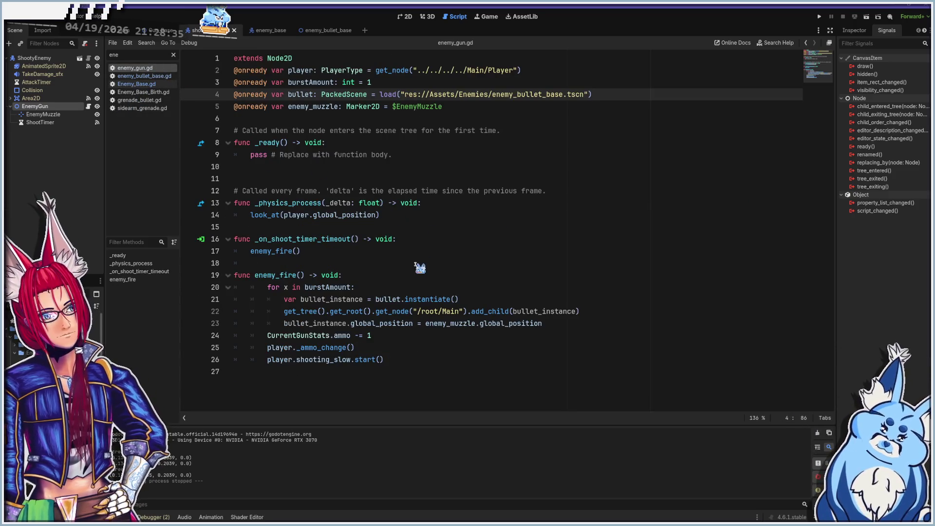
{"action": "left_click", "coordinate": [407, 252]}
{"action": "left_click", "coordinate": [435, 215]}
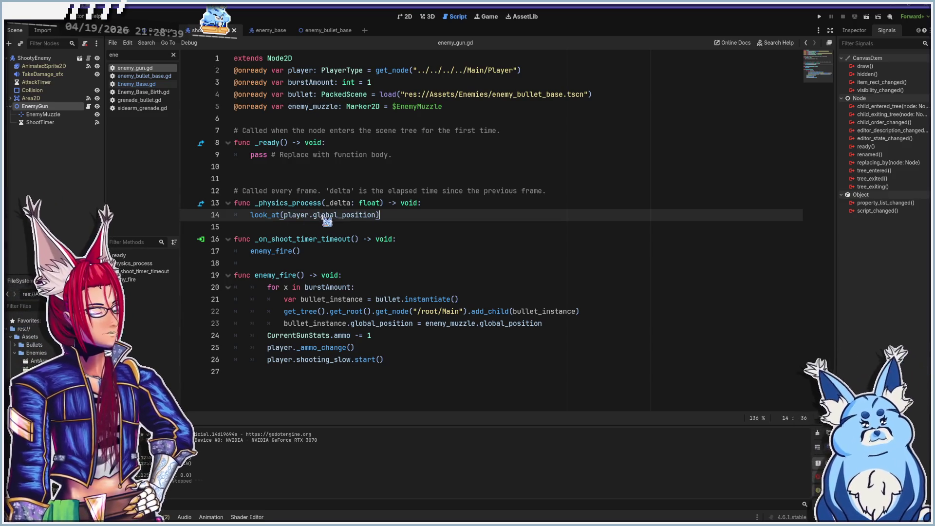
{"action": "mouse_move", "coordinate": [285, 220]}
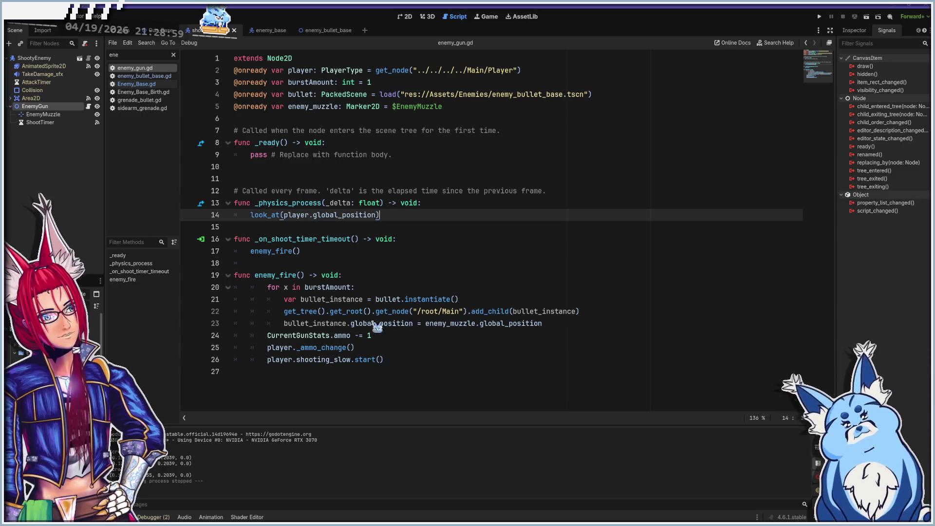
{"action": "left_click", "coordinate": [552, 323]}
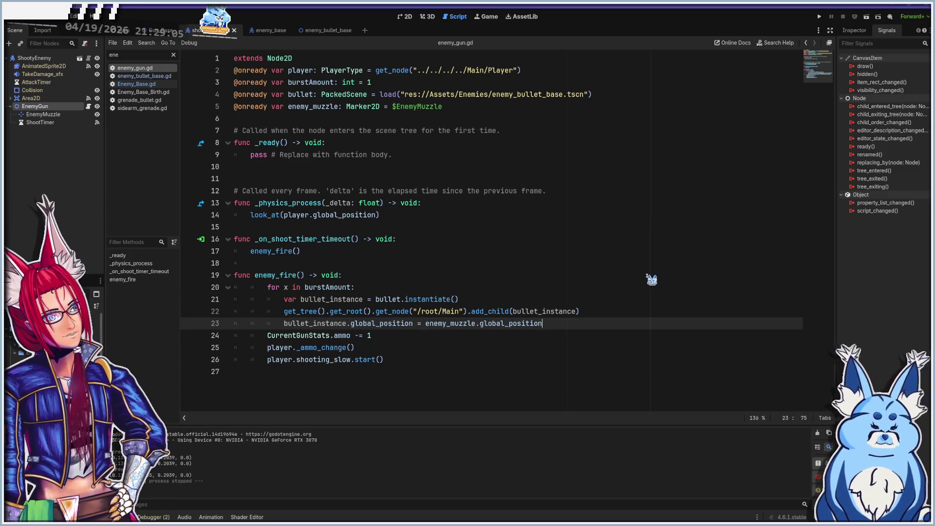
{"action": "key", "text": "Return"}
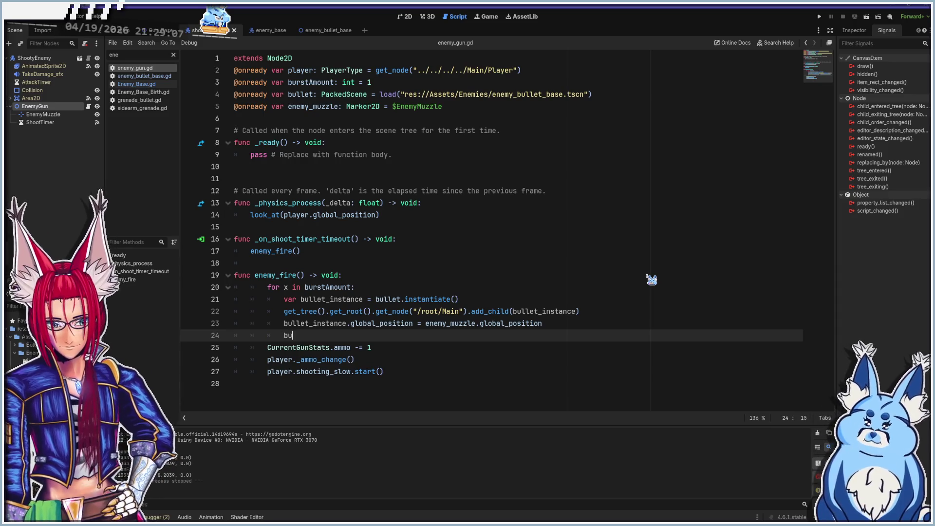
Try adding a rotation property or set_rotate call to bullet_instance, then back out the typing.
{"action": "type", "text": "_"}
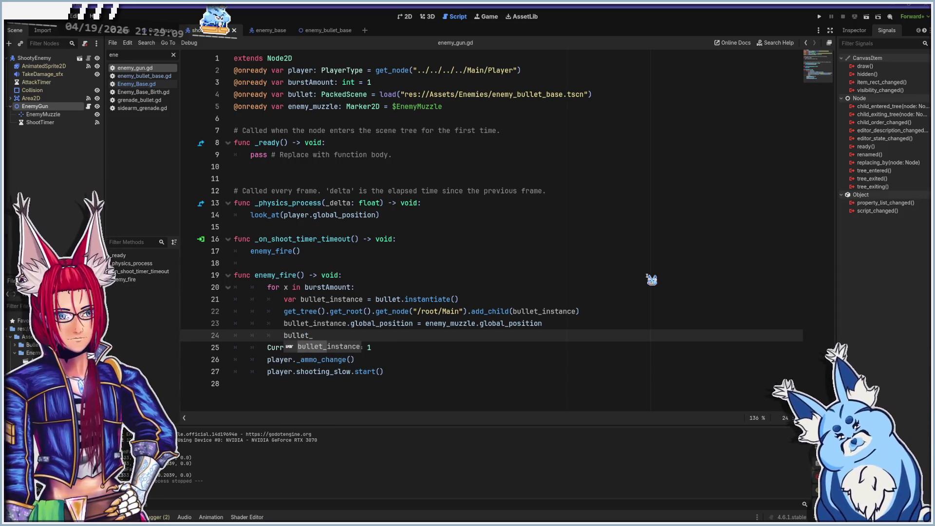
{"action": "key", "text": "Return"}
{"action": "type", "text": ".rota"}
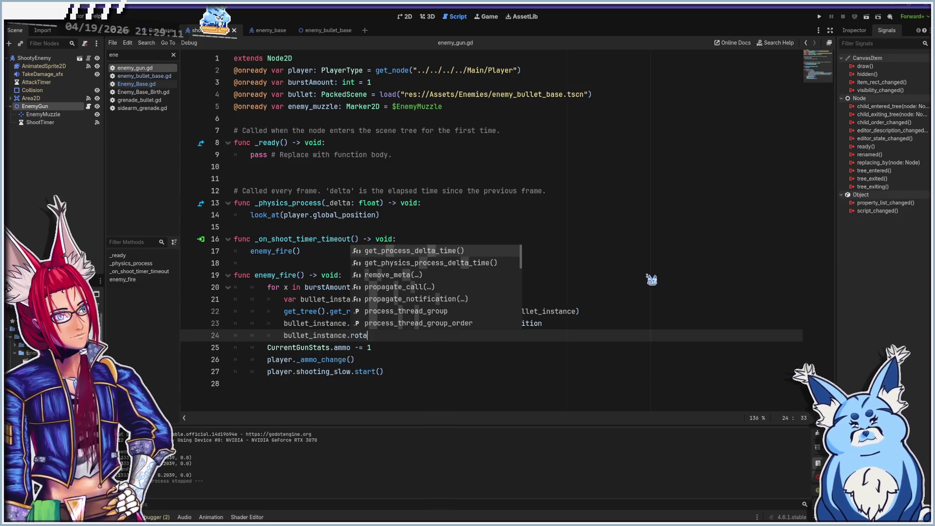
{"action": "type", "text": "tation"}
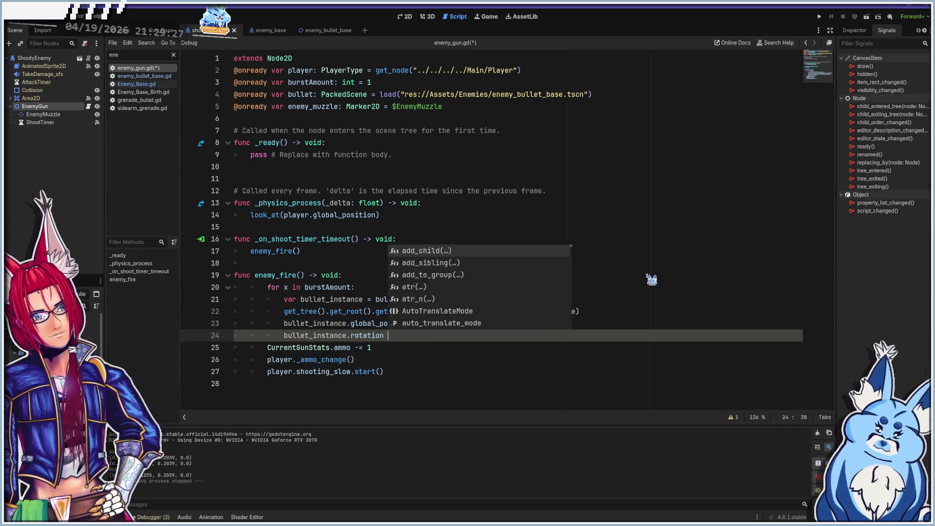
{"action": "key", "text": "BackSpace"}
{"action": "key", "text": "BackSpace"}
{"action": "key", "text": "BackSpace"}
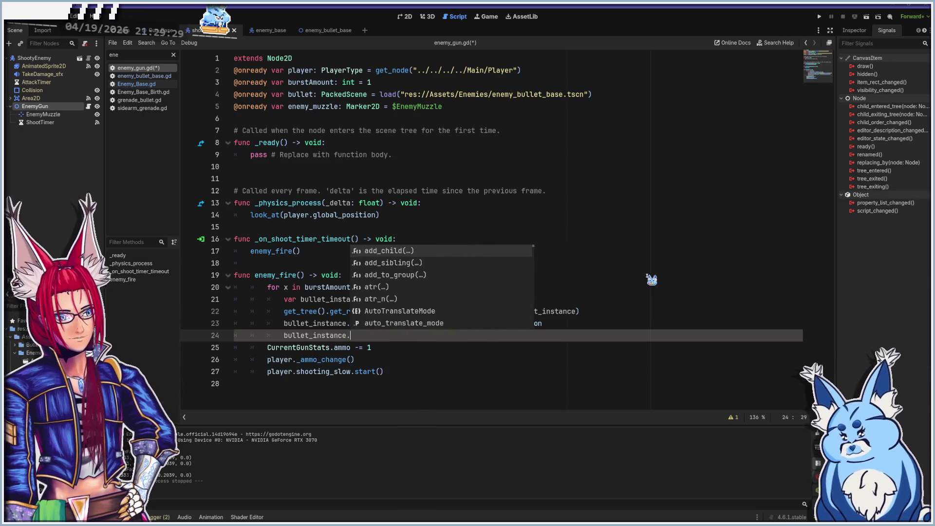
{"action": "type", "text": "ro"}
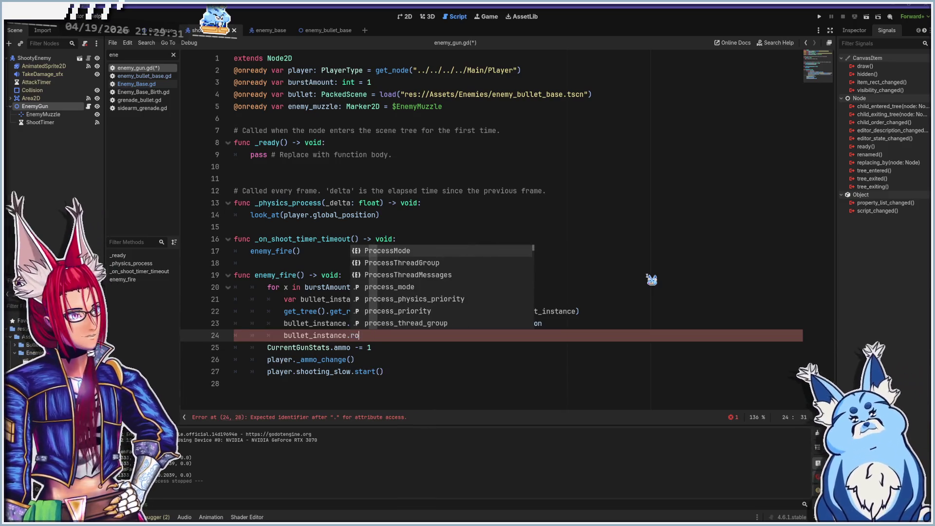
{"action": "type", "text": "tat"}
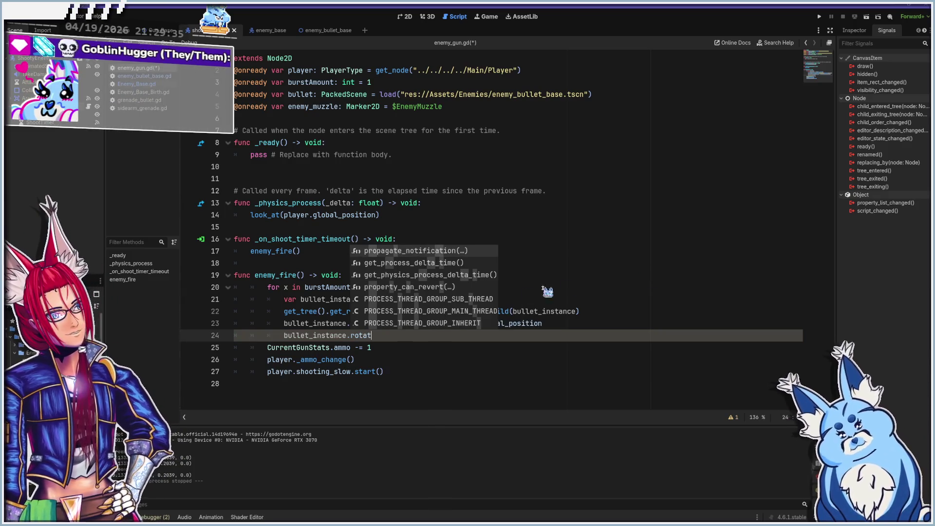
{"action": "key", "text": "Down"}
{"action": "key", "text": "Down"}
{"action": "key", "text": "Down"}
{"action": "key", "text": "Up"}
{"action": "key", "text": "Up"}
{"action": "key", "text": "Up"}
{"action": "key", "text": "BackSpace"}
{"action": "key", "text": "BackSpace"}
{"action": "key", "text": "BackSpace"}
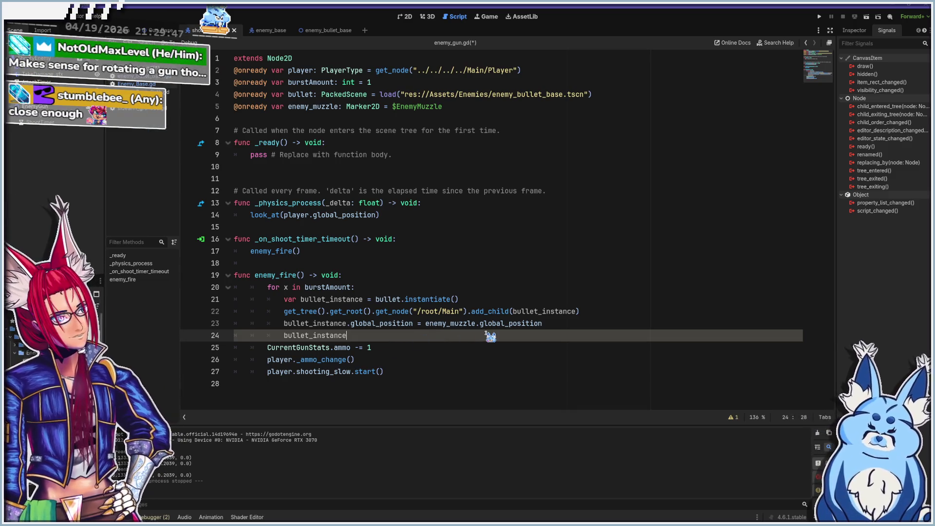
{"action": "type", "text": ".set"}
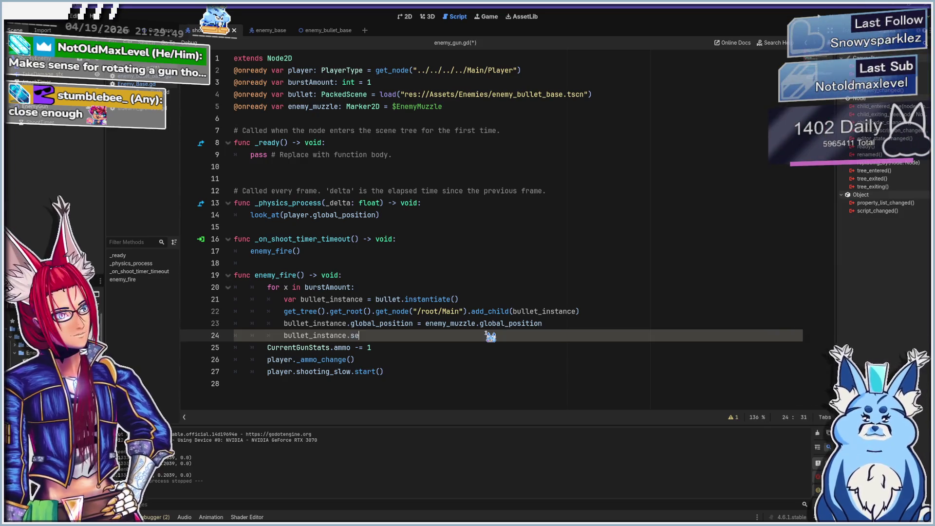
{"action": "type", "text": "_rota"}
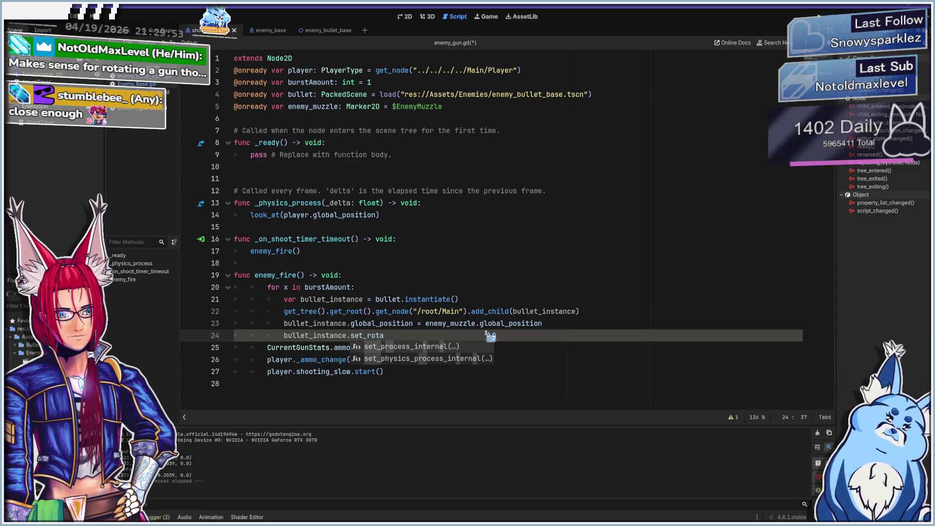
{"action": "type", "text": "te"}
{"action": "key", "text": "BackSpace"}
{"action": "key", "text": "BackSpace"}
{"action": "key", "text": "BackSpace"}
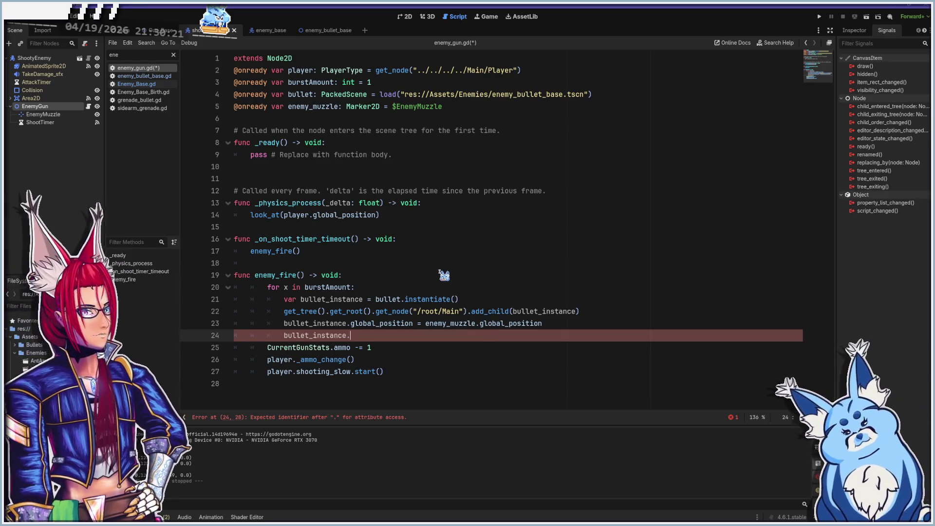
Delete the unfinished 'bullet_instance.' line 24 from enemy_fire's loop in enemy_gun.gd.
{"action": "key", "text": "shift+Home"}
{"action": "key", "text": "BackSpace"}
{"action": "key", "text": "BackSpace"}
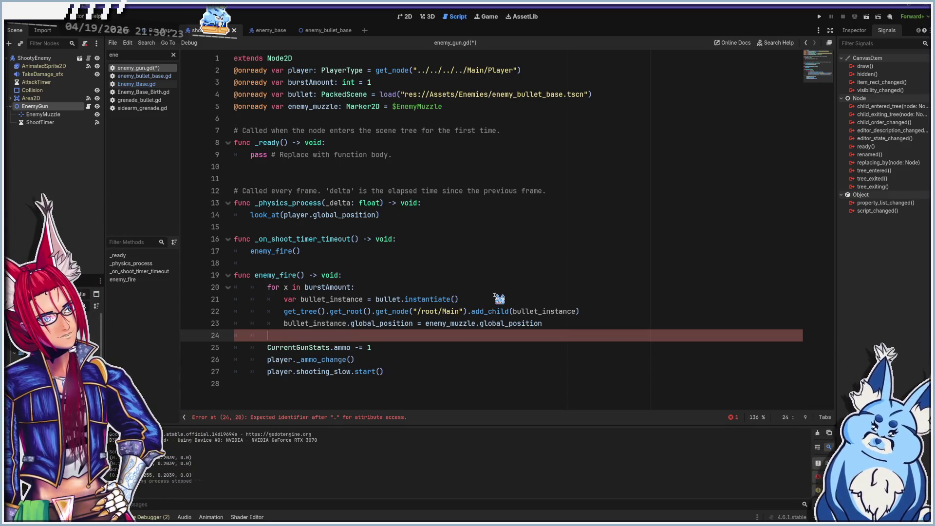
{"action": "key", "text": "BackSpace"}
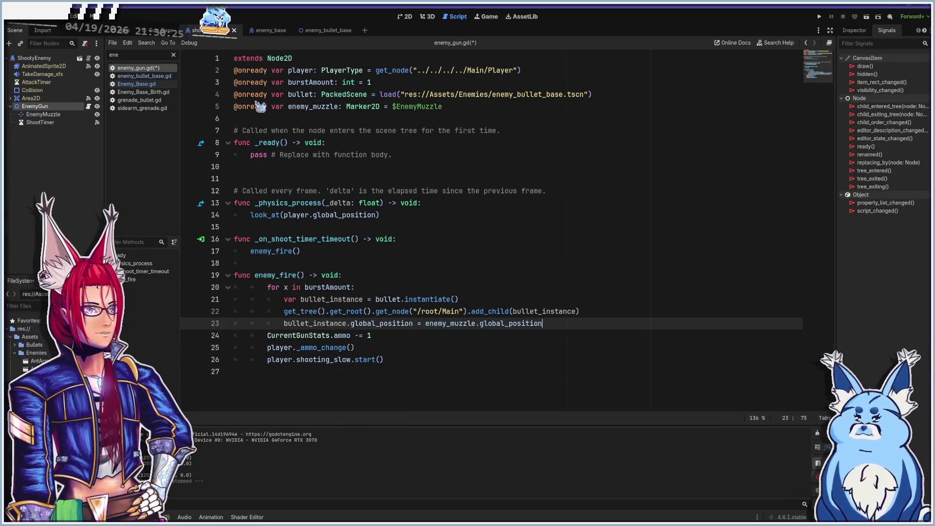
{"action": "left_click", "coordinate": [329, 33]}
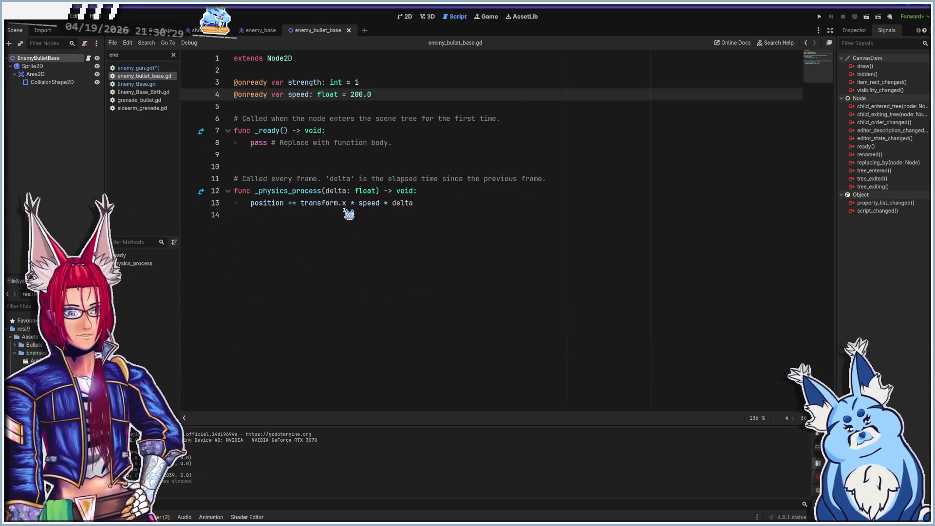
In Enemy_Base.gd's _attack, select the line 45 direction-toward-player calculation for copying.
{"action": "mouse_move", "coordinate": [326, 207]}
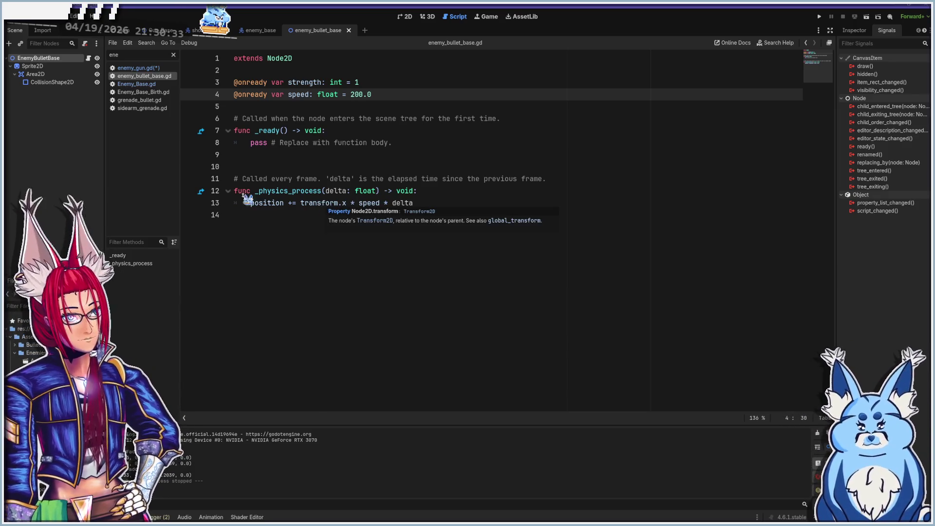
{"action": "left_click", "coordinate": [146, 85]}
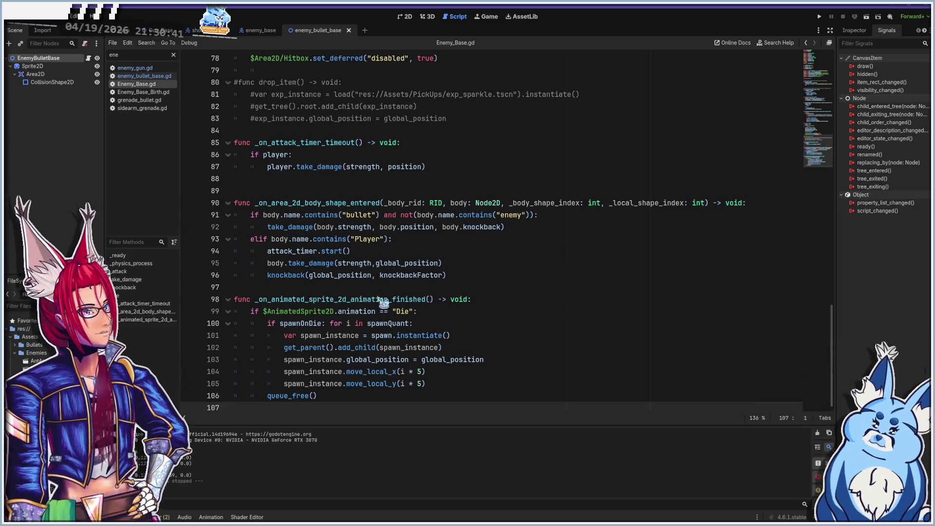
{"action": "scroll", "coordinate": [349, 299], "scroll_direction": "up", "scroll_amount": 5}
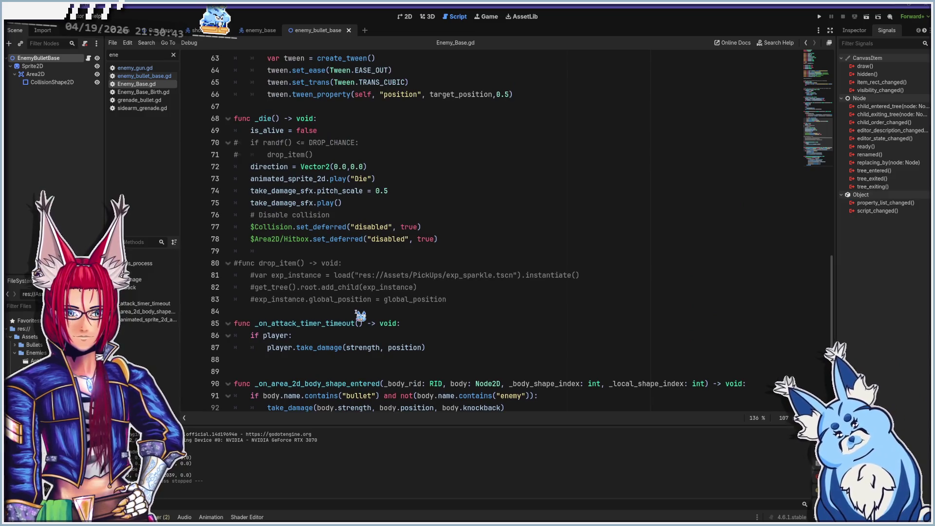
{"action": "scroll", "coordinate": [361, 315], "scroll_direction": "up", "scroll_amount": 7}
{"action": "scroll", "coordinate": [360, 316], "scroll_direction": "up", "scroll_amount": 5}
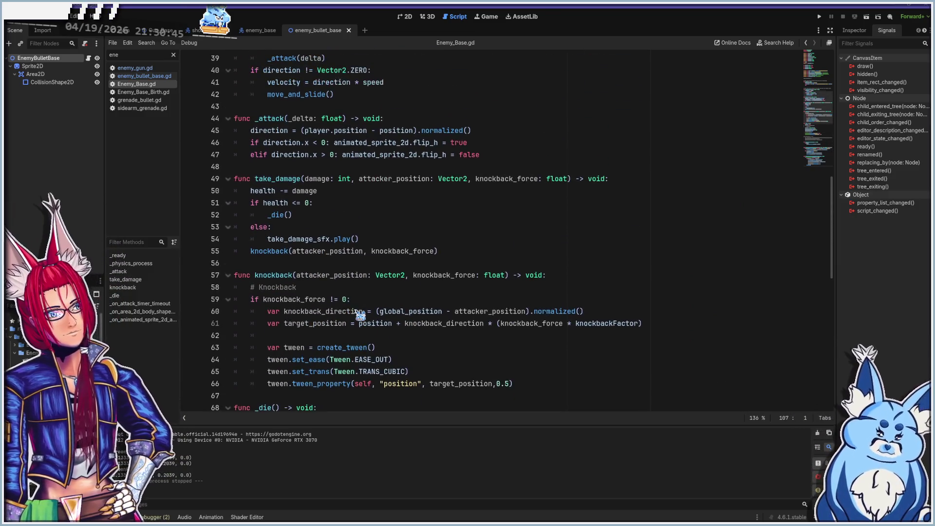
{"action": "scroll", "coordinate": [361, 315], "scroll_direction": "up", "scroll_amount": 4}
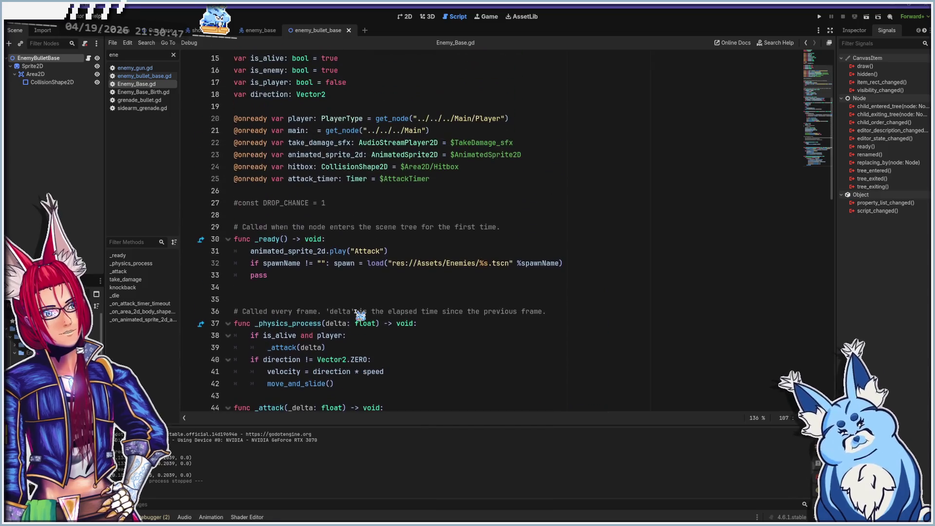
{"action": "scroll", "coordinate": [358, 314], "scroll_direction": "down", "scroll_amount": 6}
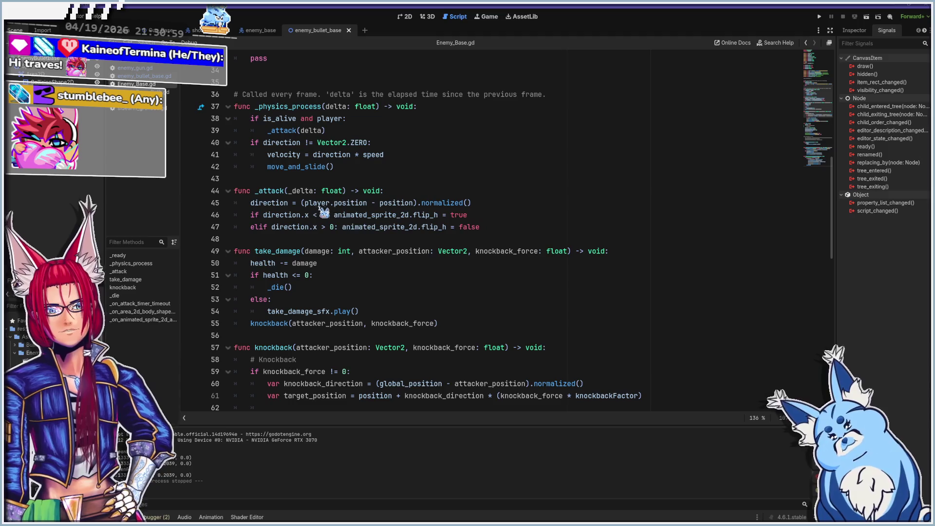
{"action": "scroll", "coordinate": [306, 202], "scroll_direction": "up", "scroll_amount": 1}
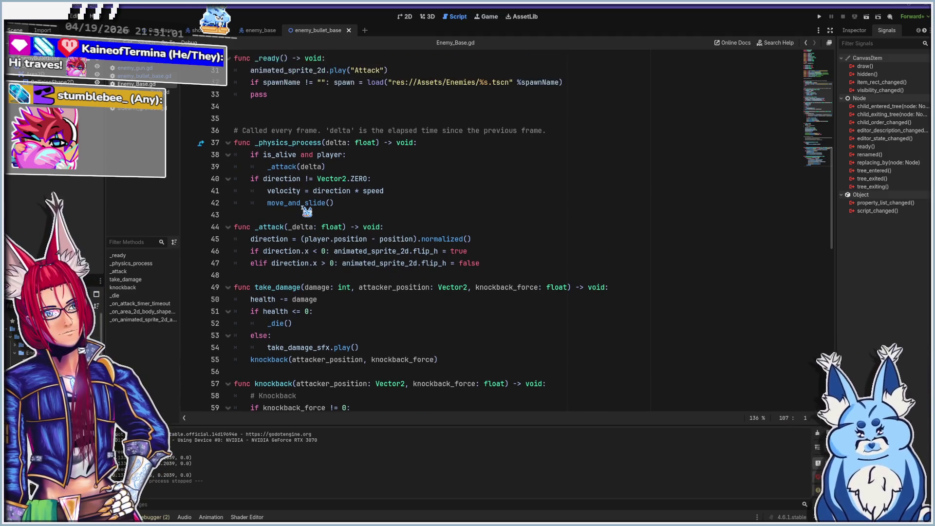
{"action": "scroll", "coordinate": [285, 255], "scroll_direction": "down", "scroll_amount": 1}
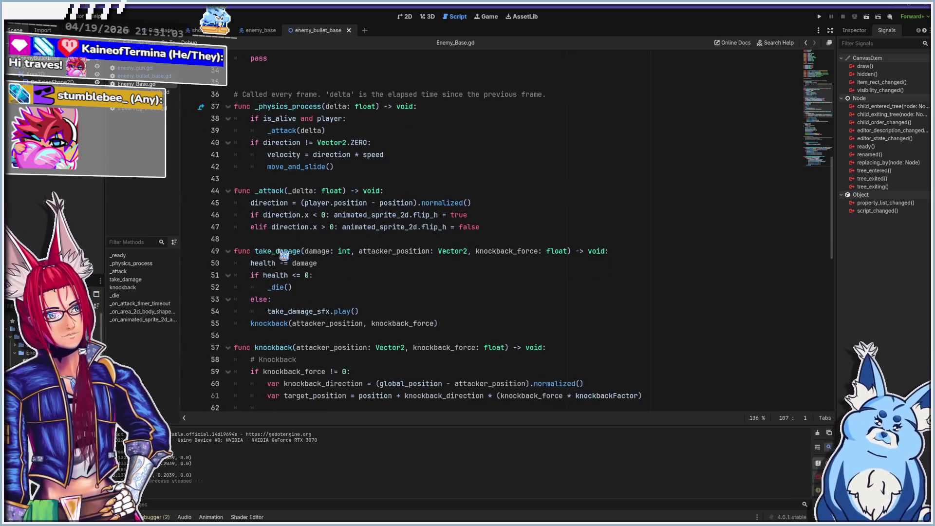
{"action": "left_click", "coordinate": [250, 204]}
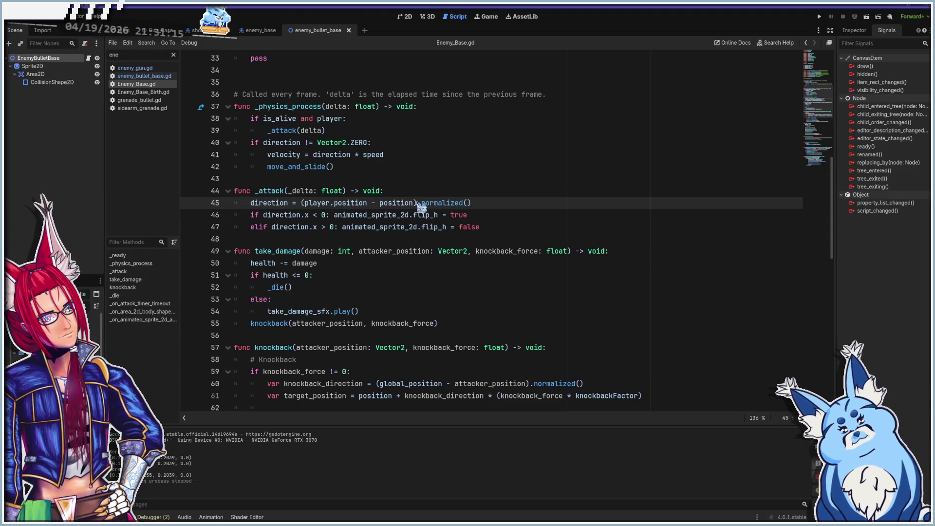
{"action": "key", "text": "shift+End"}
{"action": "key", "text": "ctrl+c"}
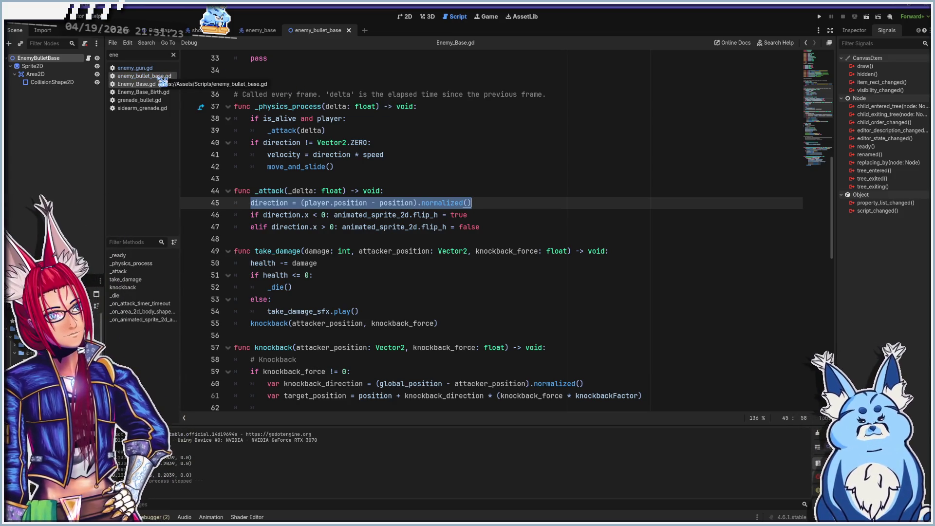
{"action": "left_click", "coordinate": [162, 78]}
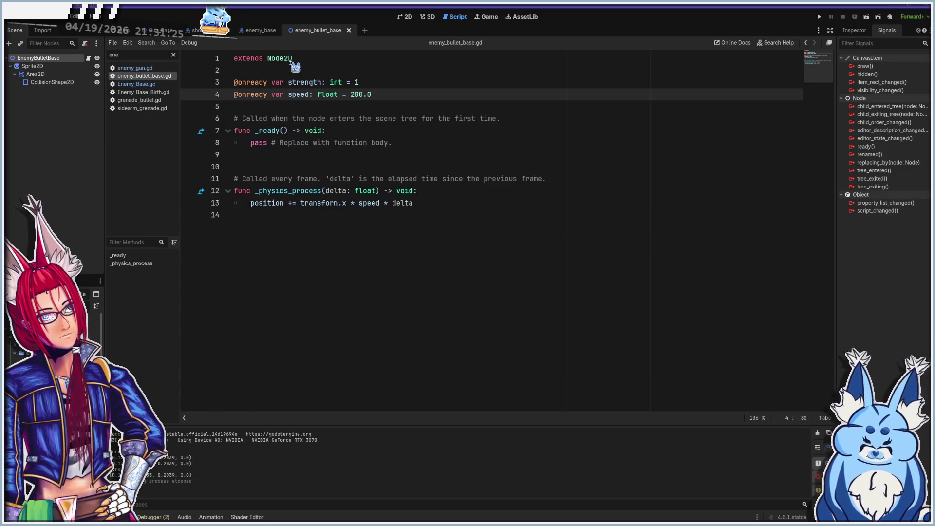
Change enemy_bullet_base.gd to extend CharacterBody2D instead of Node2D.
{"action": "left_click", "coordinate": [298, 60]}
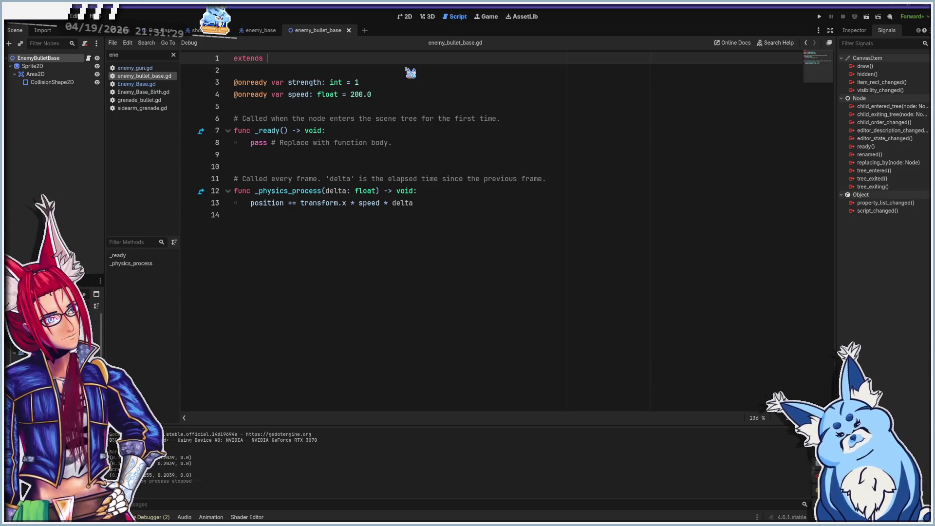
{"action": "type", "text": "char"}
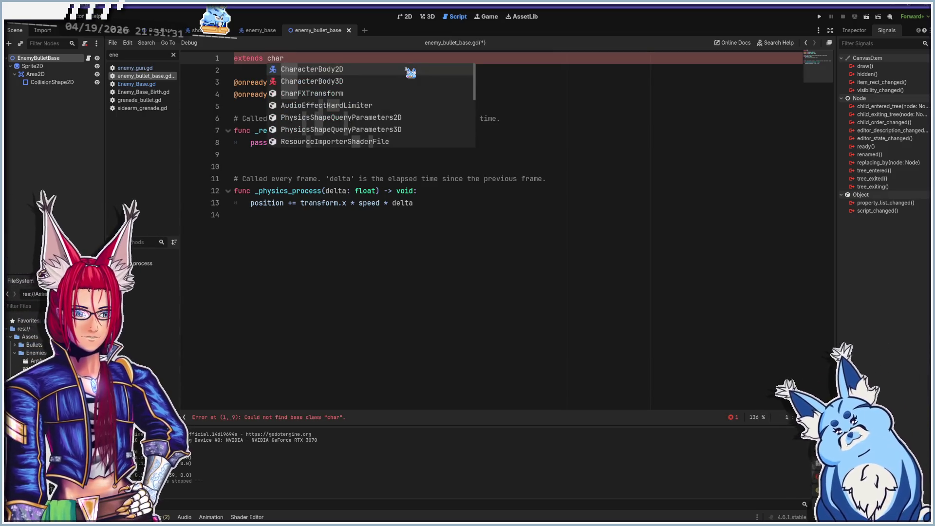
{"action": "key", "text": "Return"}
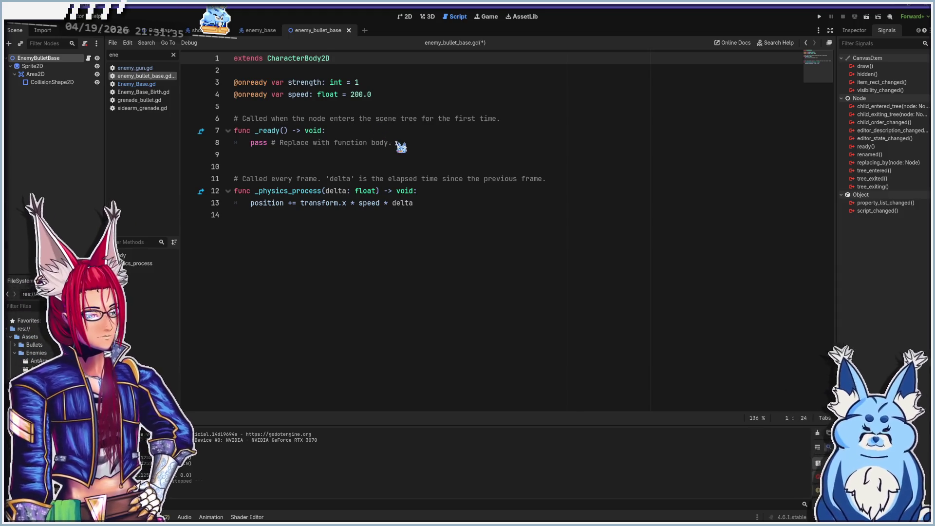
Replace 'pass' in _ready with the pasted direction-toward-player line.
{"action": "left_click", "coordinate": [396, 142]}
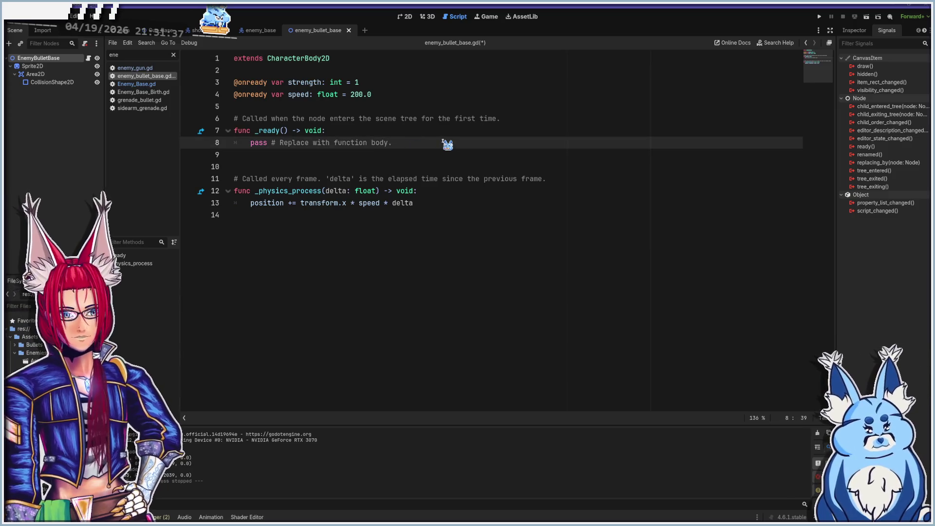
{"action": "key", "text": "shift+Home"}
{"action": "key", "text": "ctrl+v"}
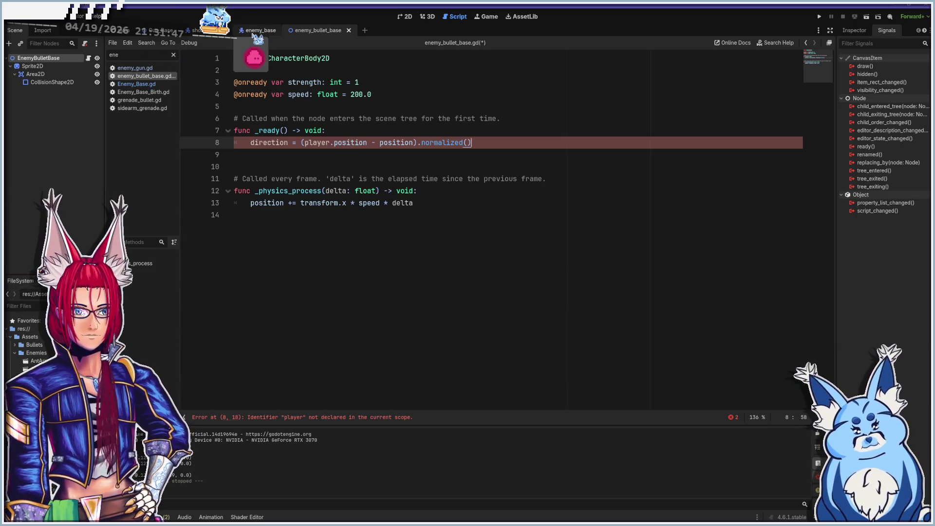
Go back to Enemy_Base.gd and scroll through its code.
{"action": "left_click", "coordinate": [253, 35]}
{"action": "scroll", "coordinate": [347, 201], "scroll_direction": "up", "scroll_amount": 10}
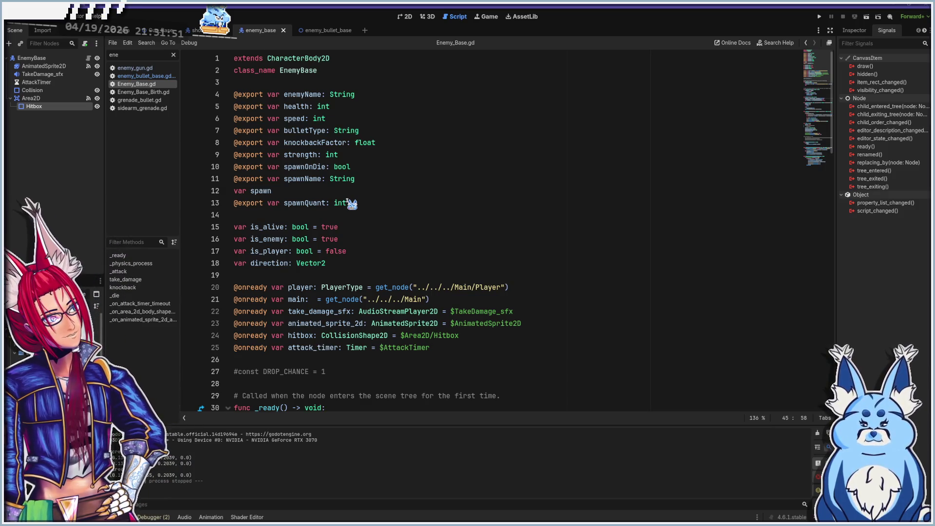
{"action": "scroll", "coordinate": [346, 201], "scroll_direction": "down", "scroll_amount": 13}
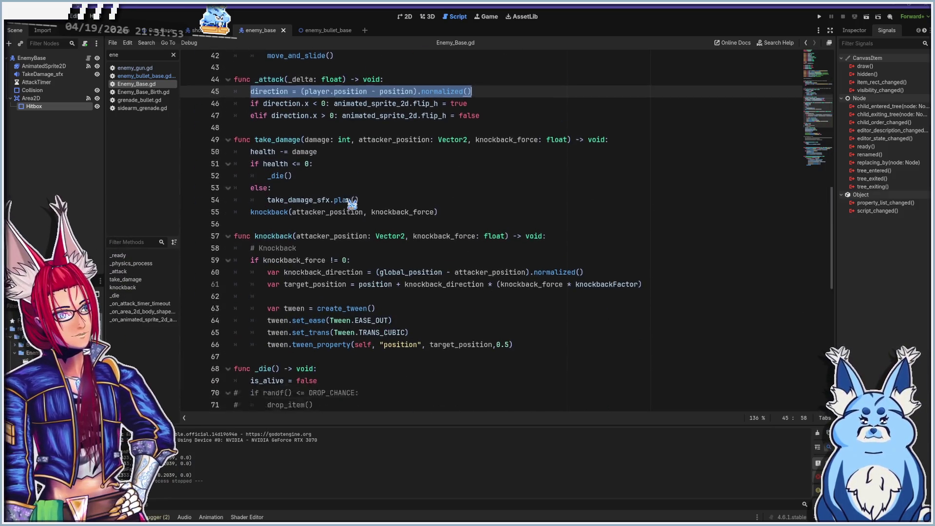
{"action": "scroll", "coordinate": [346, 202], "scroll_direction": "down", "scroll_amount": 6}
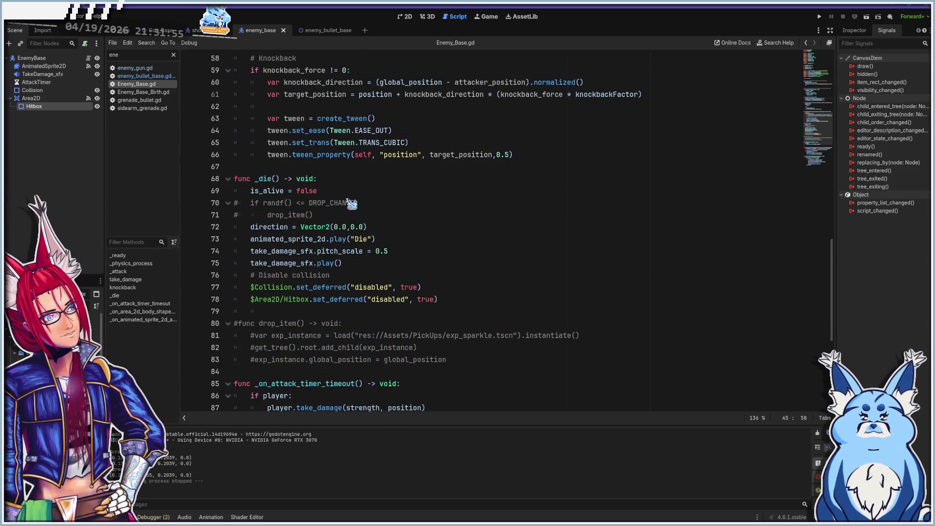
{"action": "scroll", "coordinate": [347, 202], "scroll_direction": "up", "scroll_amount": 19}
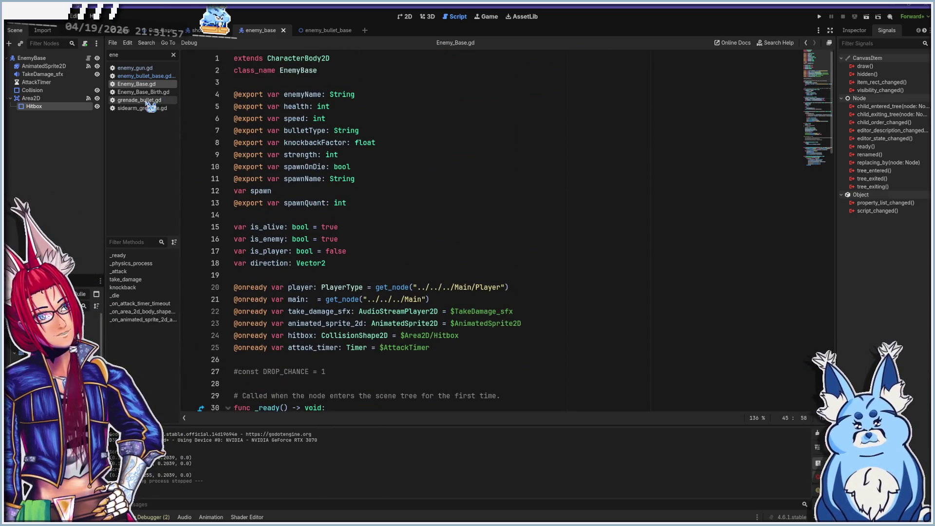